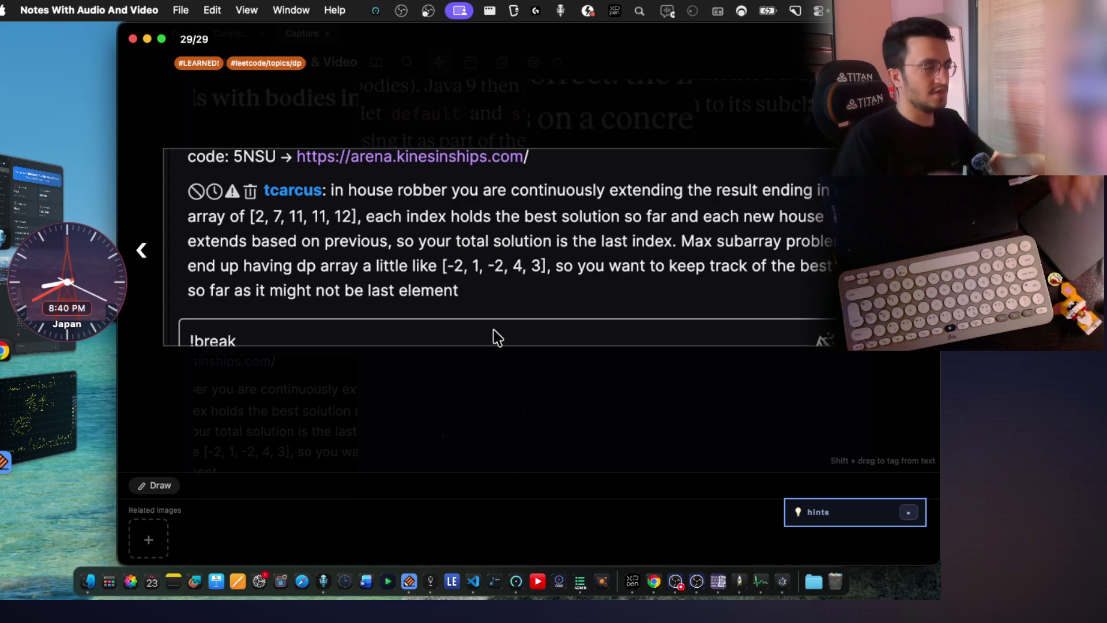
Switch away from the house robber note to bring the VS Code window forward.
key("super+Tab")
key("super+Tab")
key("super+Tab")
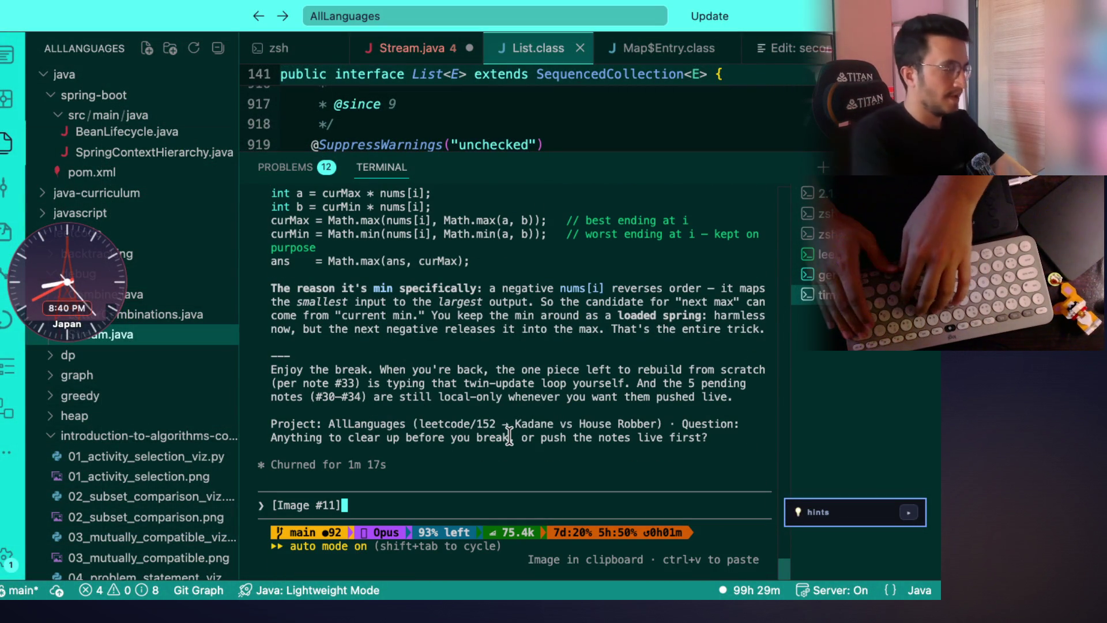
Delete the [Image #11] attachment from the assistant prompt before dictating.
key("BackSpace")
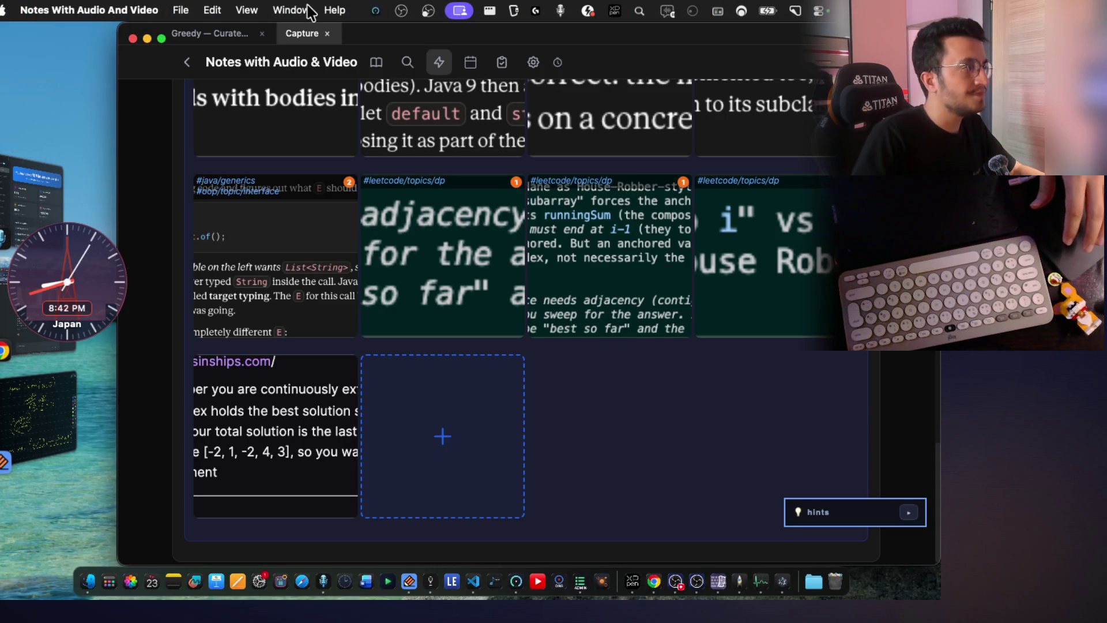
Open the 'my dp' recording under algo polishing-2 and enlarge Mark 5's first image, problem 3952.
key("super+t")
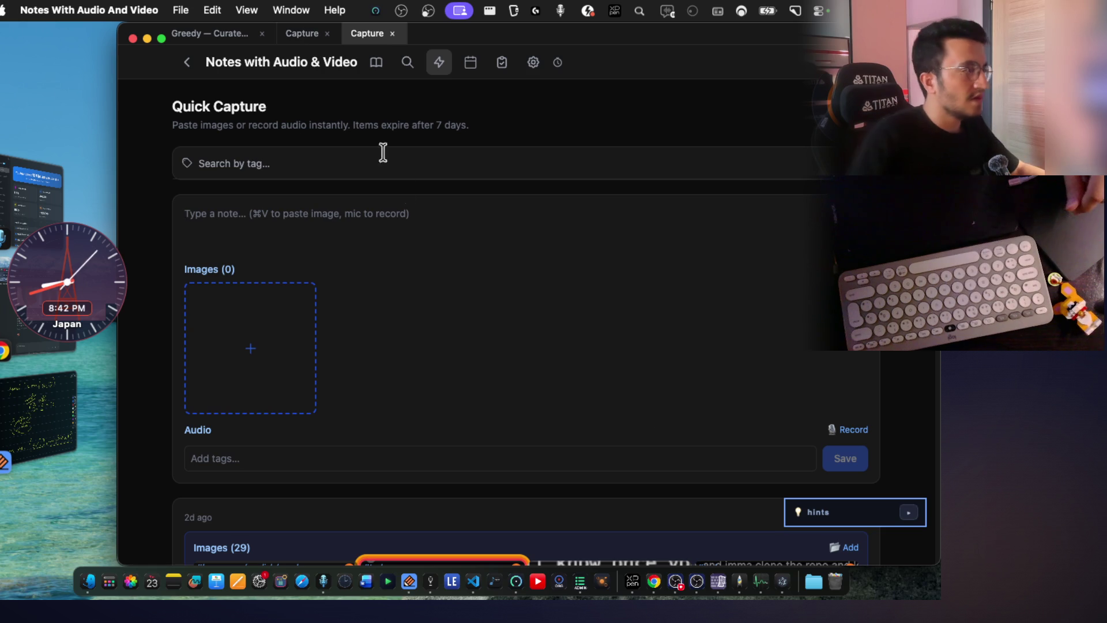
left_click(376, 62)
left_click(364, 221)
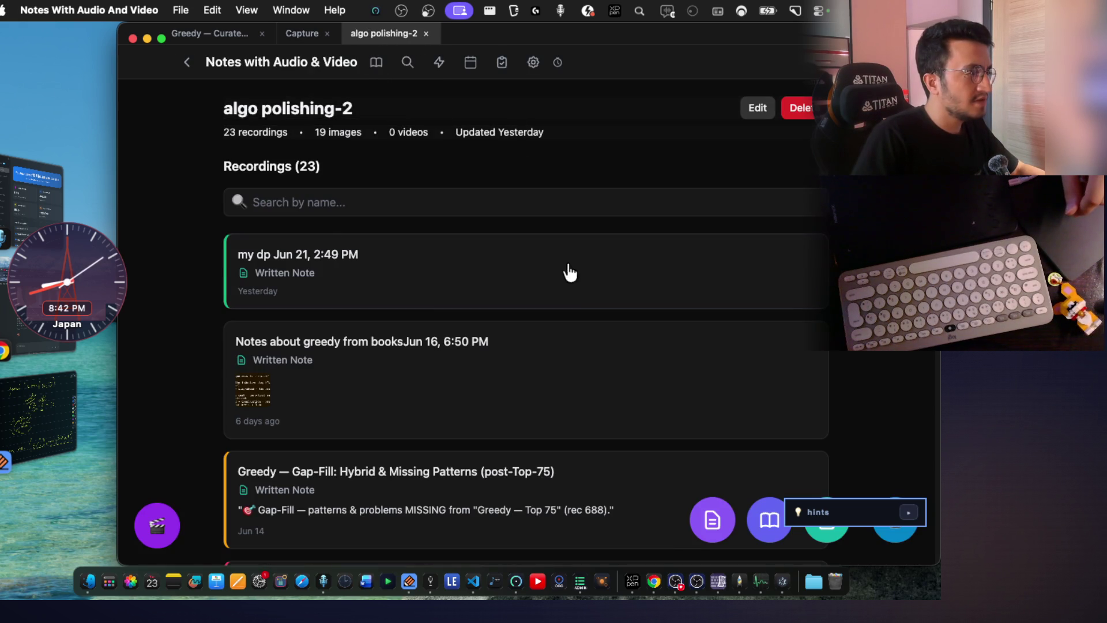
left_click(507, 293)
left_click(595, 292)
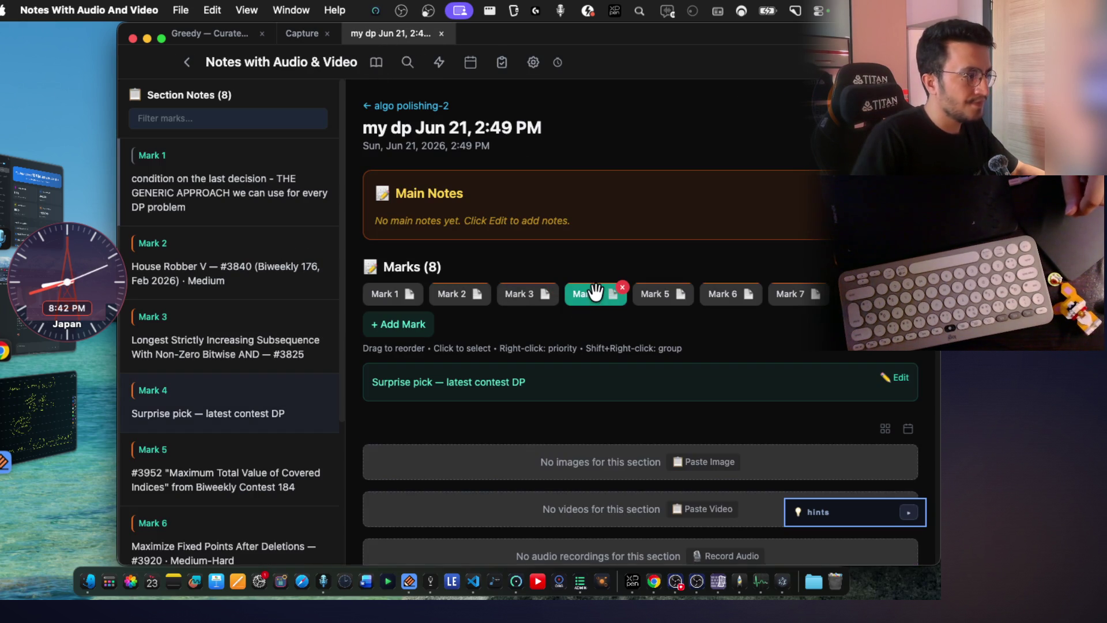
key("Right")
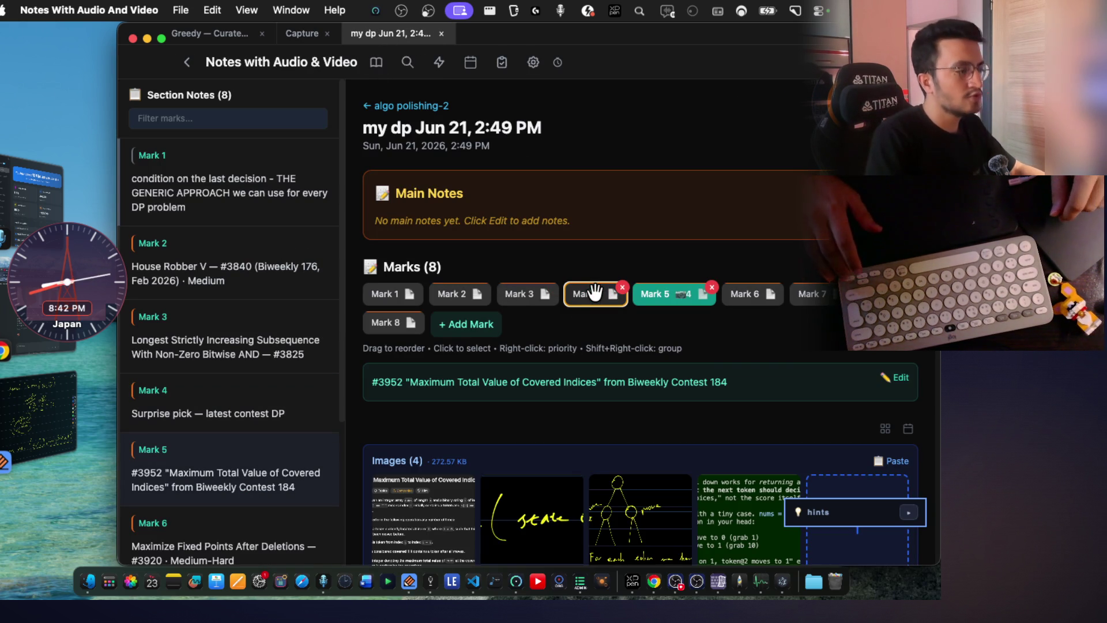
scroll(647, 322, "down", 3)
scroll(648, 327, "down", 2)
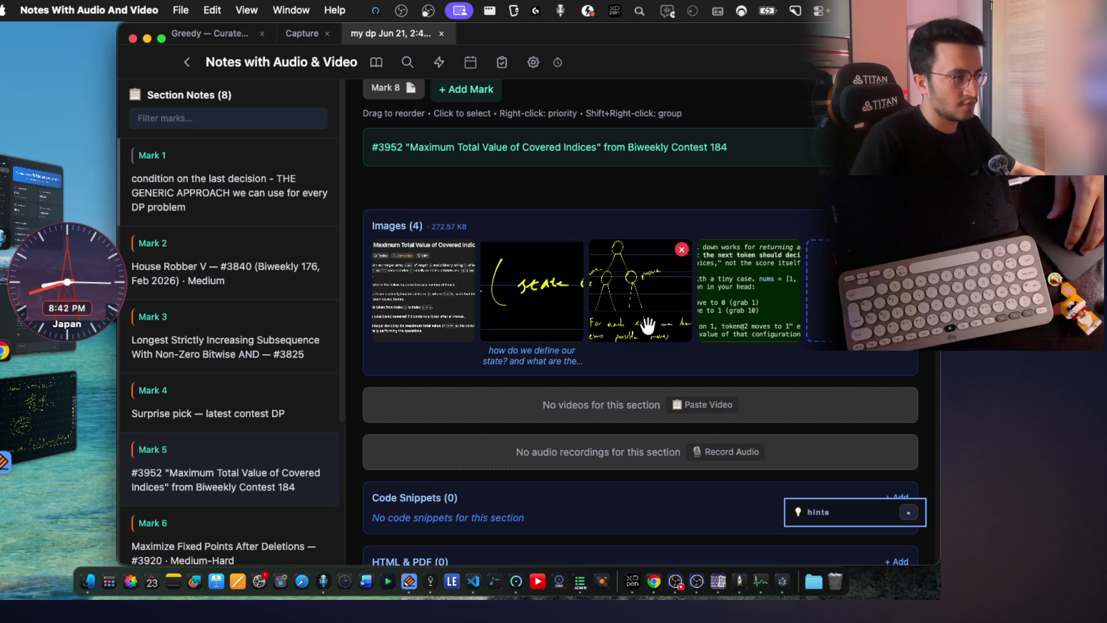
left_click(445, 288)
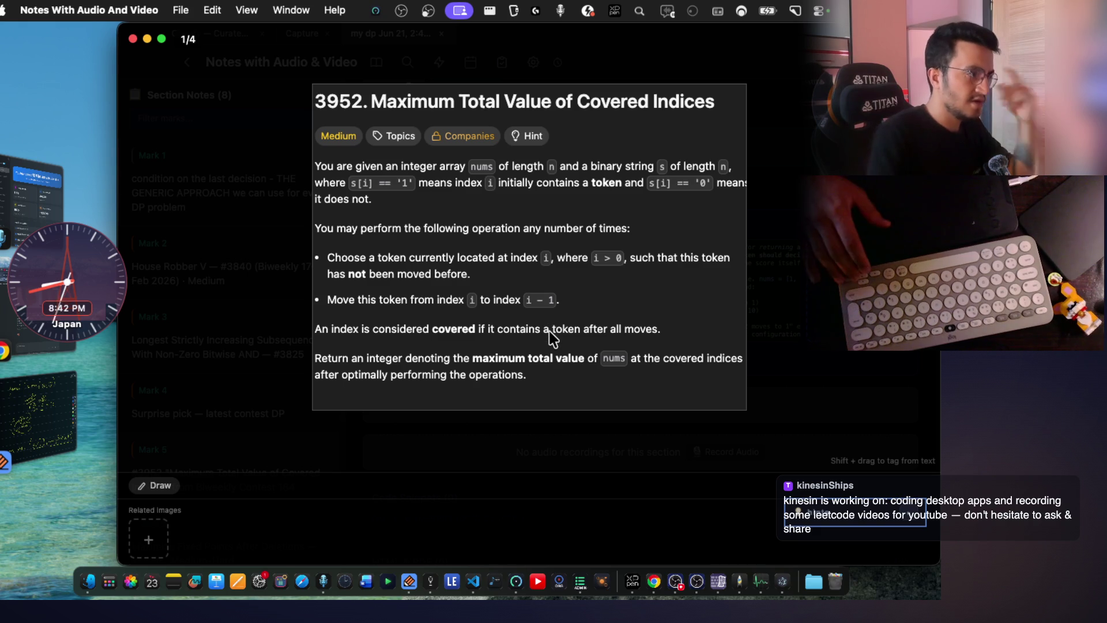
Close the enlarged image and review the Mark 6 and Mark 7 notes.
key("Escape")
scroll(597, 275, "up", 3)
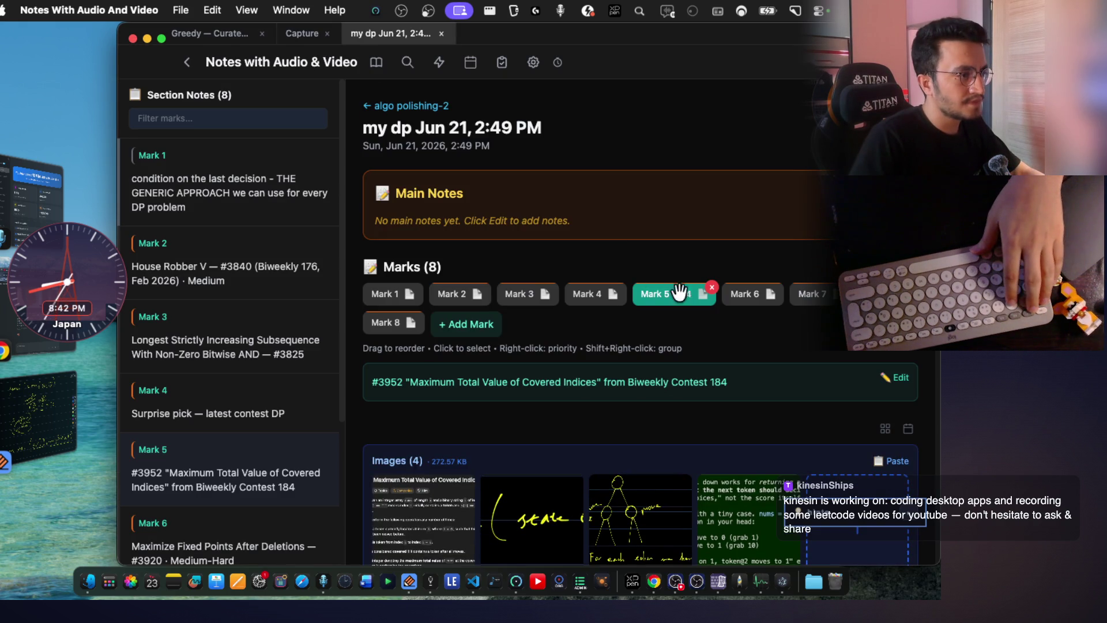
left_click(744, 295)
scroll(662, 355, "down", 1)
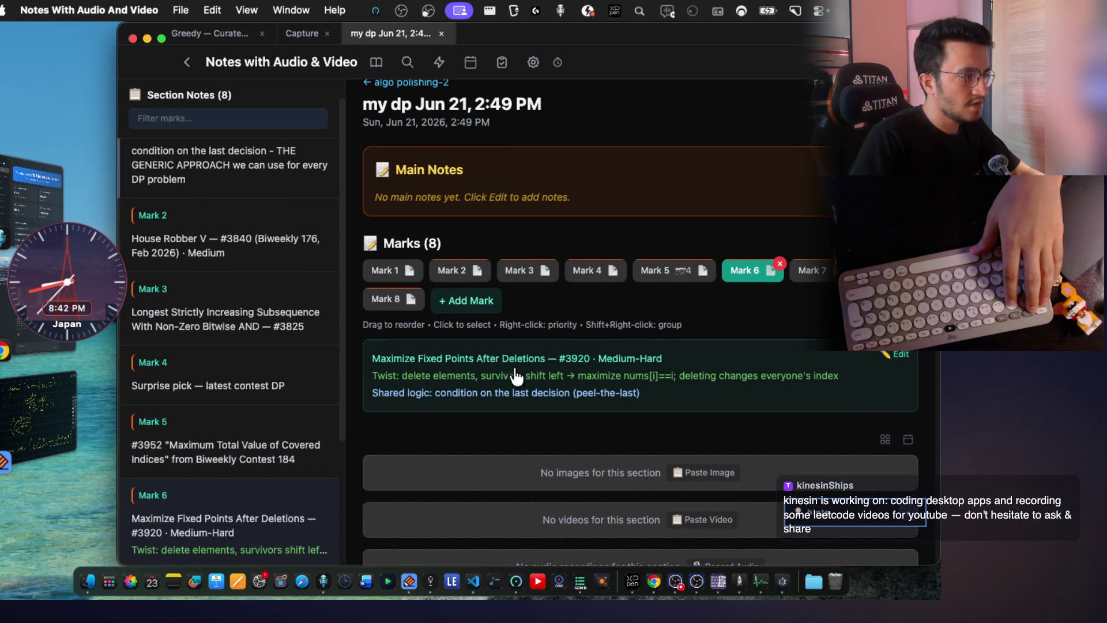
left_click_drag(404, 359, 543, 360)
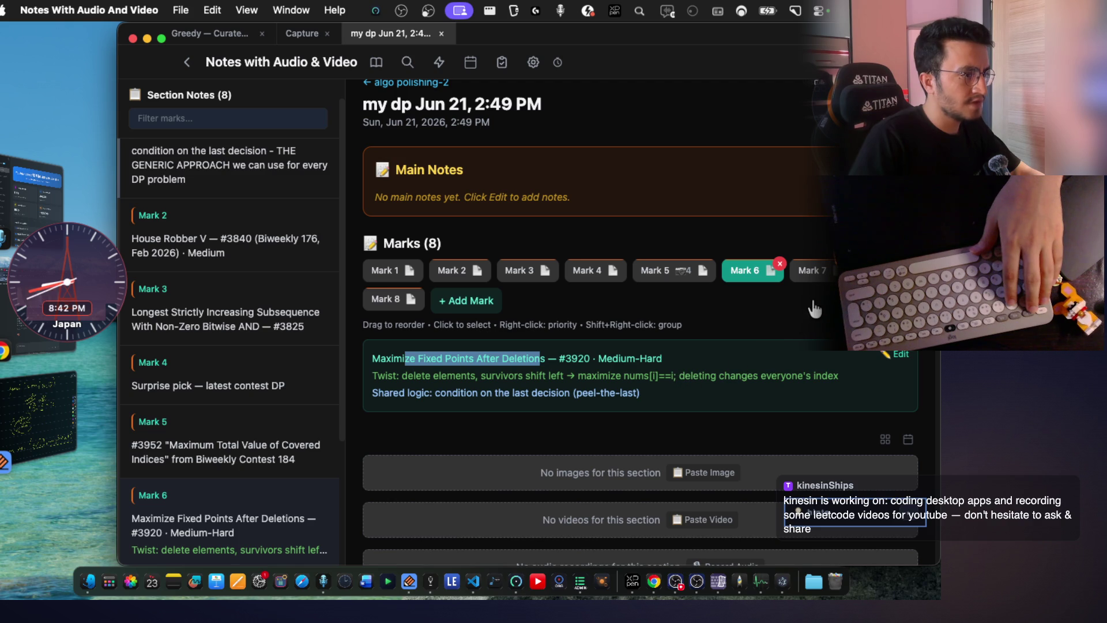
left_click(806, 275)
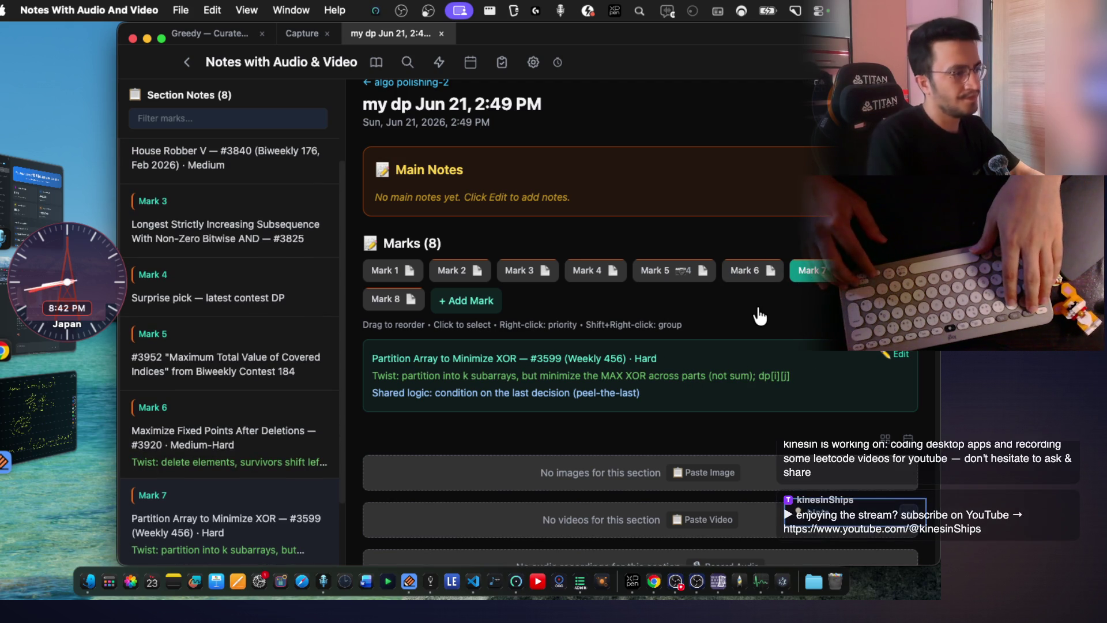
Step back through the marks to Mark 1's generic DP approach, then return to the VS Code editor.
key("Left")
key("Left")
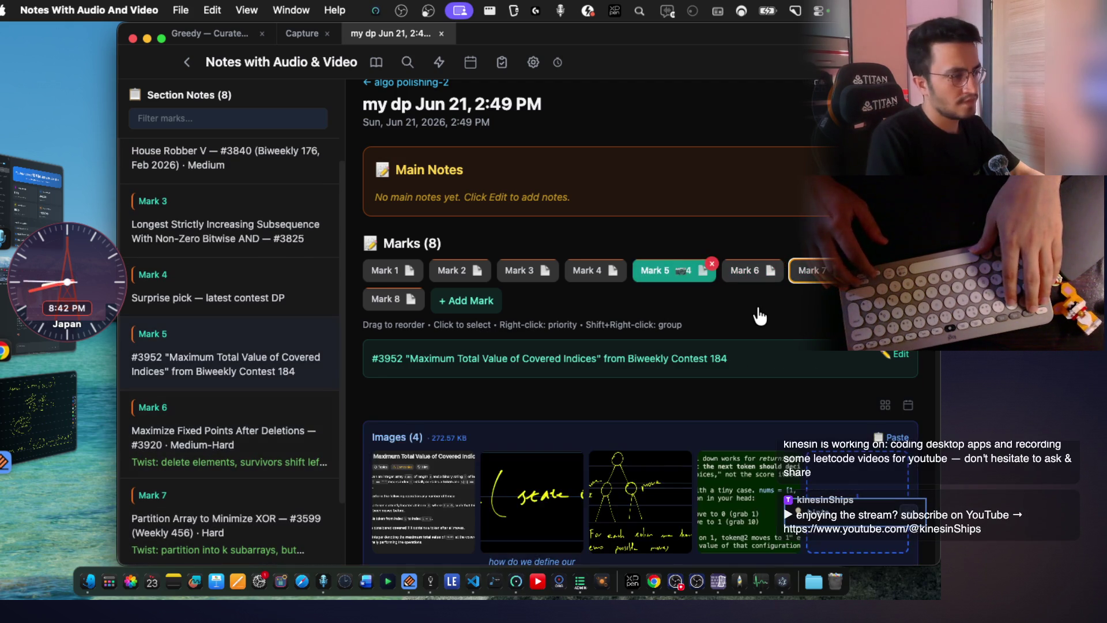
key("Left")
key("Left")
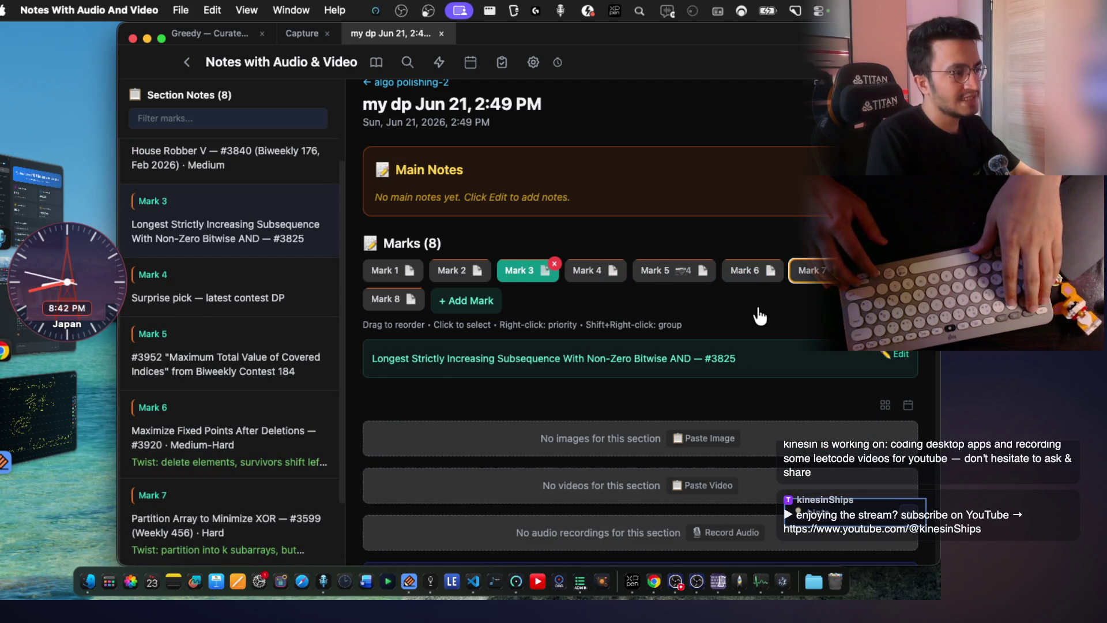
key("Left")
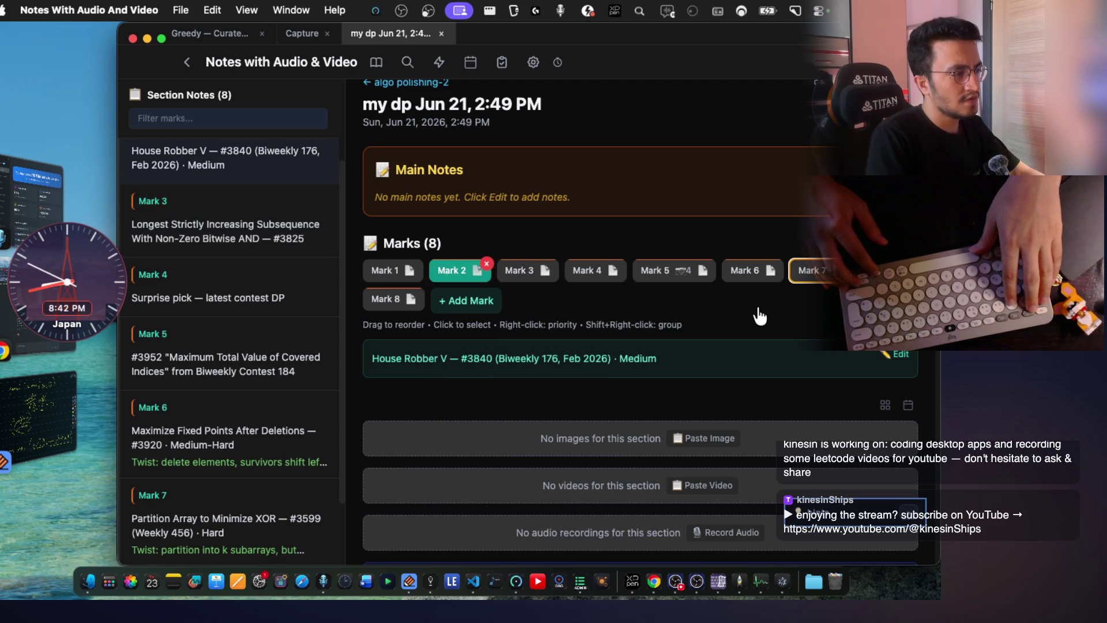
key("Left")
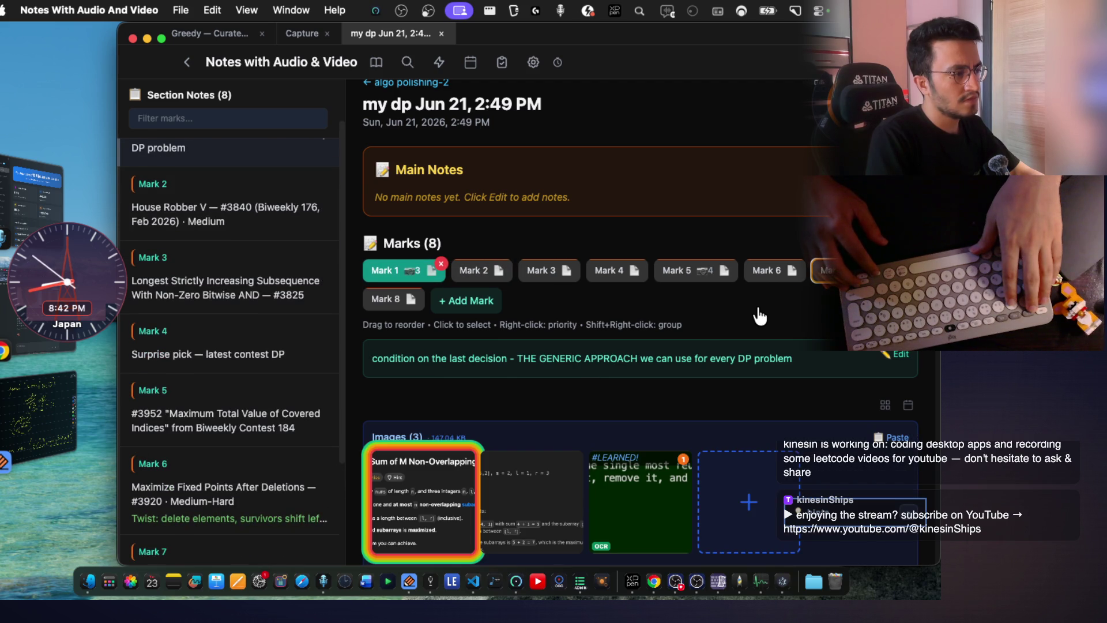
scroll(761, 316, "down", 3)
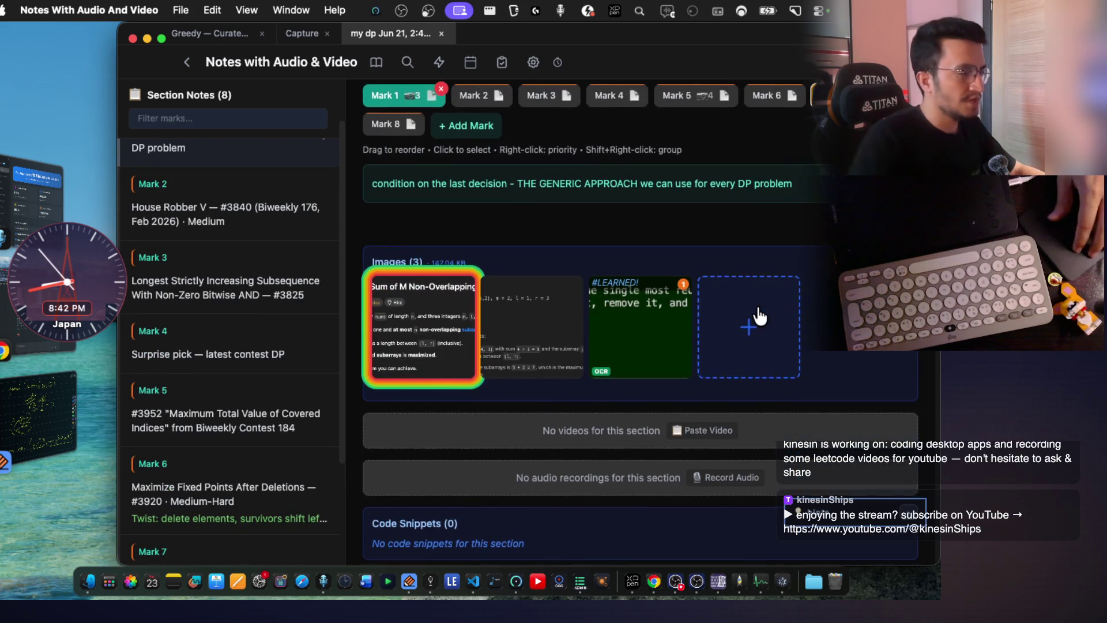
scroll(747, 315, "down", 3)
scroll(747, 315, "down", 1)
scroll(746, 315, "up", 3)
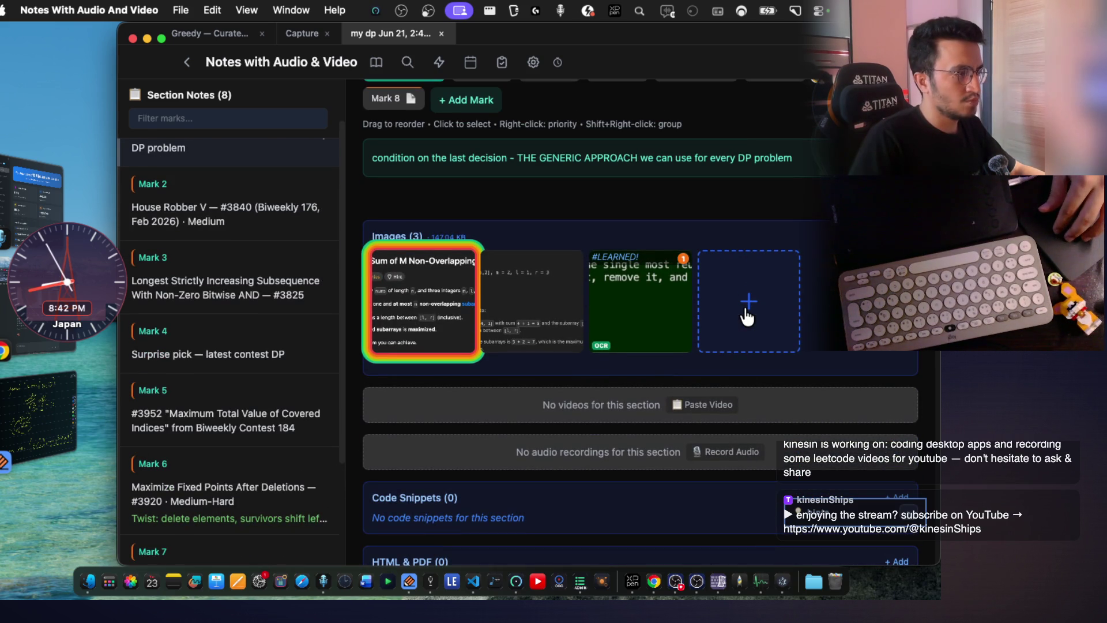
key("super+Tab")
key("Escape")
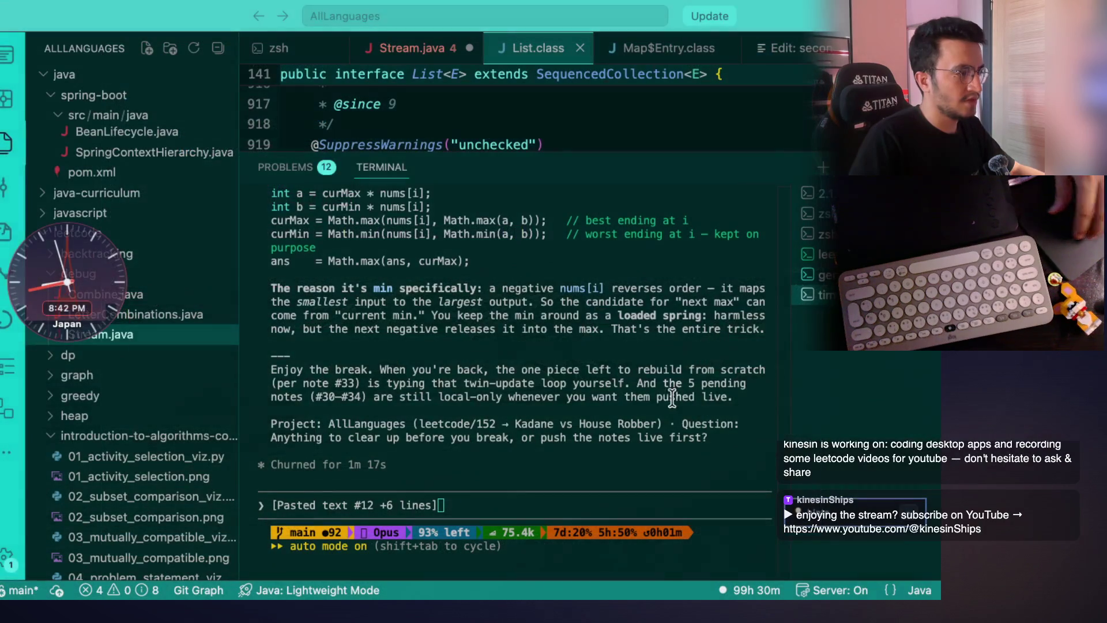
Launch claude in a new zsh terminal and begin dictating a message.
left_click(823, 168)
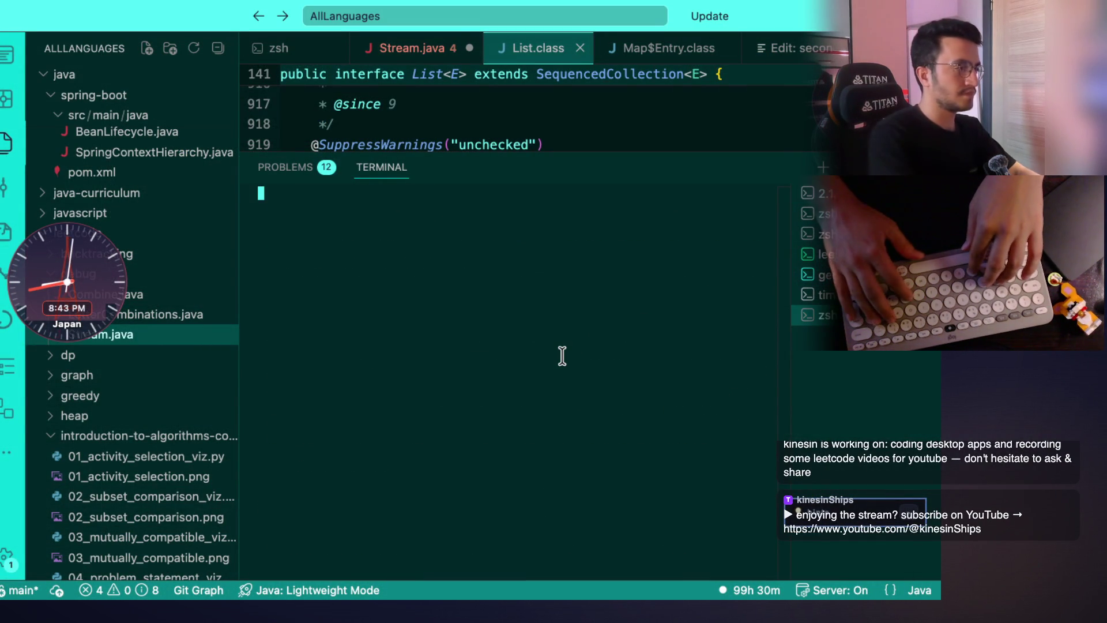
type("claude")
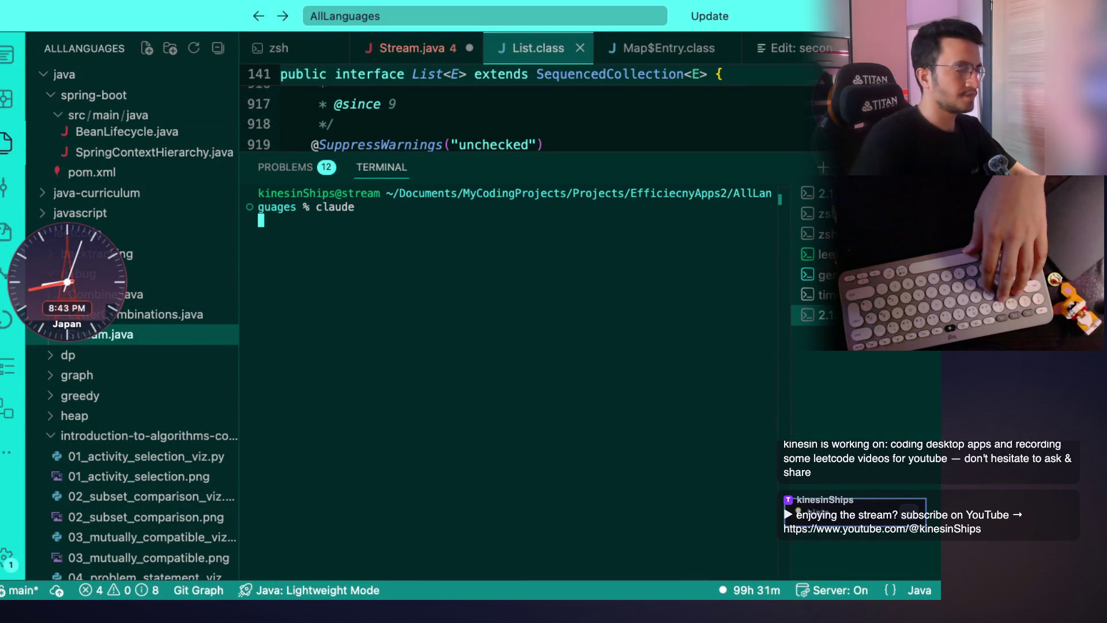
key("Return")
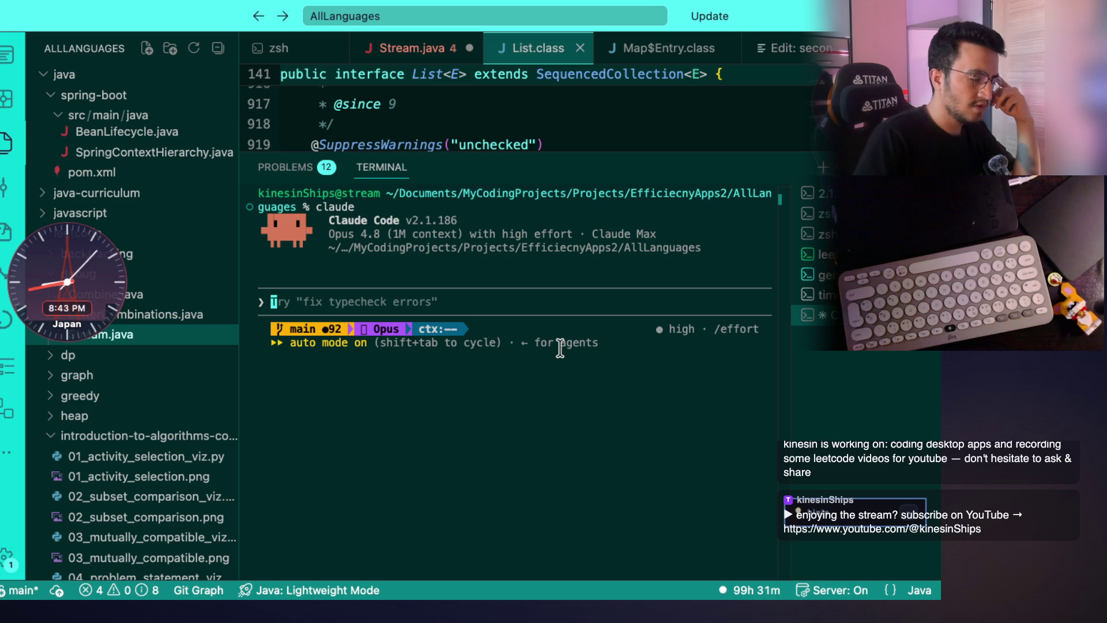
key("fn")
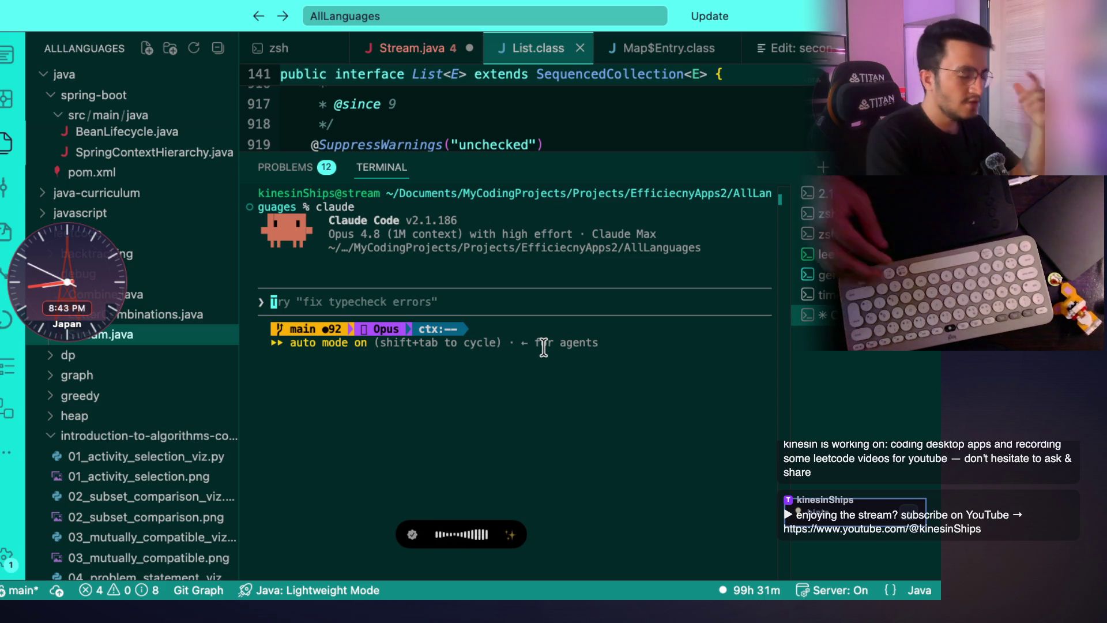
Transcribe the spoken prefix-DP question and submit it to Claude Code.
key("fn")
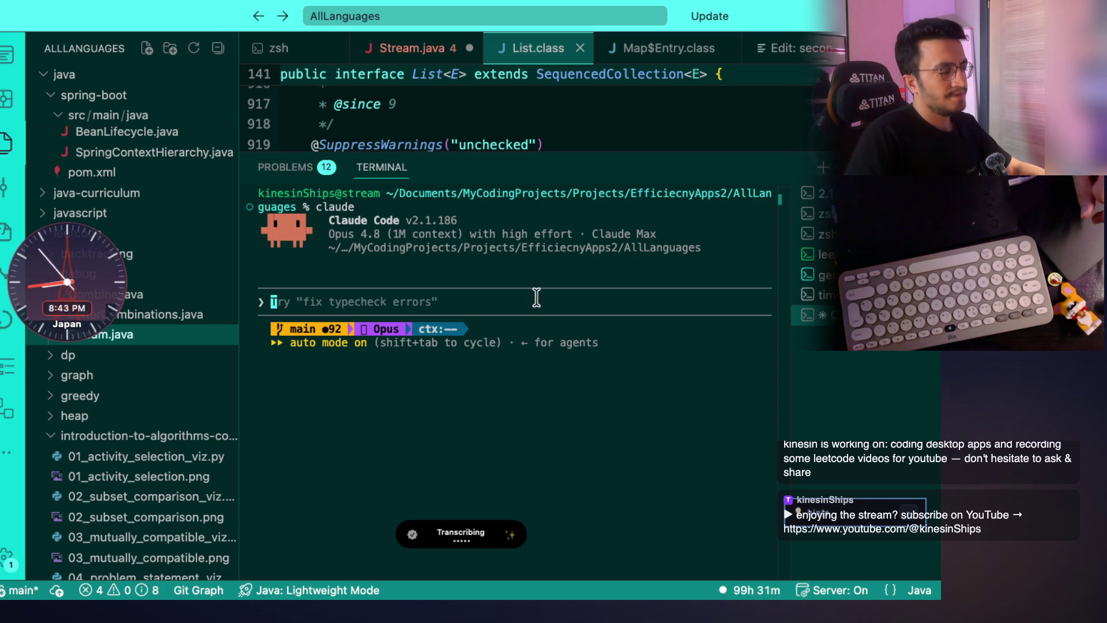
key("Return")
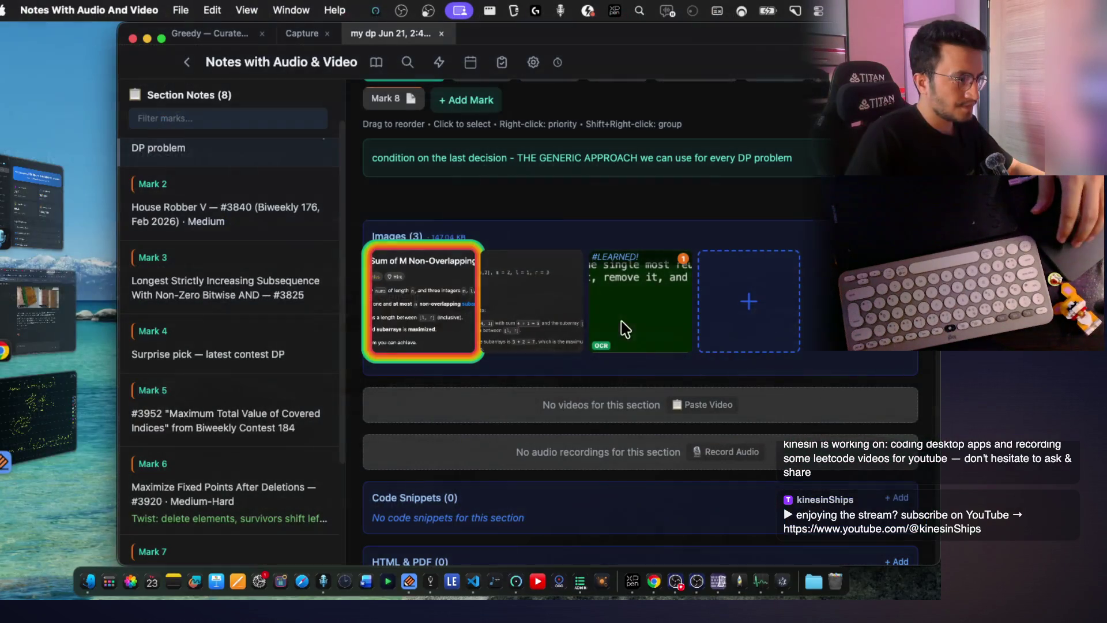
scroll(600, 322, "up", 2)
Screenshot the Maximum Sum of M Non-Overlapping Subarrays statement from Mark 1's image and return to the terminal.
left_click(433, 383)
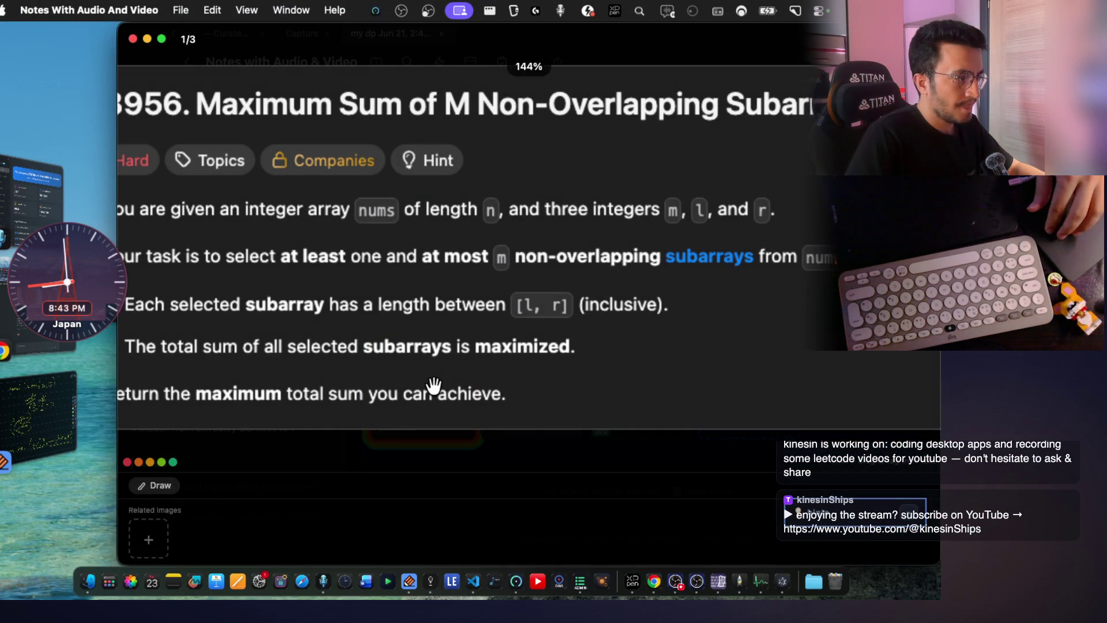
scroll(433, 383, "down", 4)
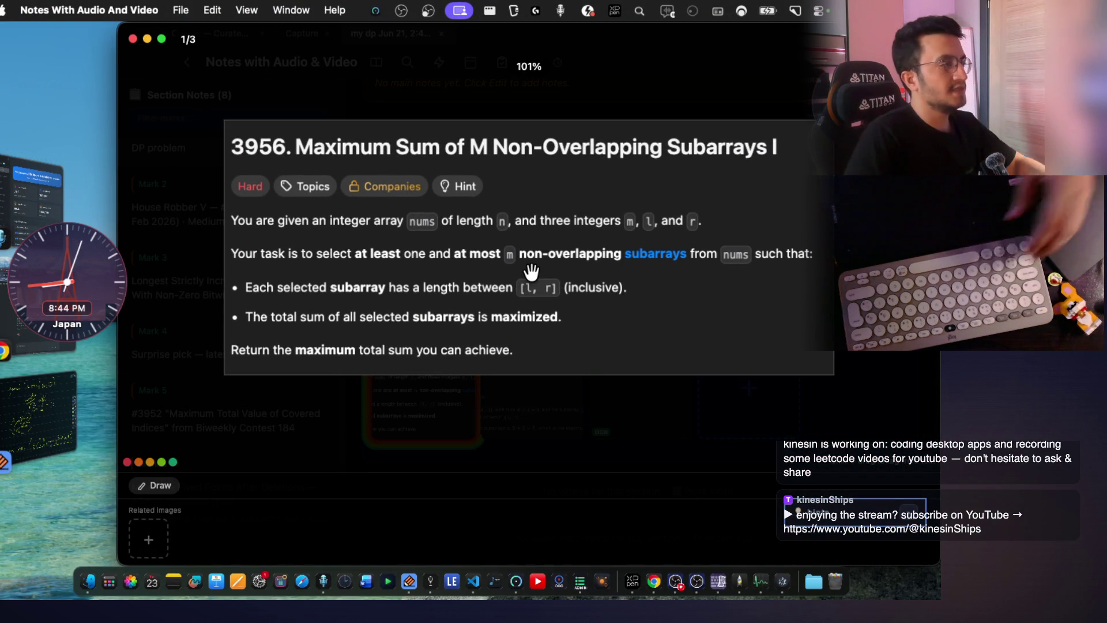
key("super+shift+4")
mouse_move(229, 119)
left_mouse_down()
mouse_move(816, 347)
mouse_move(820, 372)
left_mouse_up()
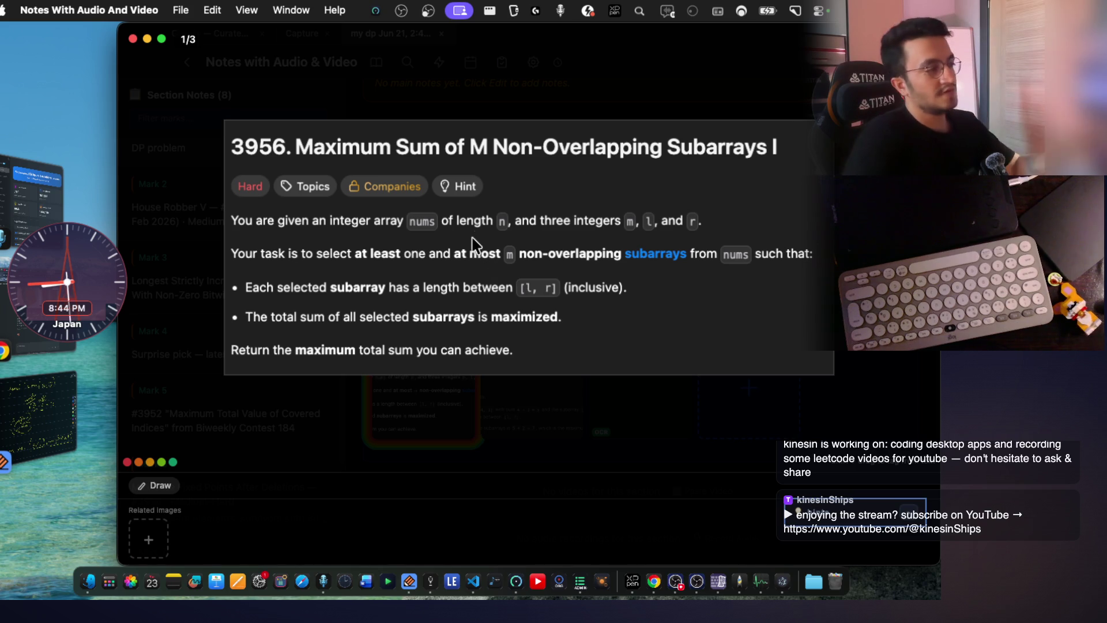
key("ctrl+Right")
key("ctrl+Right")
key("ctrl+Right")
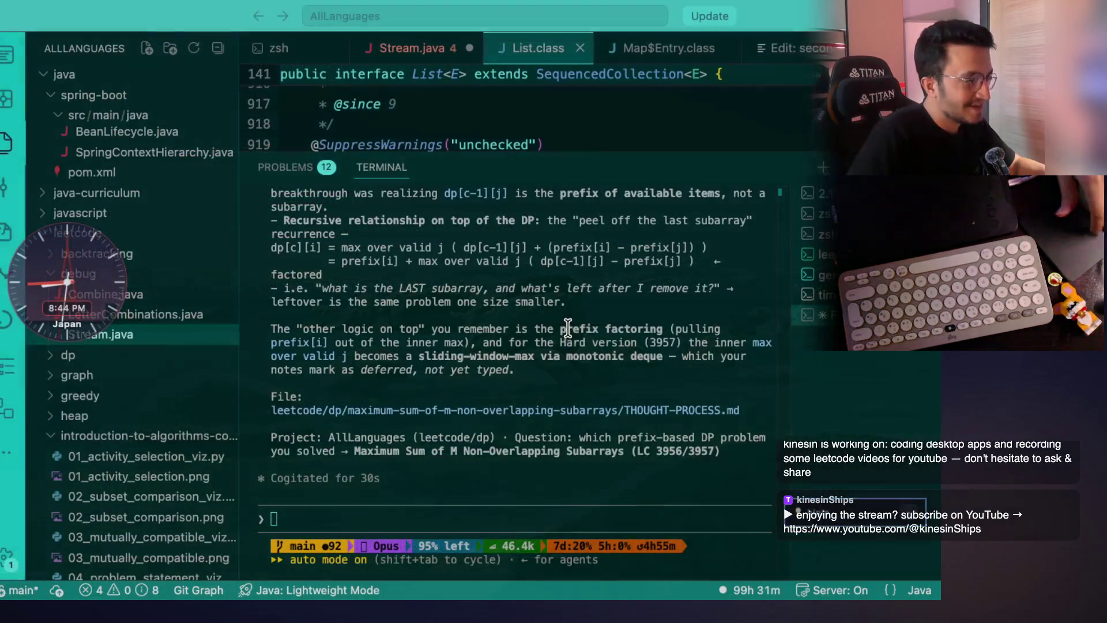
Paste the screenshot and read the reply, highlighting the 'peel off the last subarray' and LAST subarray passages.
key("super+v")
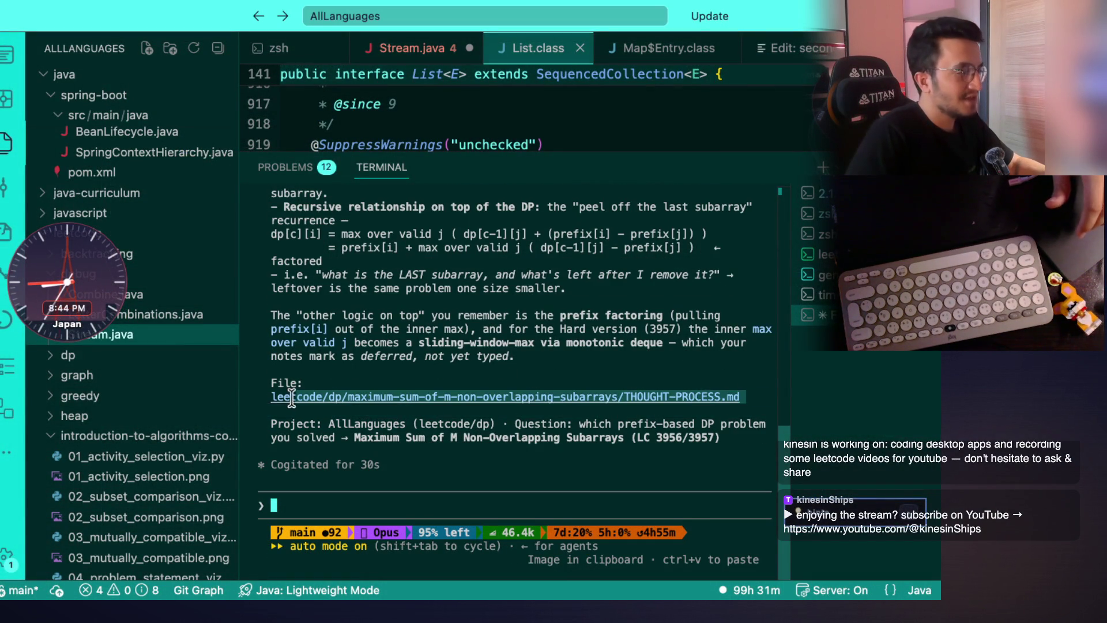
scroll(401, 397, "up", 5)
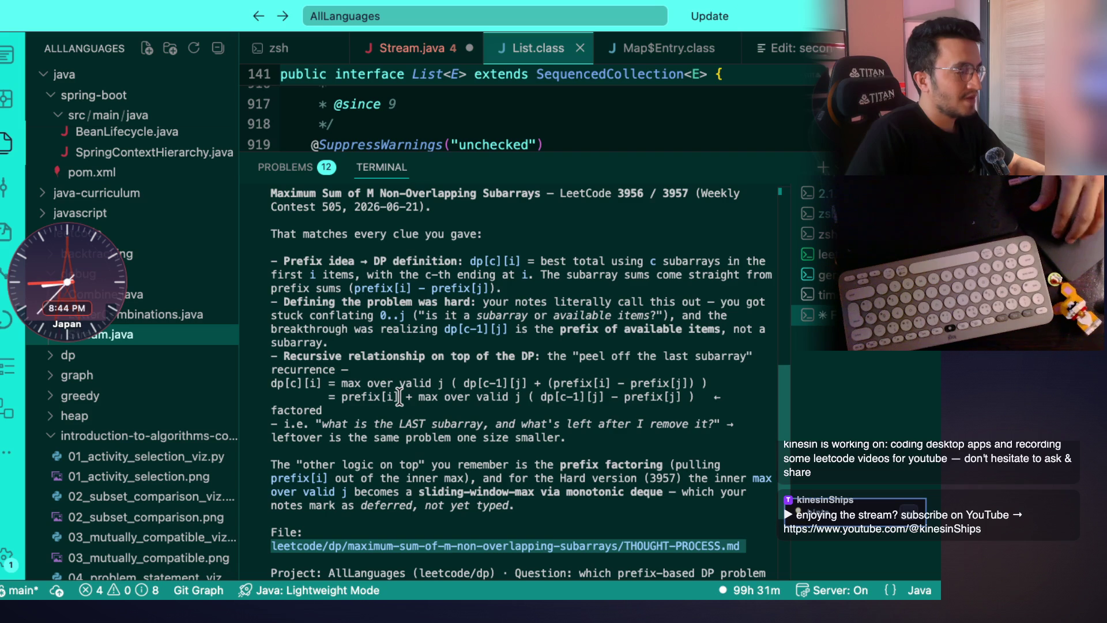
scroll(400, 397, "up", 1)
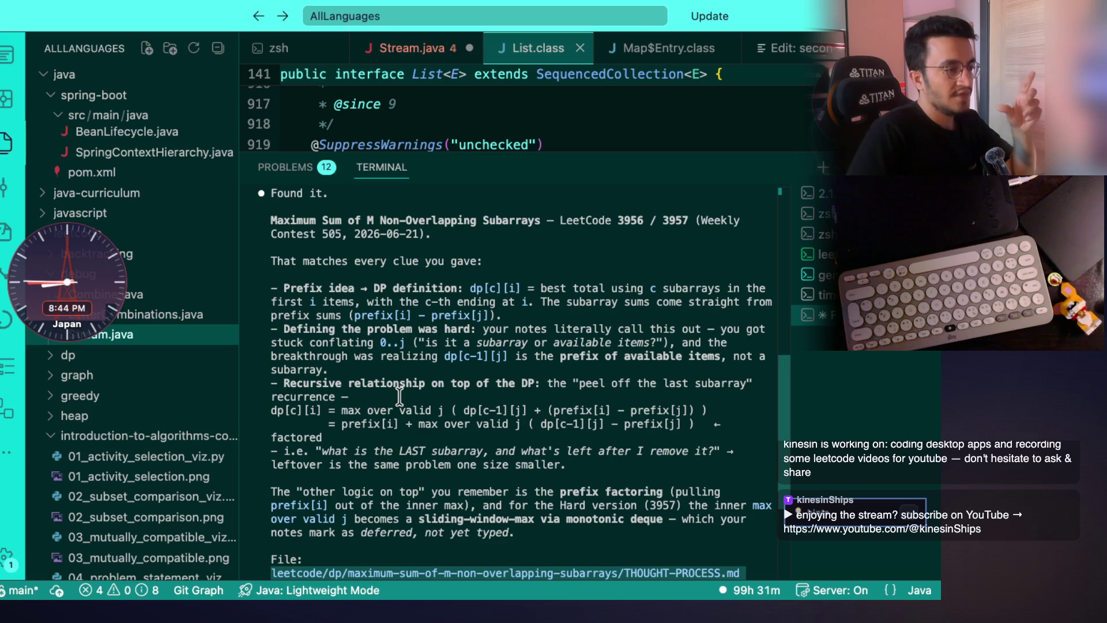
left_click_drag(485, 383, 677, 384)
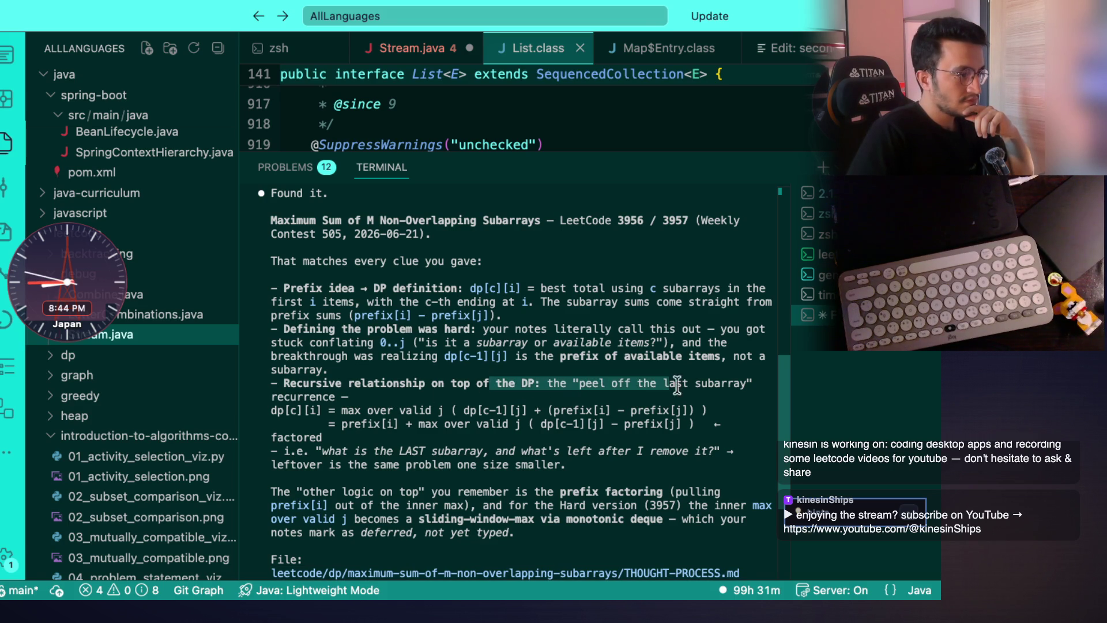
left_click_drag(339, 412, 439, 414)
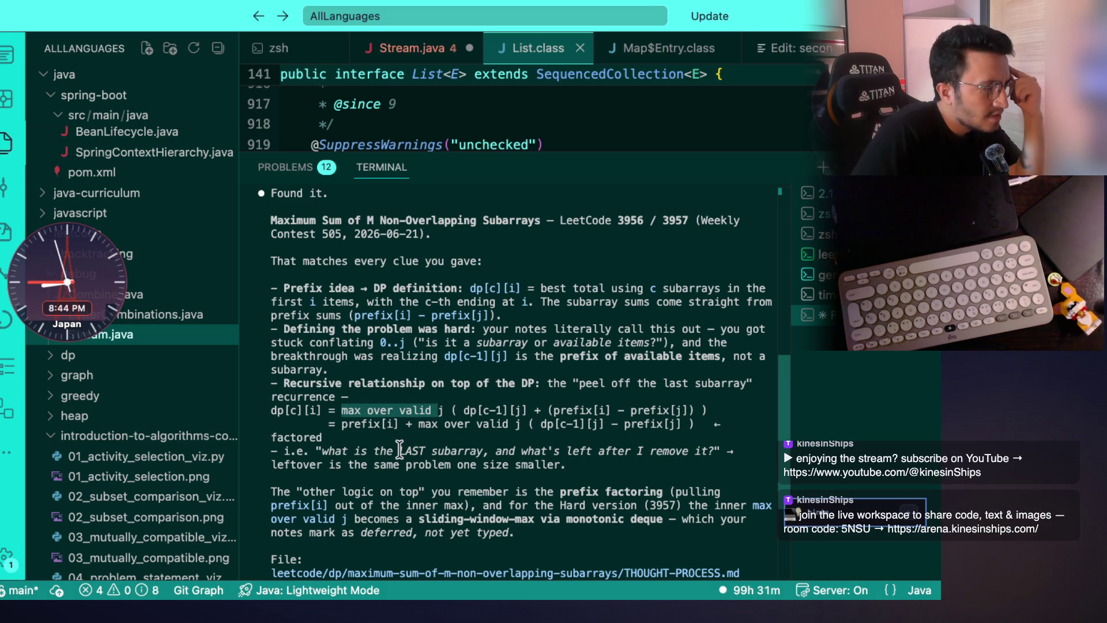
left_click_drag(323, 451, 404, 452)
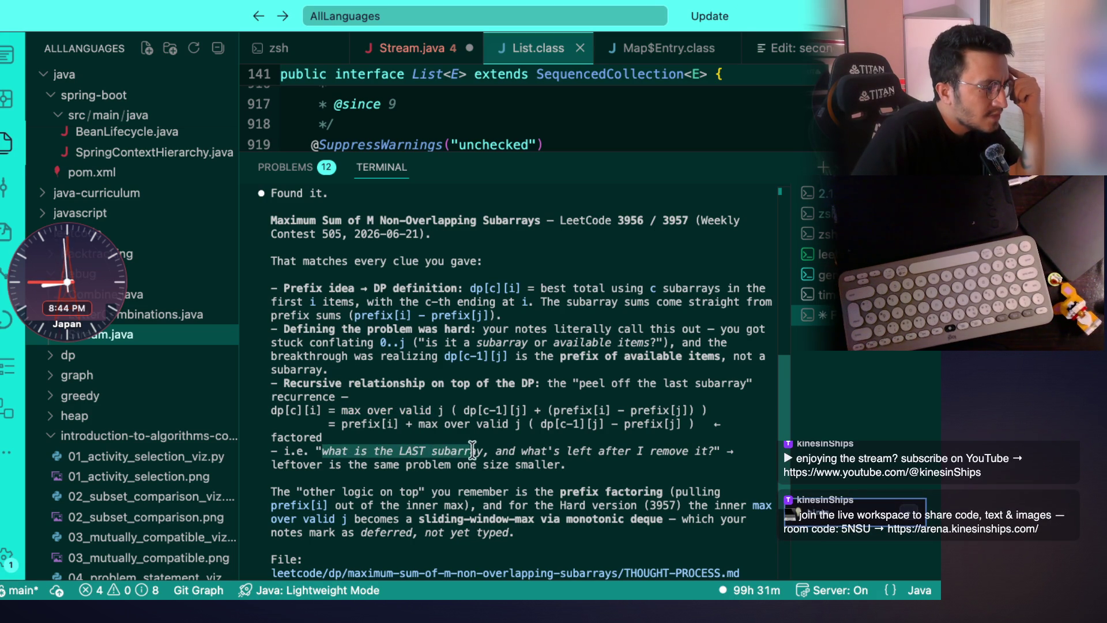
left_click_drag(557, 448, 710, 450)
scroll(381, 456, "down", 1)
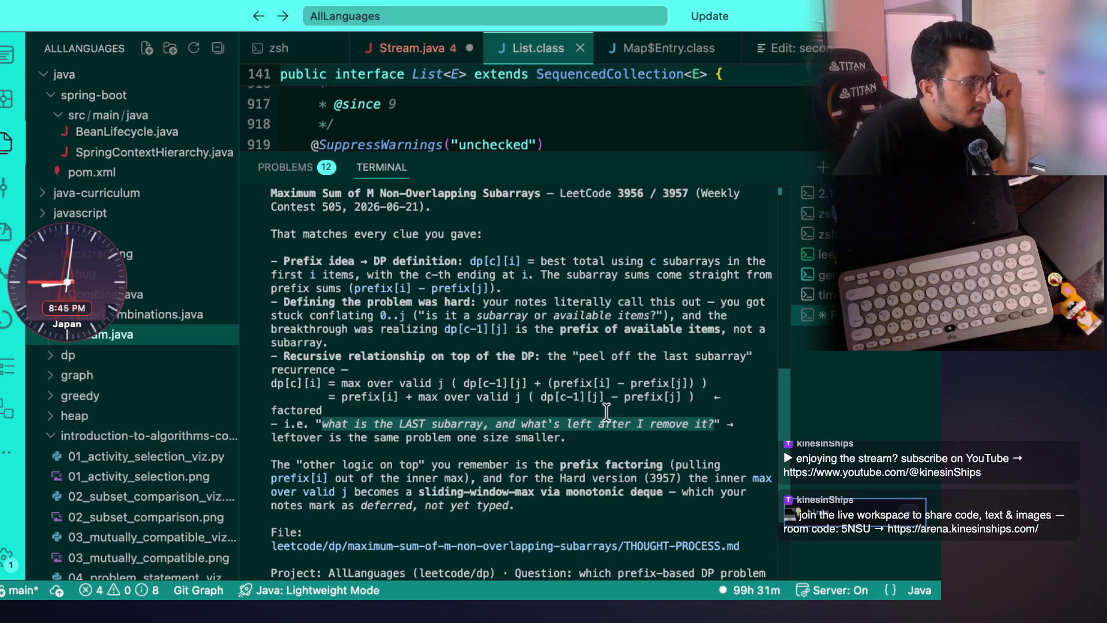
left_click_drag(303, 464, 592, 459)
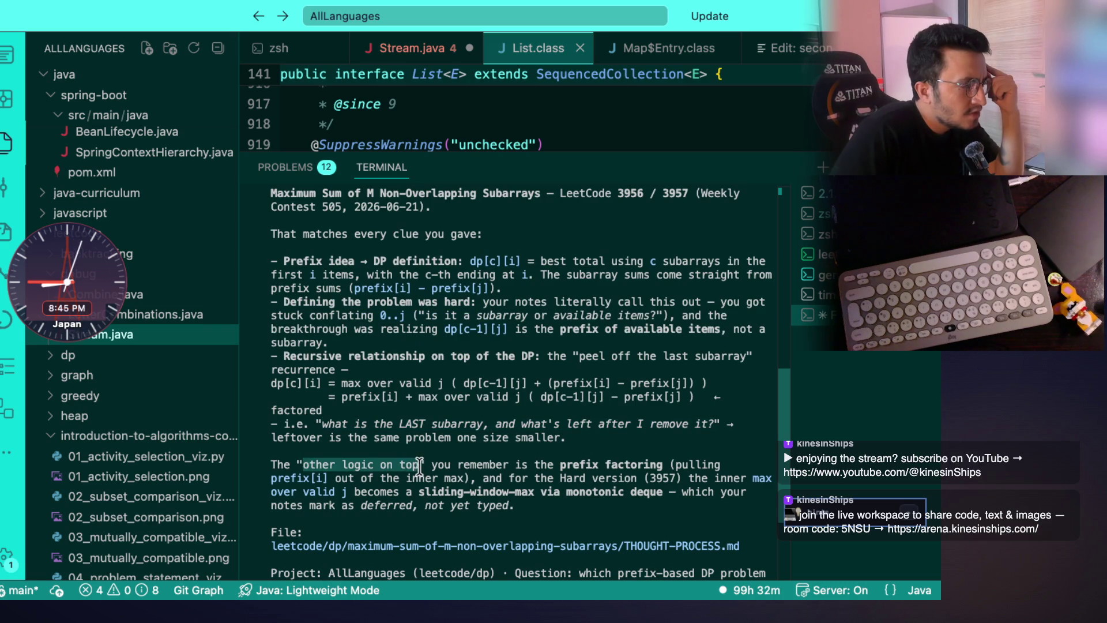
left_click(663, 459)
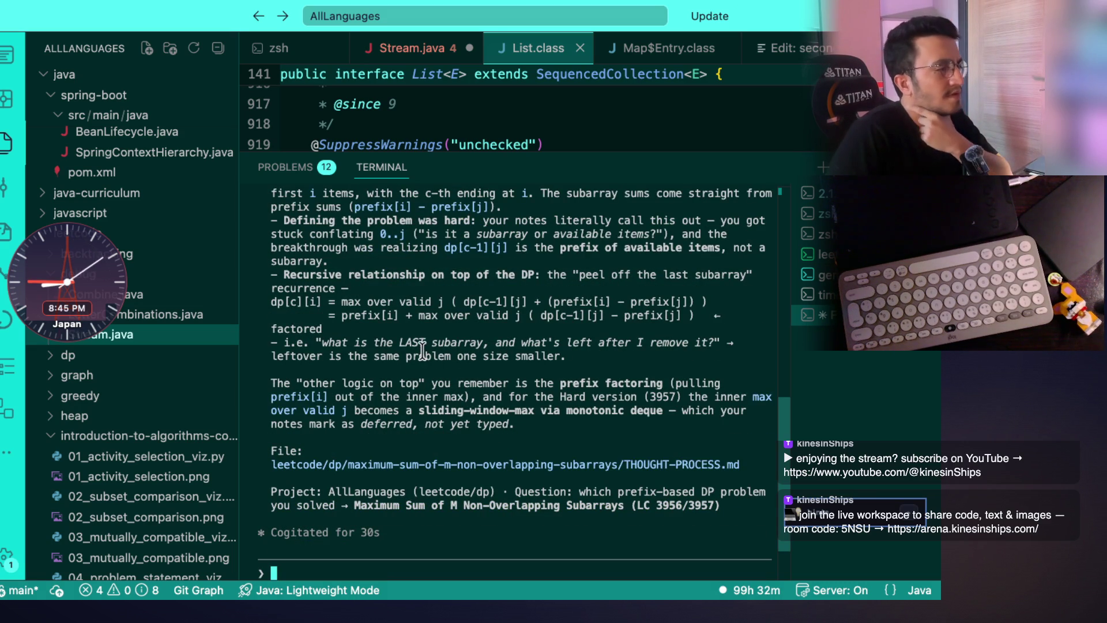
Highlight the two recurrence lines and the bracketed term, then switch to the notes on problem 3956.
mouse_move(352, 300)
left_mouse_down()
mouse_move(409, 313)
mouse_move(609, 274)
left_mouse_up()
left_click(450, 309)
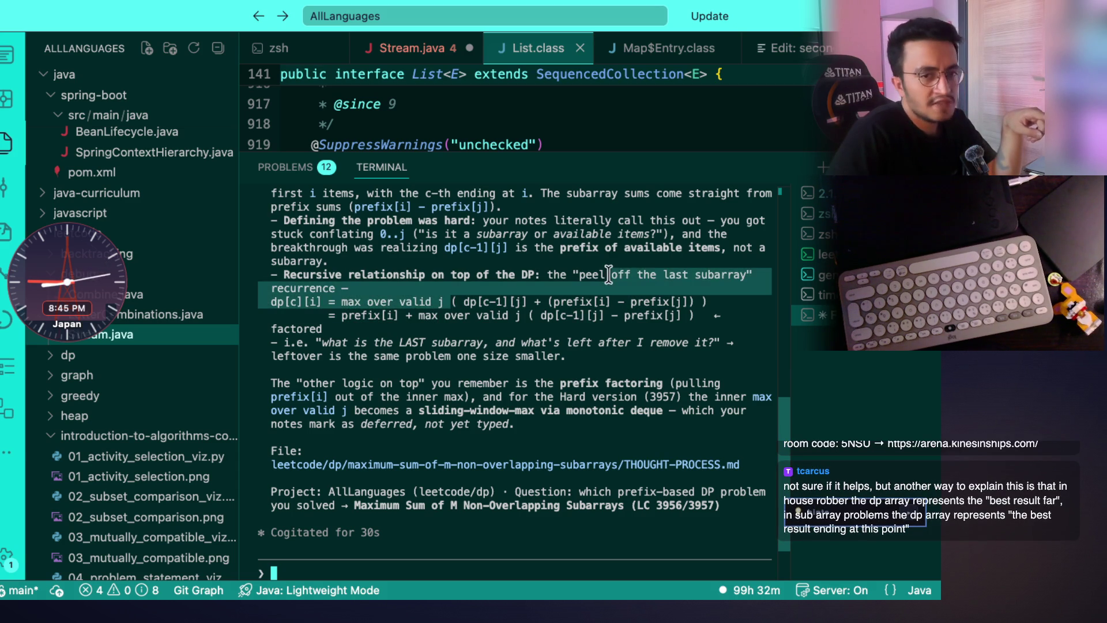
left_click_drag(452, 302, 718, 303)
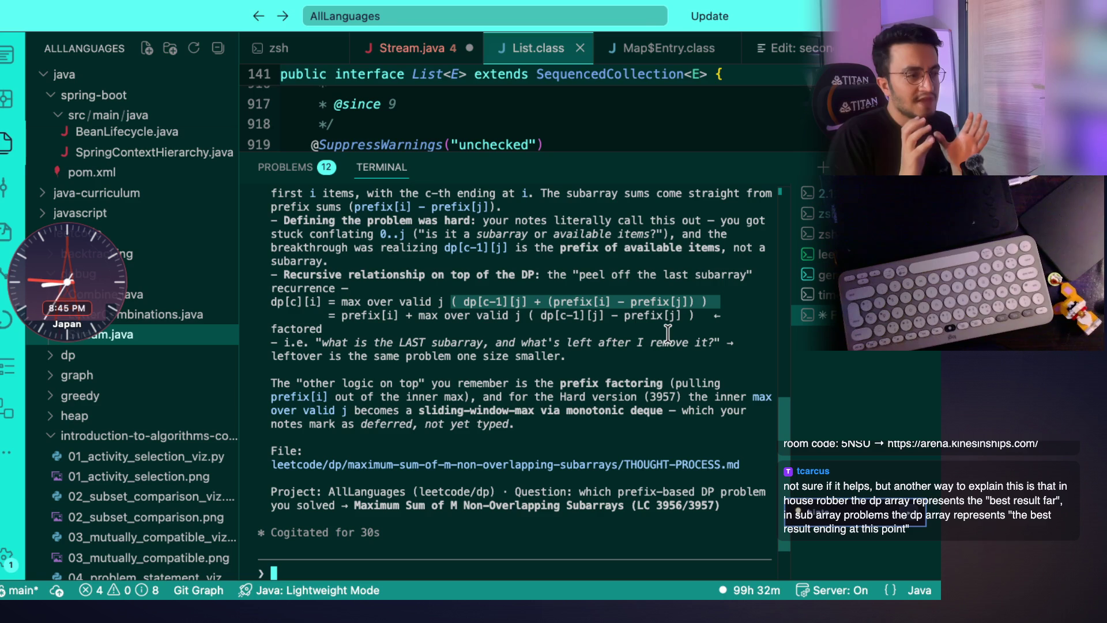
key("alt+Tab")
key("alt+Tab")
key("alt+Tab")
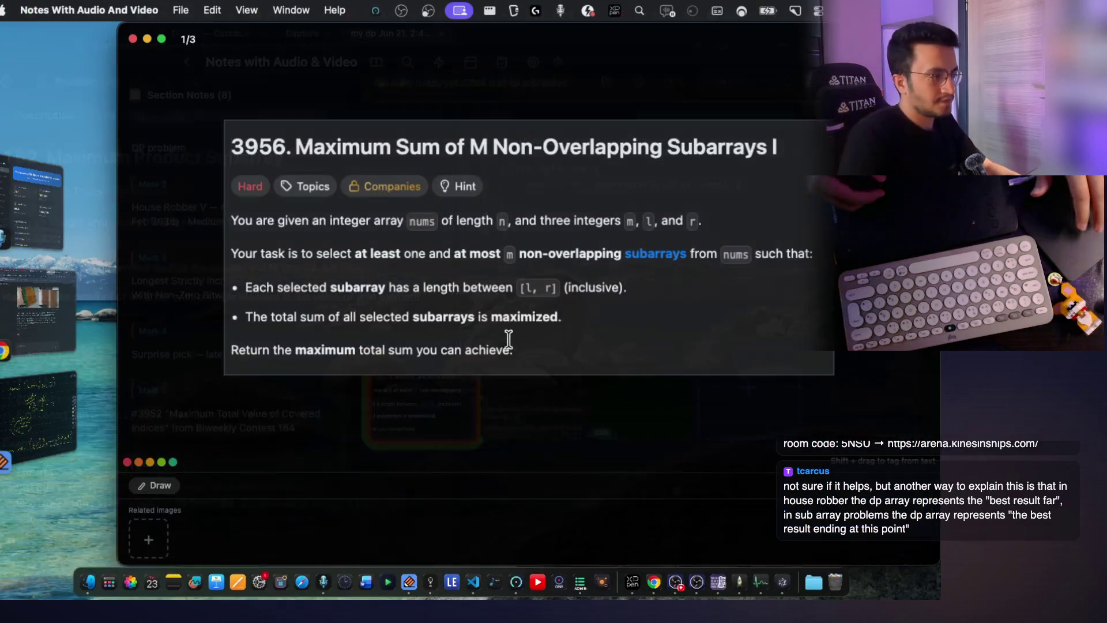
Handwrite the indices 0, 1, 2, 3, 4 across a blank Notability page.
left_click(39, 411)
scroll(418, 354, "down", 5)
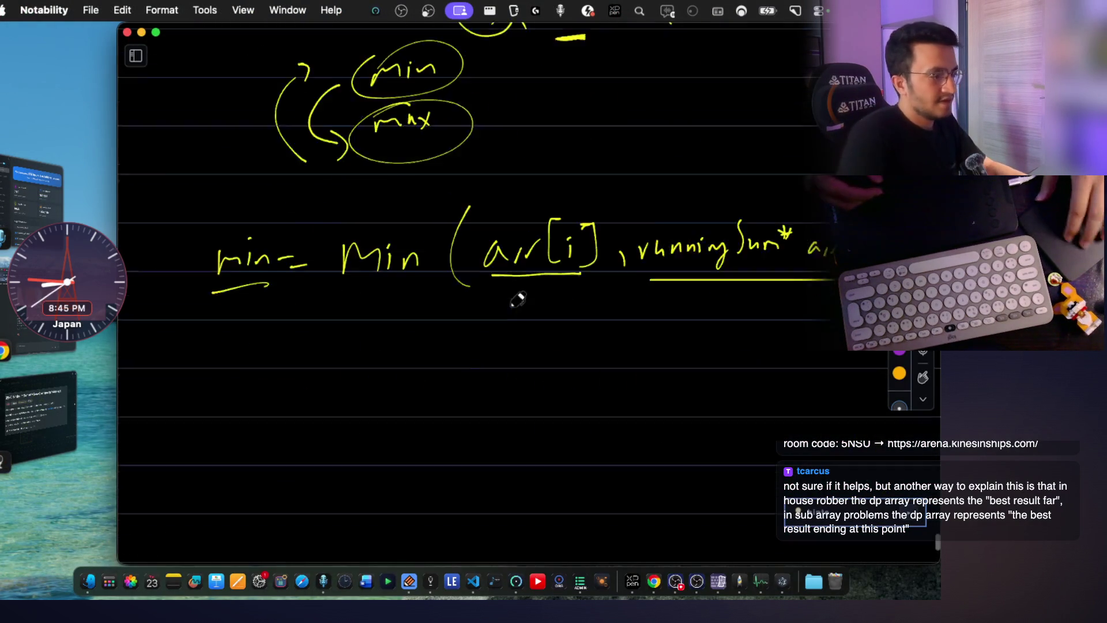
scroll(419, 355, "down", 5)
scroll(270, 278, "down", 3)
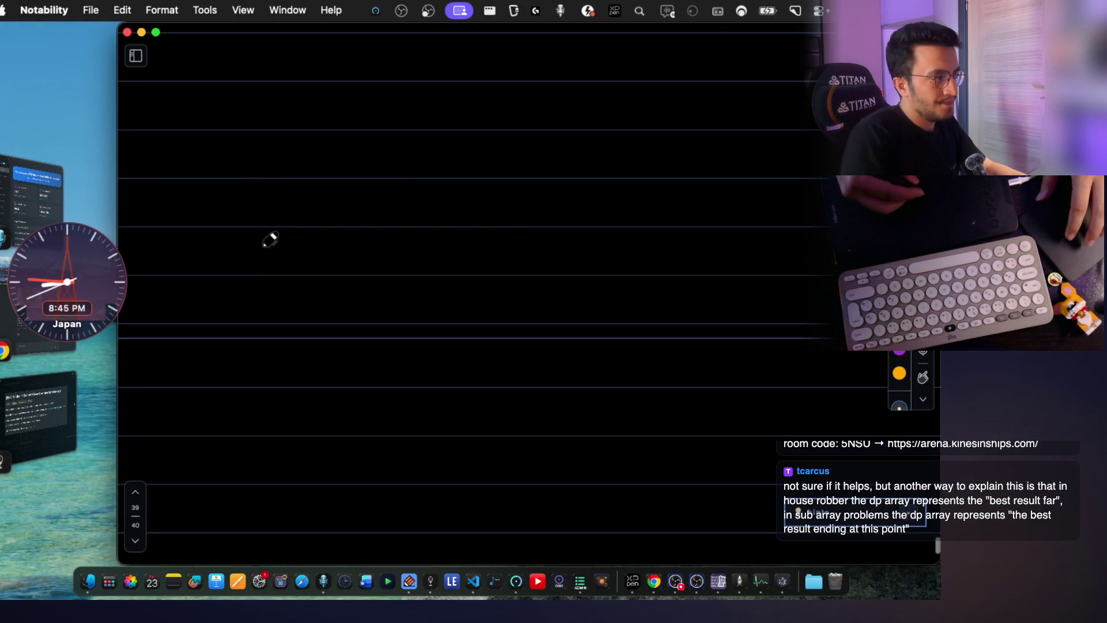
left_click_drag(257, 229, 257, 230)
left_click_drag(400, 245, 404, 277)
left_click_drag(530, 238, 561, 269)
mouse_move(668, 227)
left_mouse_down()
mouse_move(693, 256)
mouse_move(684, 270)
left_mouse_up()
mouse_move(782, 220)
left_mouse_down()
mouse_move(795, 250)
mouse_move(786, 275)
left_mouse_up()
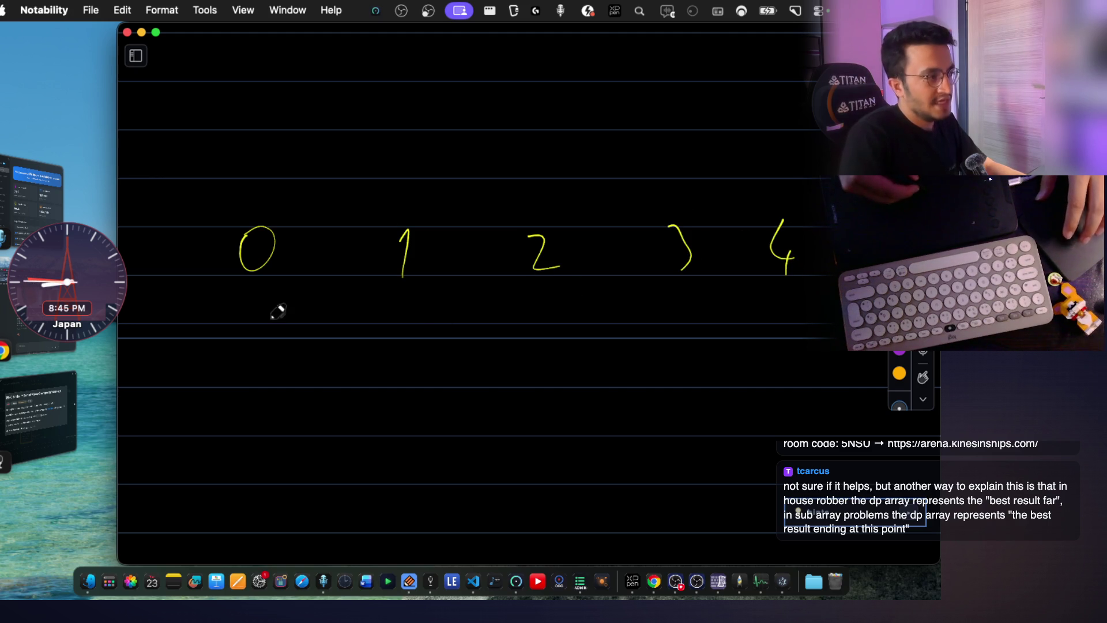
Draw ovals around 0, 1 and 2 with arrows pointing up toward them.
mouse_move(215, 419)
left_mouse_down()
mouse_move(266, 321)
mouse_move(278, 346)
left_mouse_up()
mouse_move(220, 221)
left_mouse_down()
mouse_move(192, 413)
mouse_move(253, 227)
left_mouse_up()
mouse_move(377, 204)
left_mouse_down()
mouse_move(442, 259)
mouse_move(377, 206)
left_mouse_up()
mouse_move(469, 431)
left_mouse_down()
mouse_move(535, 339)
mouse_move(536, 308)
mouse_move(541, 326)
left_mouse_up()
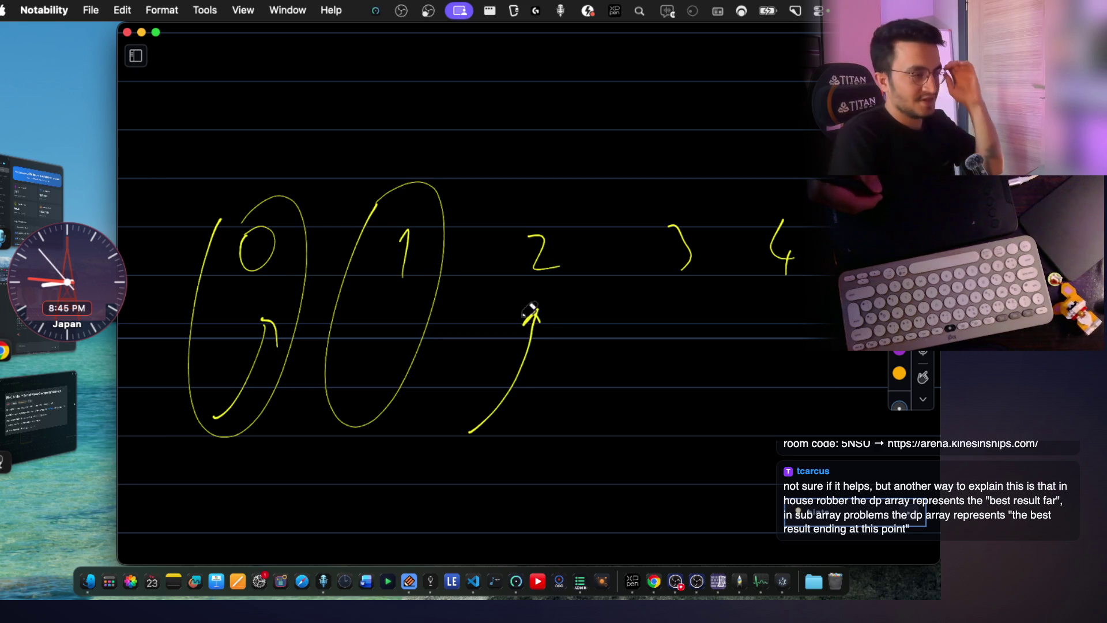
left_click_drag(495, 262, 523, 231)
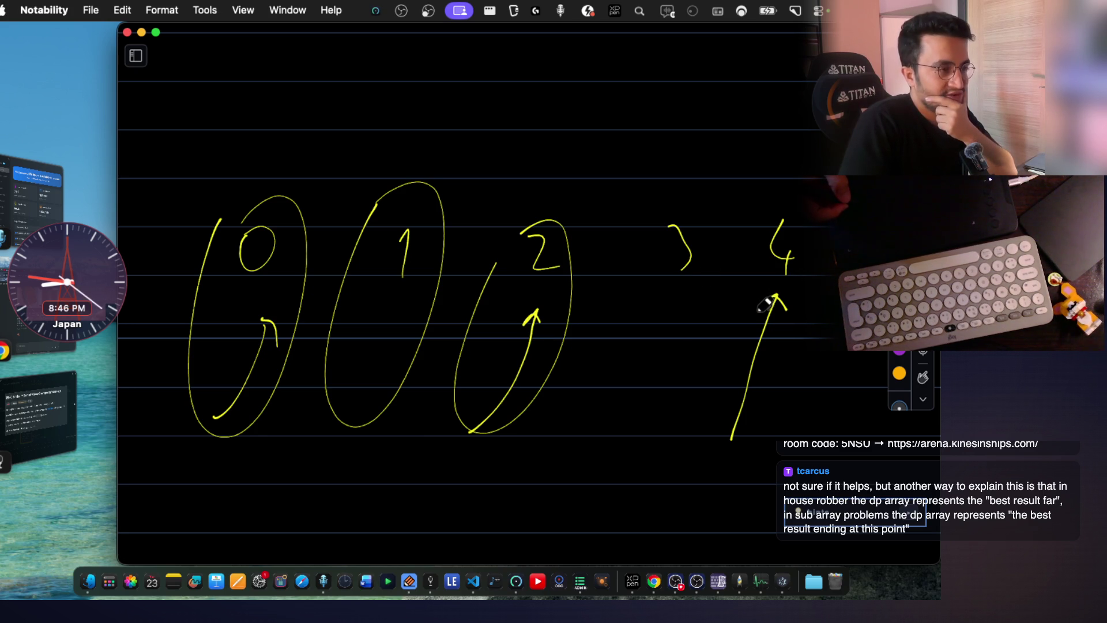
scroll(762, 278, "down", 3)
scroll(759, 251, "down", 3)
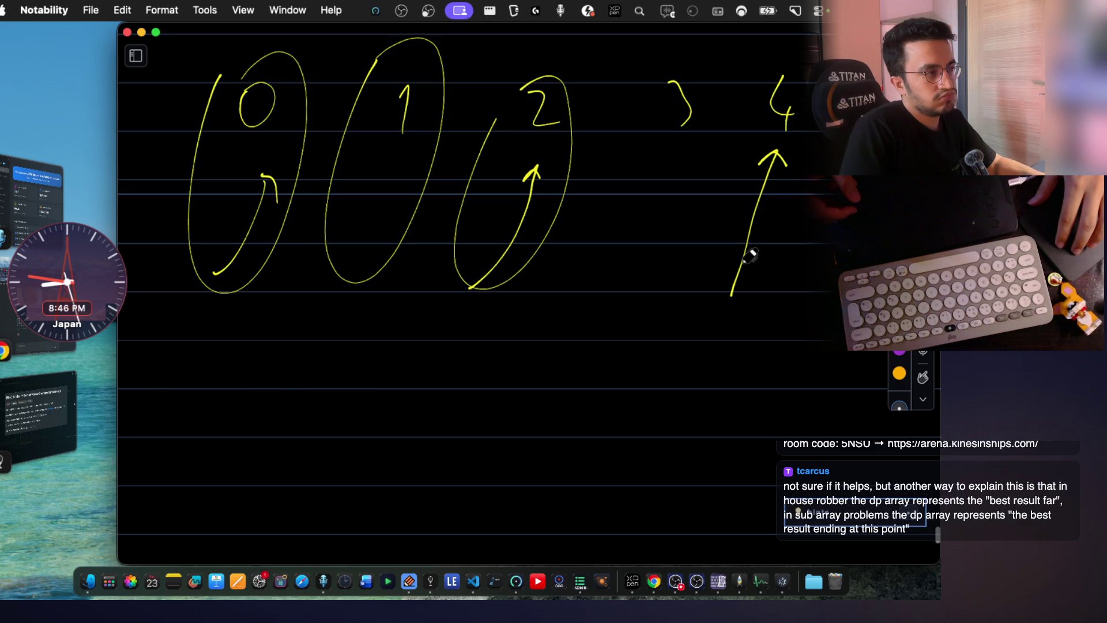
Write the word ending in quote marks below and circle it.
mouse_move(407, 381)
left_mouse_down()
mouse_move(424, 371)
mouse_move(481, 385)
left_mouse_up()
mouse_move(505, 370)
left_mouse_down()
mouse_move(492, 334)
mouse_move(513, 384)
mouse_move(536, 385)
mouse_move(538, 417)
mouse_move(578, 377)
left_mouse_up()
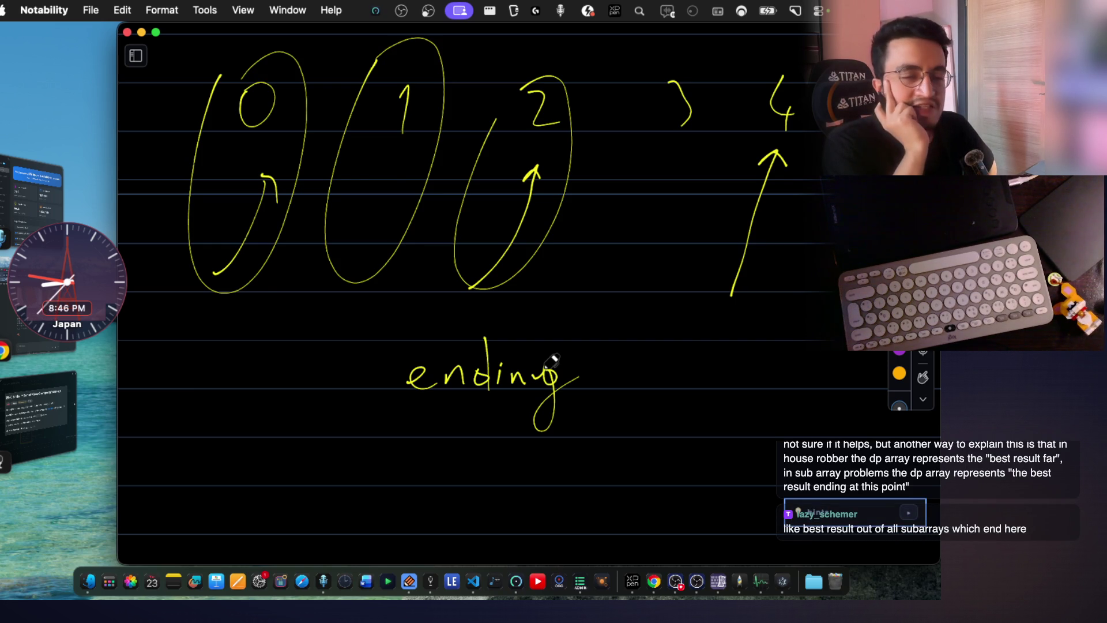
left_click_drag(368, 336, 373, 348)
left_click_drag(378, 334, 381, 346)
left_click_drag(591, 320, 578, 339)
left_click_drag(603, 323, 580, 355)
mouse_move(509, 305)
left_mouse_down()
mouse_move(358, 331)
mouse_move(415, 321)
left_mouse_up()
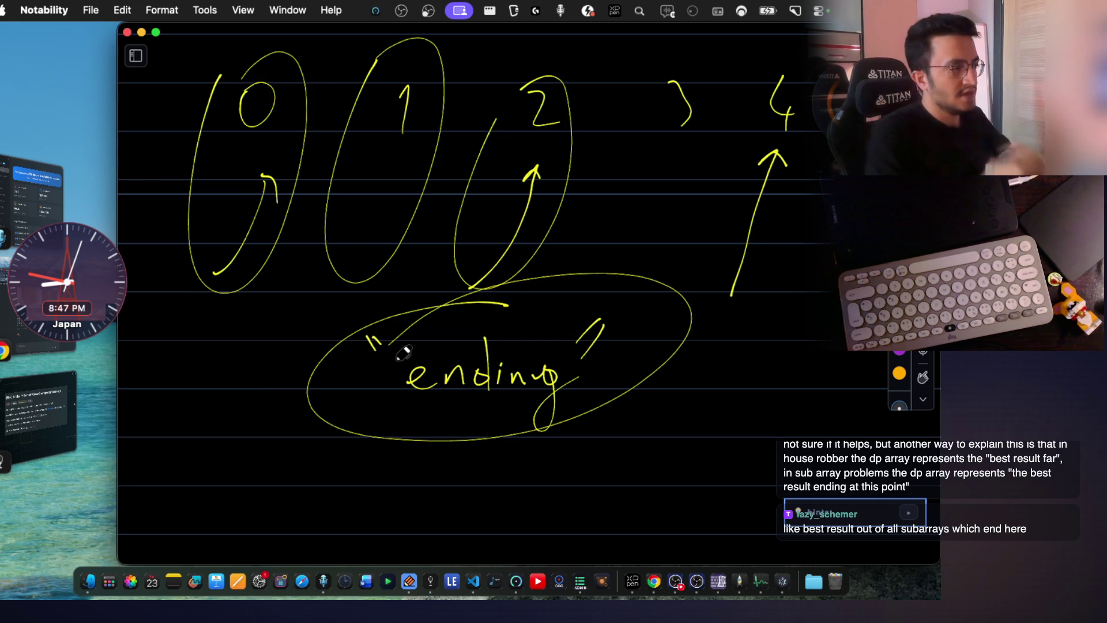
scroll(561, 292, "down", 3)
scroll(561, 292, "down", 2)
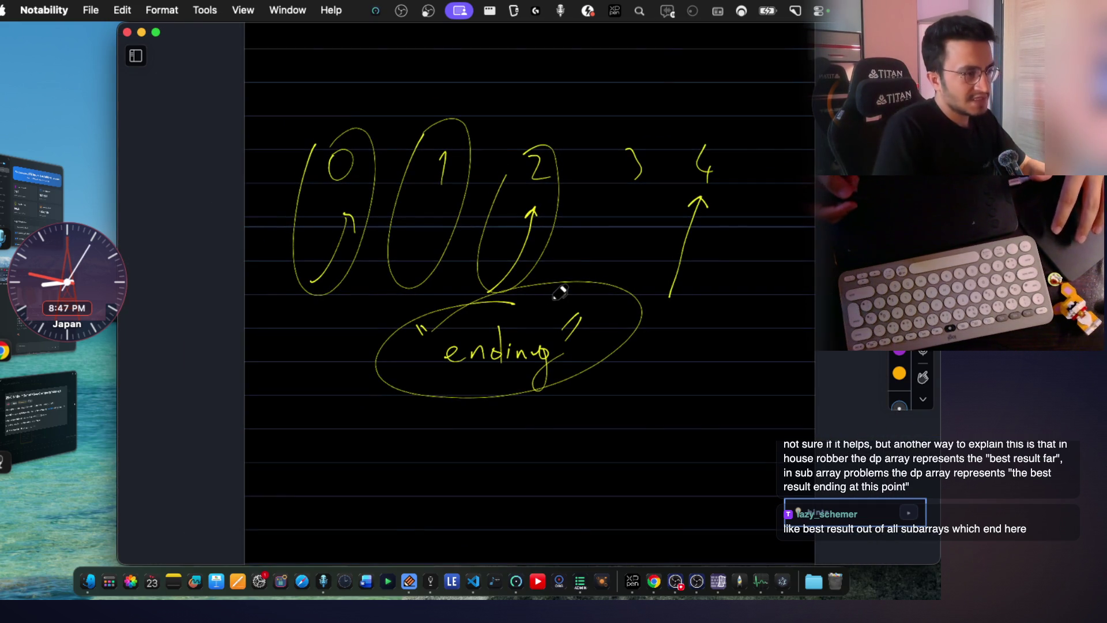
scroll(563, 289, "down", 5)
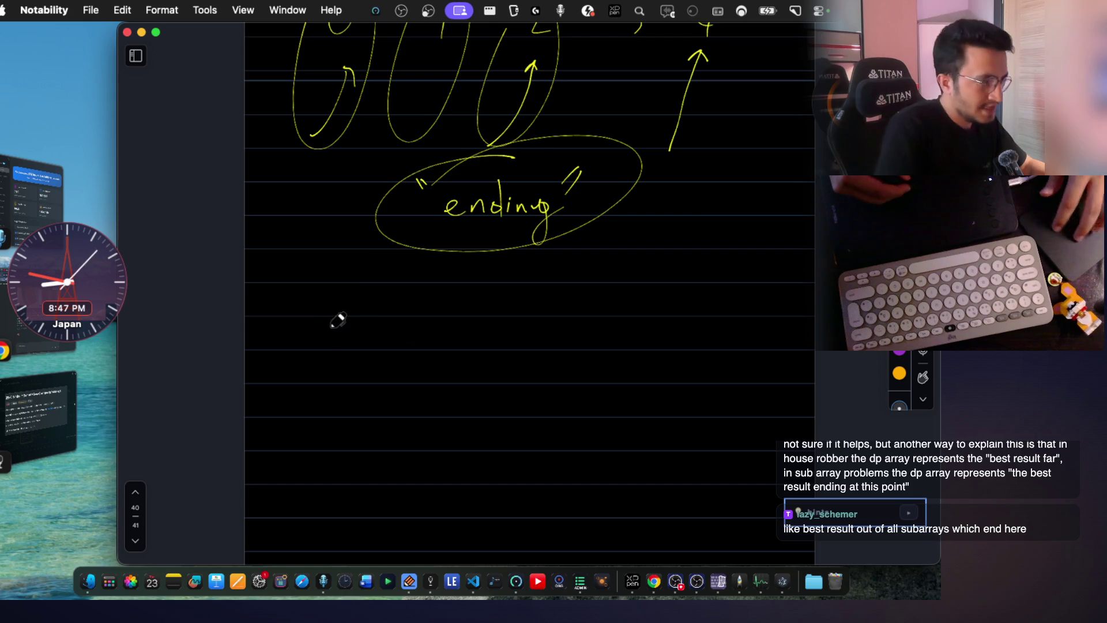
scroll(334, 321, "up", 5)
Write the bracketed array [1, 2, 3, 4], undoing and rewriting the first element.
left_click_drag(283, 305, 303, 402)
scroll(383, 338, "down", 3)
left_click_drag(320, 286, 356, 325)
left_click_drag(344, 278, 314, 326)
left_click_drag(386, 307, 396, 329)
key("super+z")
key("super+z")
key("super+z")
left_click_drag(326, 278, 345, 323)
left_click_drag(363, 305, 378, 319)
mouse_move(464, 277)
left_mouse_down()
mouse_move(498, 313)
mouse_move(530, 319)
left_mouse_up()
left_click_drag(594, 268, 610, 306)
left_click_drag(642, 299, 661, 318)
left_click_drag(715, 262, 718, 308)
mouse_move(725, 236)
left_mouse_down()
mouse_move(737, 235)
mouse_move(737, 334)
left_mouse_up()
mouse_move(479, 169)
left_mouse_down()
mouse_move(479, 232)
mouse_move(493, 211)
left_mouse_up()
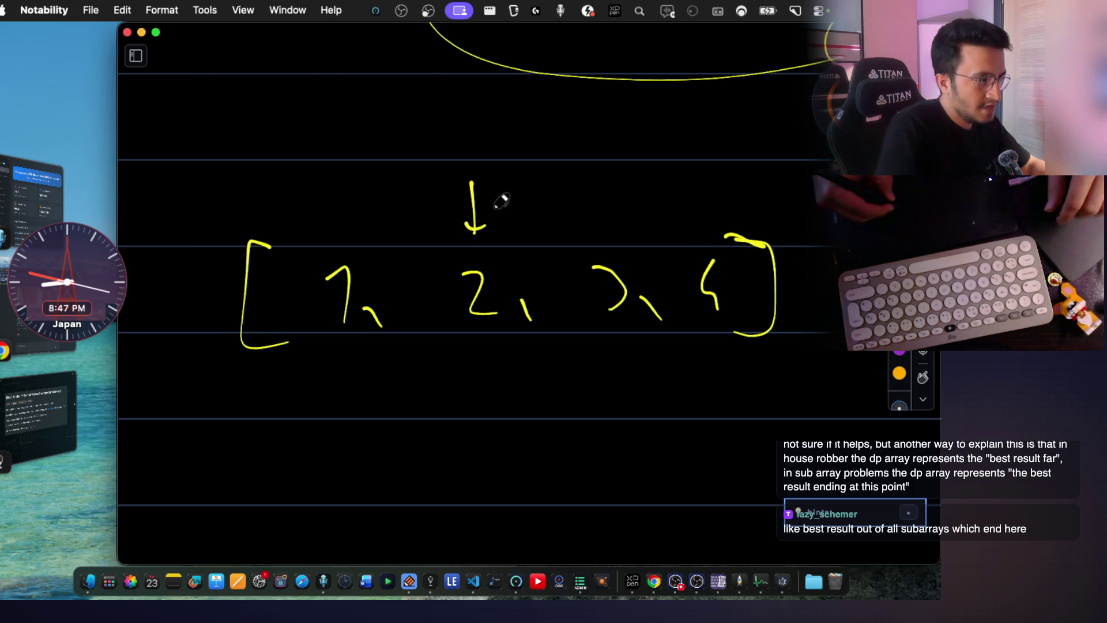
scroll(519, 200, "down", 2)
scroll(534, 198, "down", 1)
scroll(519, 164, "down", 2)
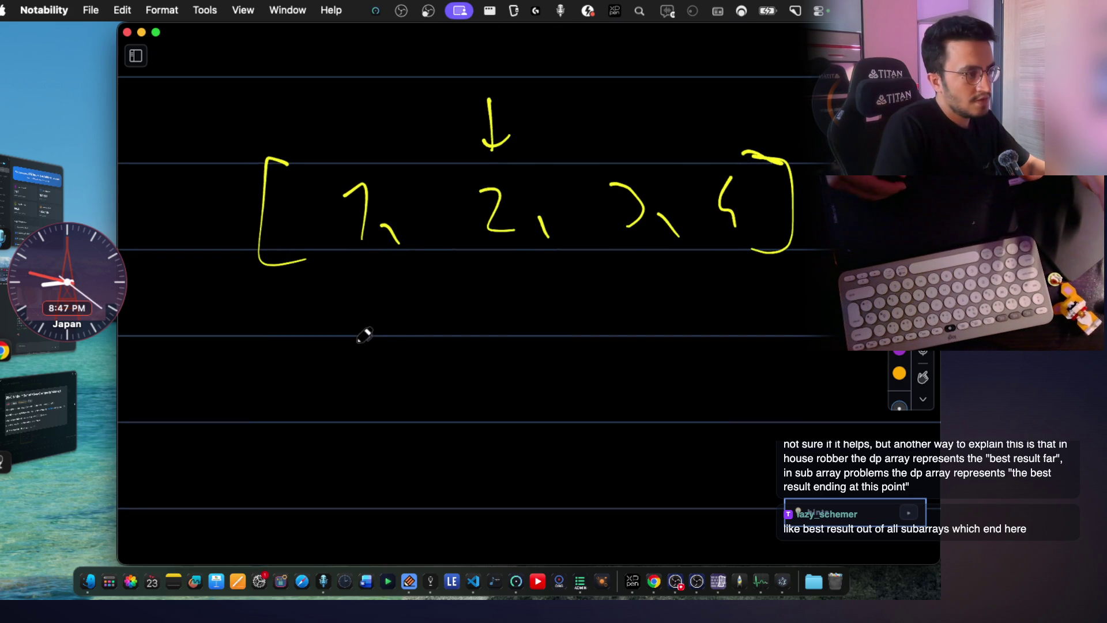
Add arrows at the 3, list the subarrays up to 1, 2, 3 circling it, and start the array again below.
mouse_move(608, 93)
left_mouse_down()
mouse_move(610, 146)
mouse_move(628, 130)
left_mouse_up()
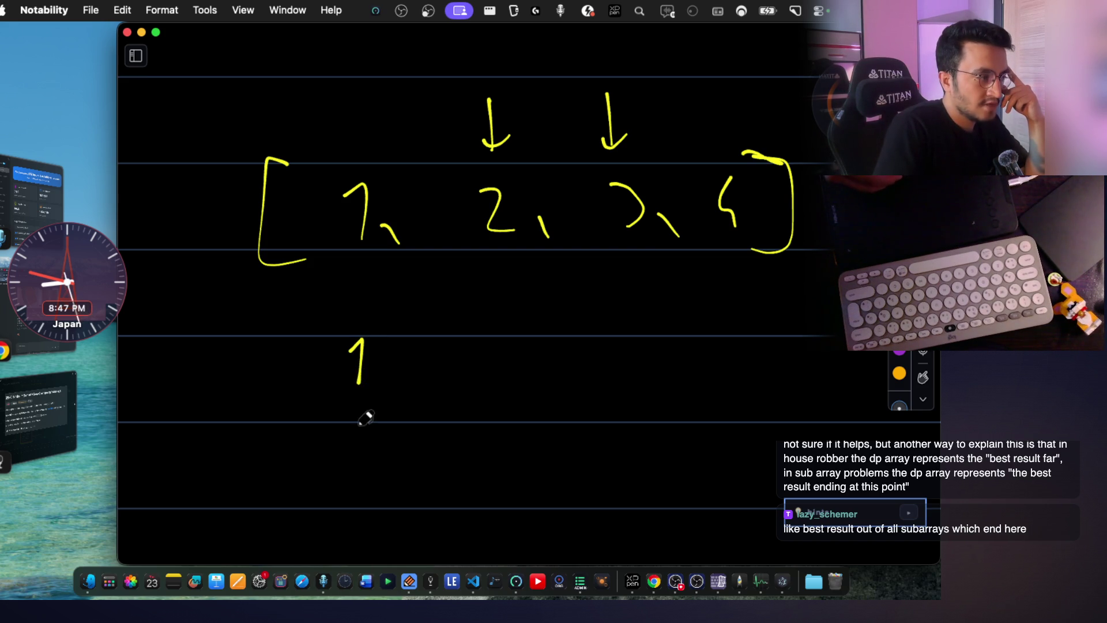
left_click_drag(424, 428, 457, 456)
scroll(372, 435, "down", 3)
mouse_move(357, 450)
left_mouse_down()
mouse_move(372, 485)
mouse_move(394, 487)
left_mouse_up()
left_click_drag(441, 447, 463, 475)
left_click_drag(474, 465, 483, 481)
left_click_drag(515, 436, 522, 476)
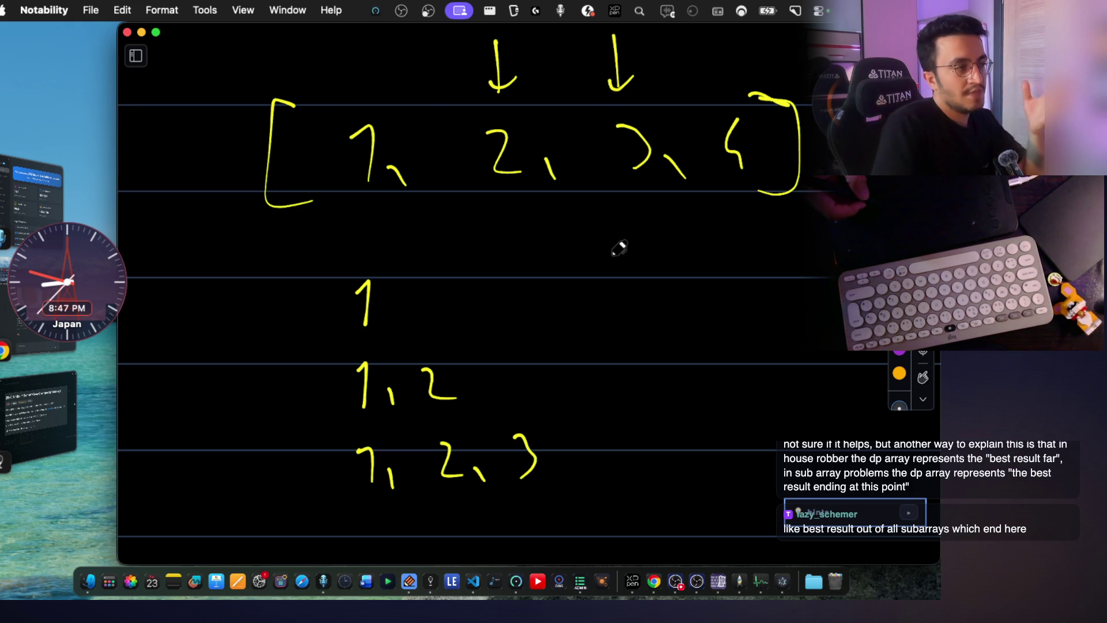
mouse_move(371, 440)
left_mouse_down()
mouse_move(304, 470)
mouse_move(414, 423)
left_mouse_up()
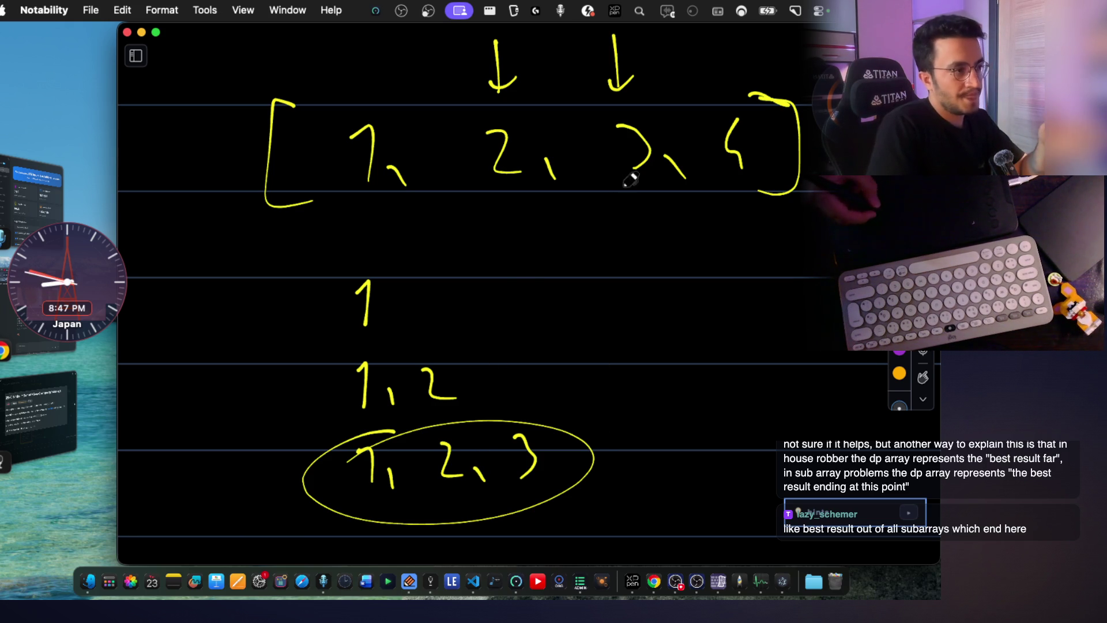
mouse_move(649, 299)
left_mouse_down()
mouse_move(649, 213)
mouse_move(661, 235)
left_mouse_up()
scroll(650, 242, "down", 2)
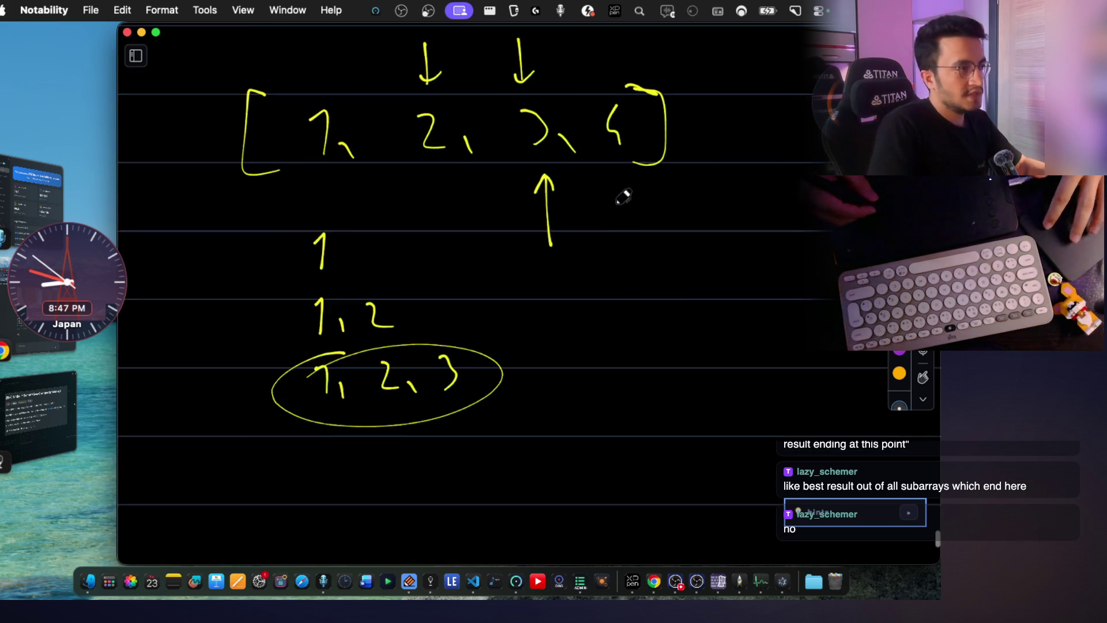
scroll(623, 198, "down", 3)
left_click_drag(223, 387, 246, 468)
mouse_move(269, 417)
left_mouse_down()
mouse_move(281, 450)
mouse_move(347, 459)
left_mouse_up()
left_click_drag(400, 405, 446, 457)
left_click_drag(515, 400, 560, 461)
left_click_drag(636, 401, 644, 433)
left_click_drag(642, 411, 646, 455)
left_click_drag(675, 389, 680, 467)
scroll(611, 377, "down", 2)
scroll(610, 377, "down", 2)
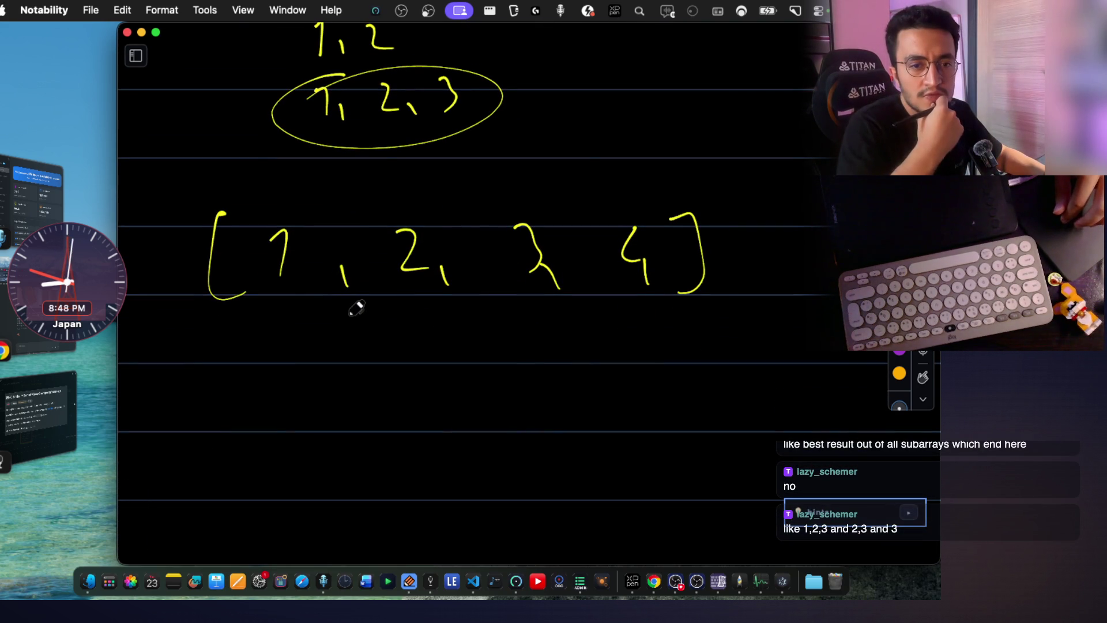
scroll(355, 309, "up", 4)
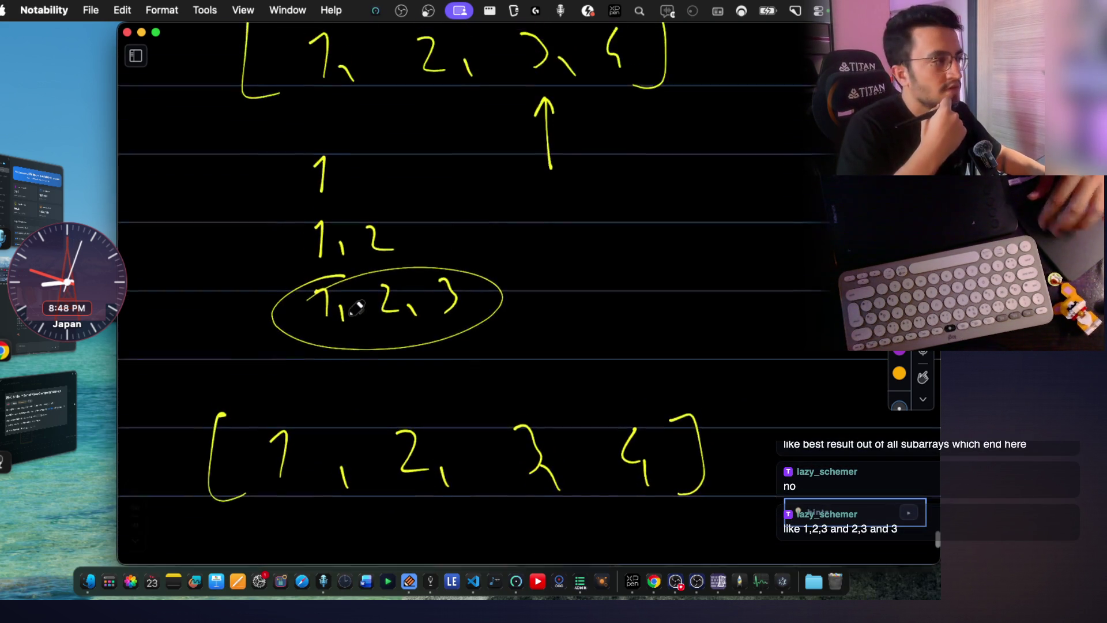
scroll(355, 308, "up", 3)
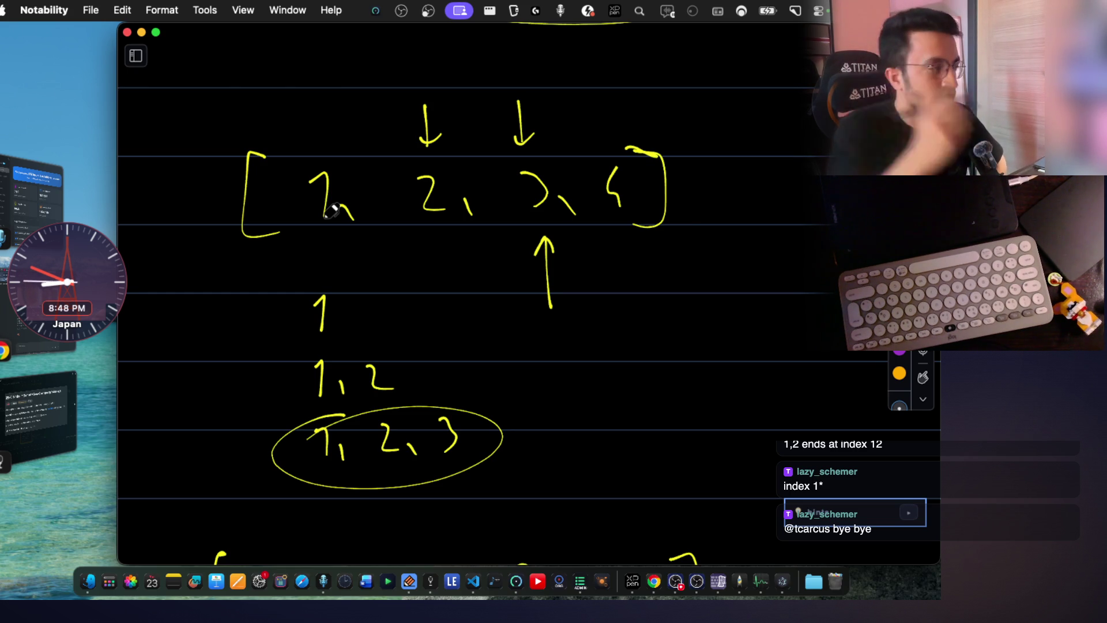
Mark the 1, 2 subarray with arrows and the handwritten label 'end index 1'.
left_click_drag(468, 380, 511, 390)
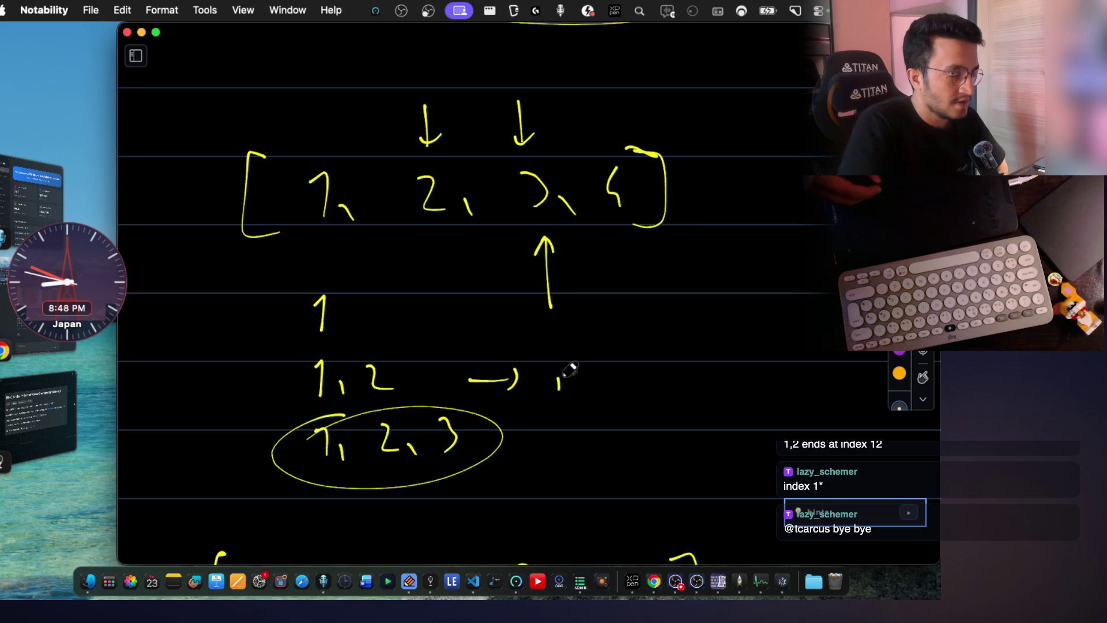
left_click_drag(605, 357, 607, 388)
left_click_drag(647, 374, 706, 374)
left_click_drag(781, 350, 782, 385)
left_click_drag(486, 331, 507, 334)
left_click_drag(516, 323, 517, 349)
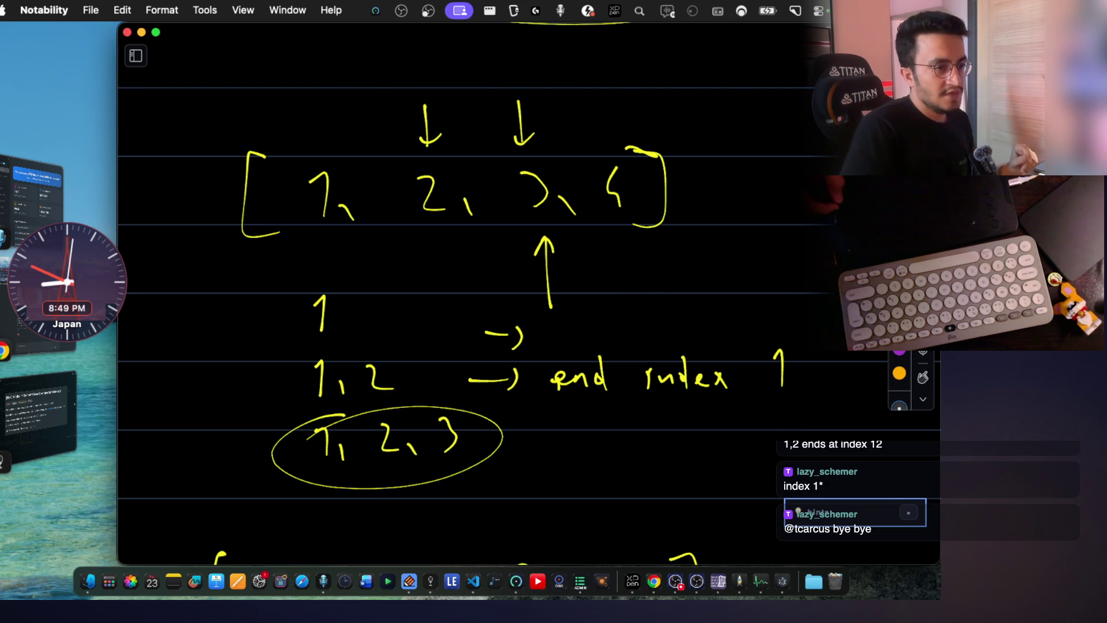
Erase the down arrow above the 2 and number the array positions in red.
left_click_drag(429, 104, 433, 142)
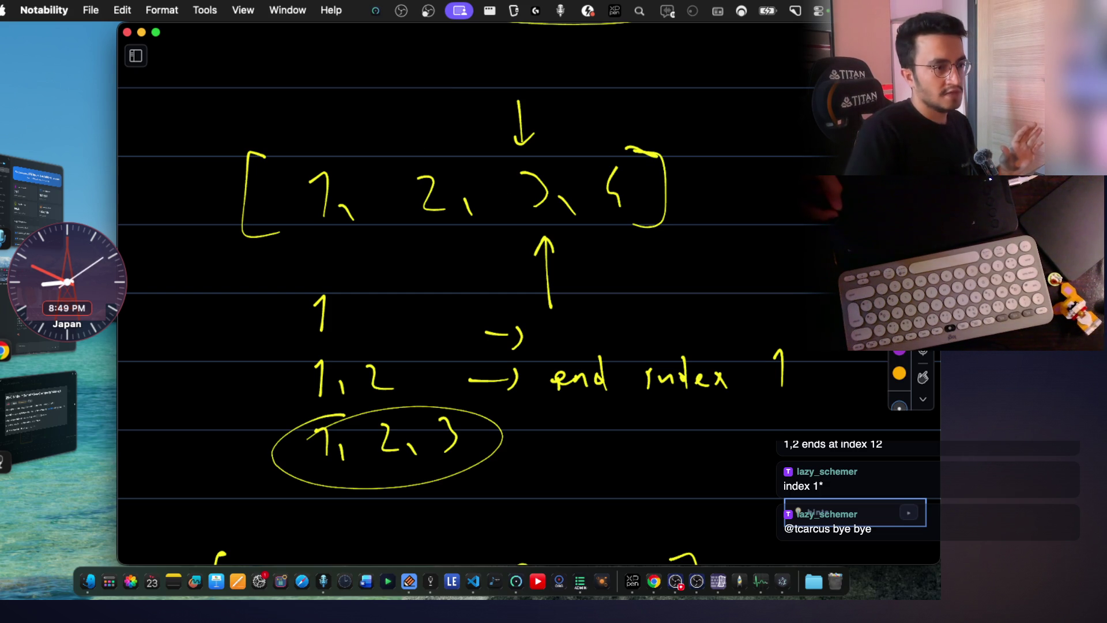
left_click_drag(313, 104, 310, 105)
left_click_drag(410, 104, 415, 134)
left_click_drag(517, 95, 536, 116)
scroll(643, 280, "down", 5)
left_click_drag(233, 425, 234, 476)
left_click_drag(275, 407, 305, 437)
left_click_drag(314, 437, 339, 437)
scroll(363, 376, "down", 1)
left_click_drag(375, 382, 376, 403)
left_click_drag(421, 333, 442, 426)
left_click_drag(492, 350, 537, 400)
left_click_drag(543, 327, 547, 422)
scroll(494, 389, "down", 3)
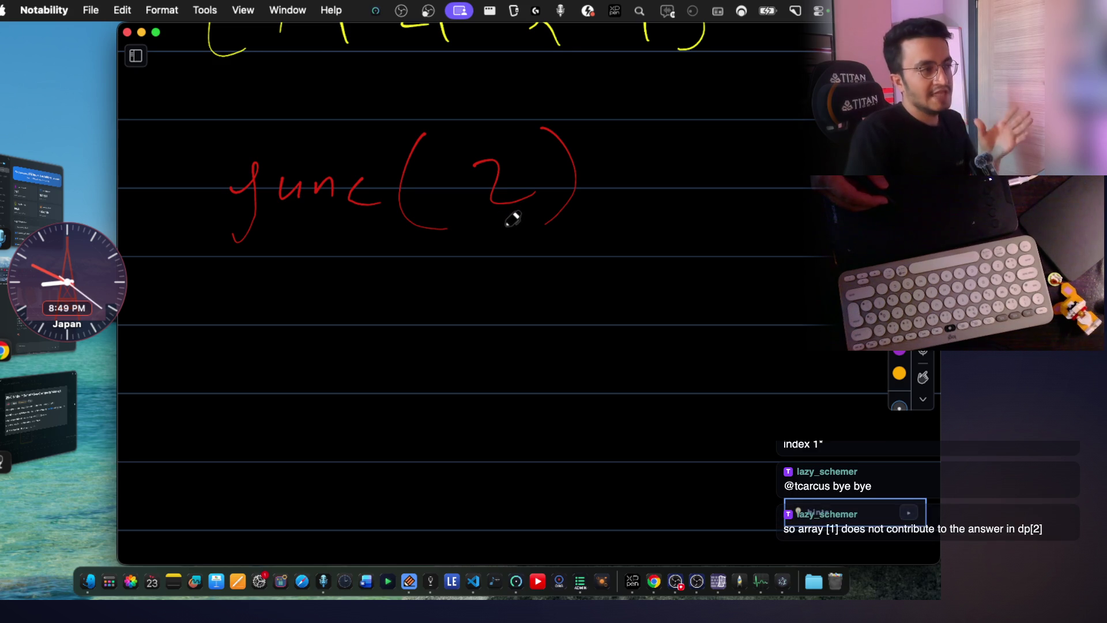
Double-underline the 2 in func(2) with the red pen.
left_click_drag(483, 247, 536, 249)
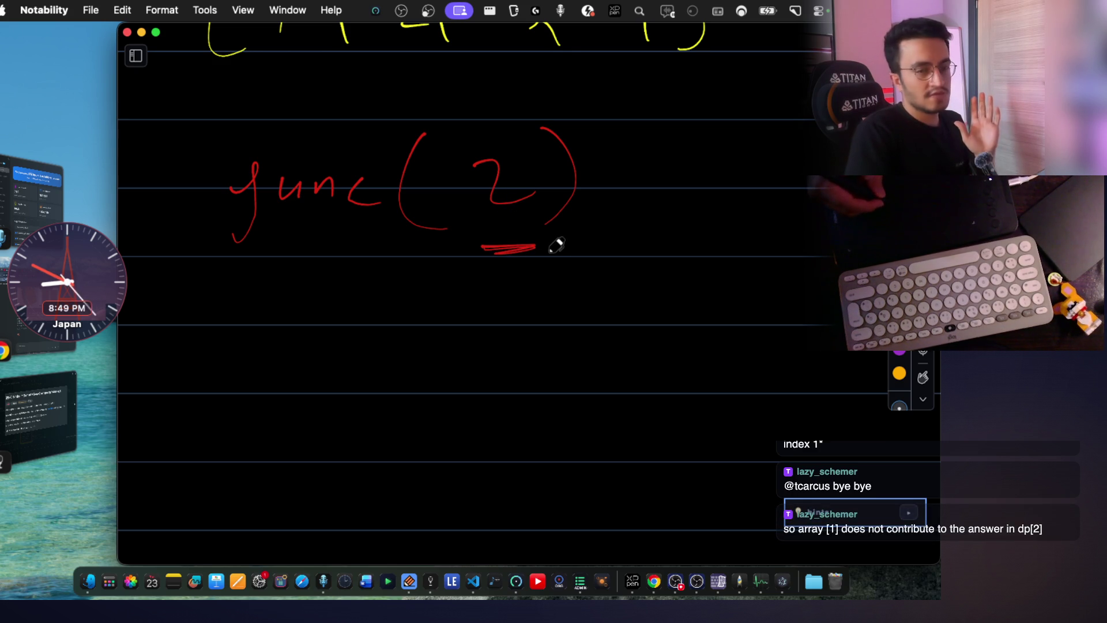
scroll(514, 272, "up", 2)
scroll(514, 272, "up", 3)
scroll(517, 274, "up", 2)
scroll(517, 273, "up", 1)
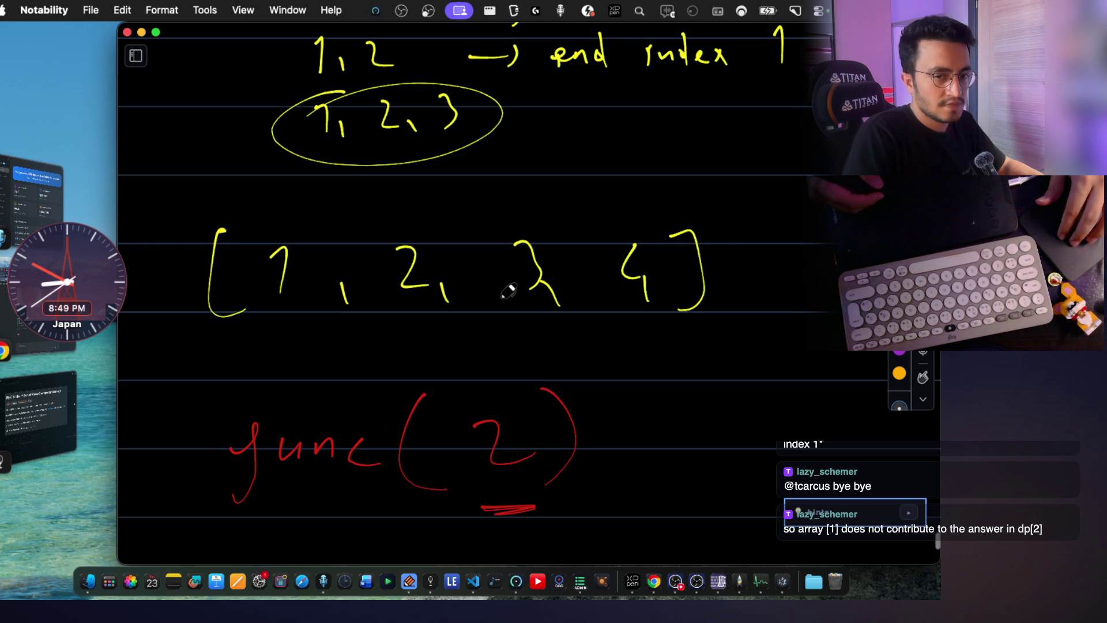
scroll(509, 291, "up", 3)
scroll(509, 291, "up", 1)
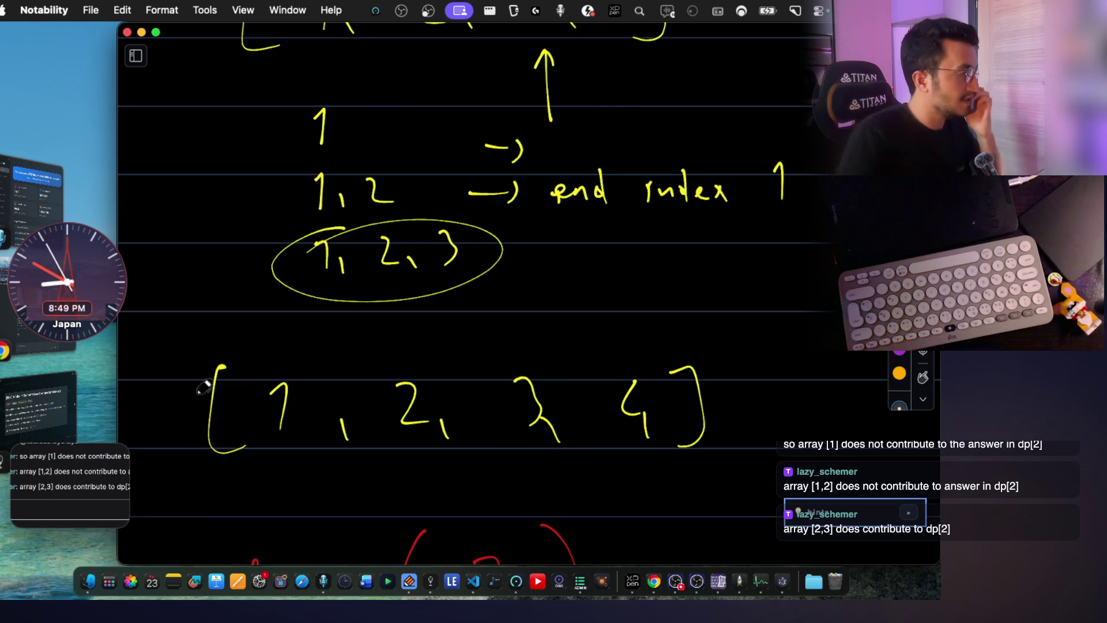
left_click(31, 414)
left_click(632, 410)
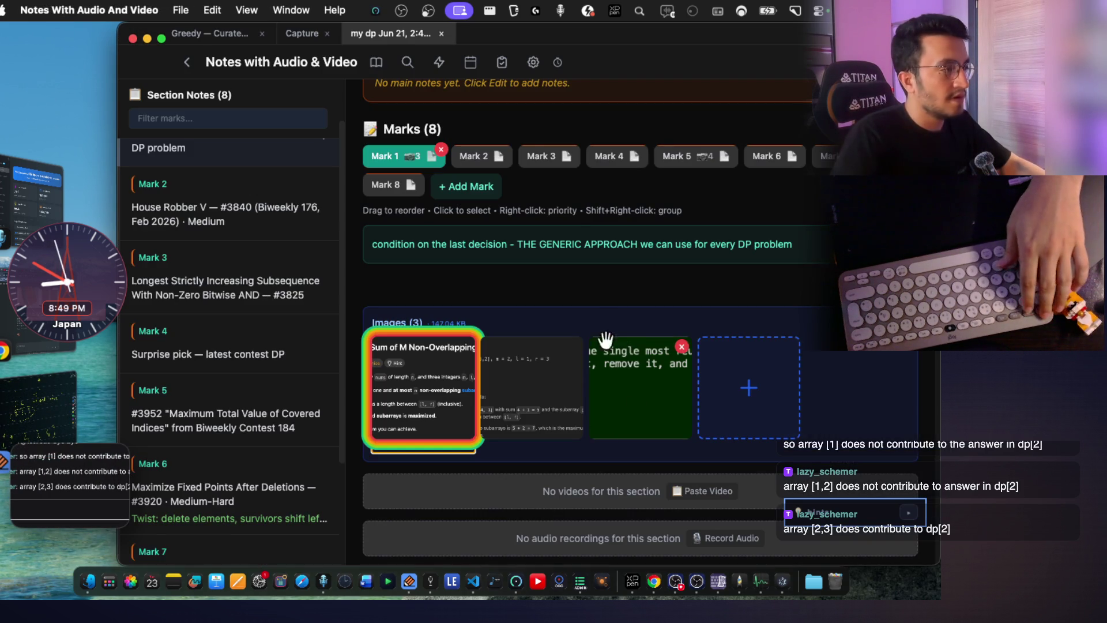
left_click(302, 35)
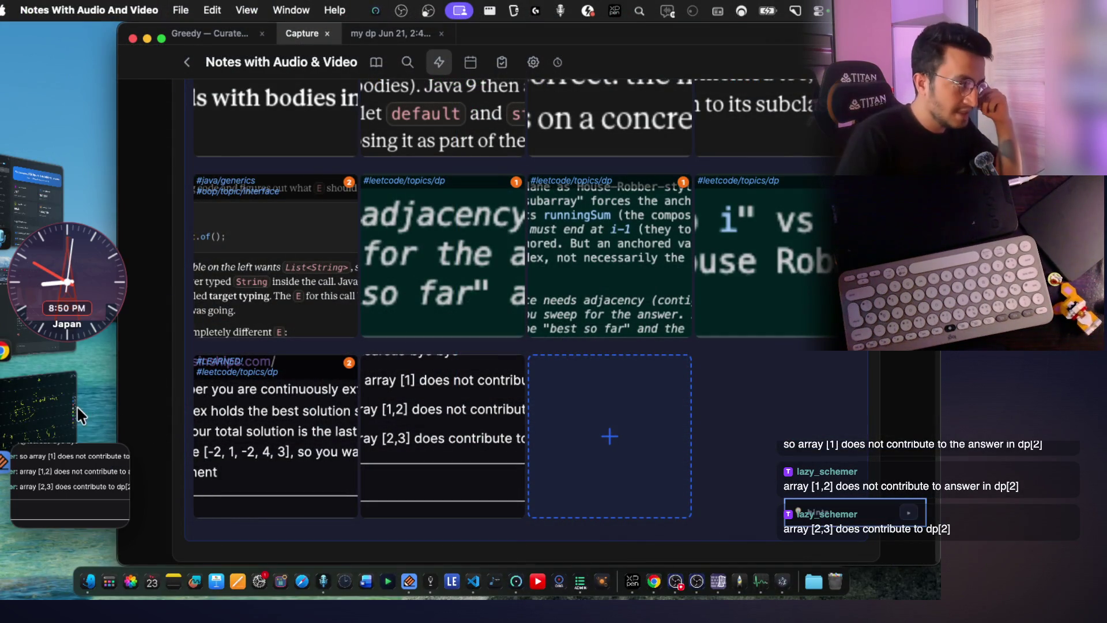
left_click(76, 408)
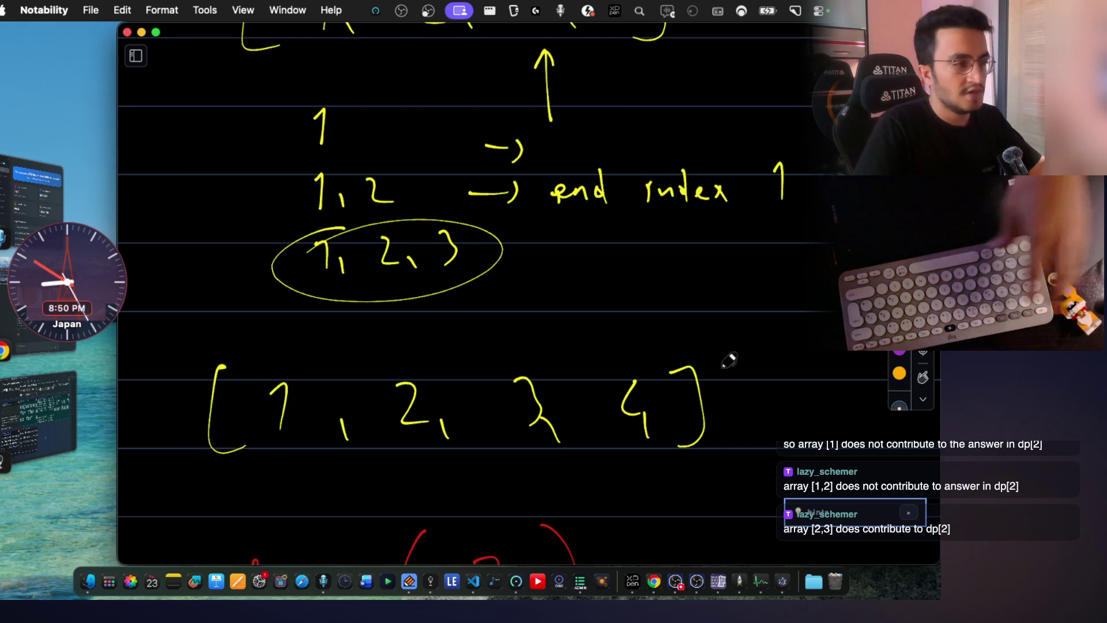
Submit a dictated prompt with the pasted image asking for a PNG example of the DP definition, then return to Notability.
key("super+Tab")
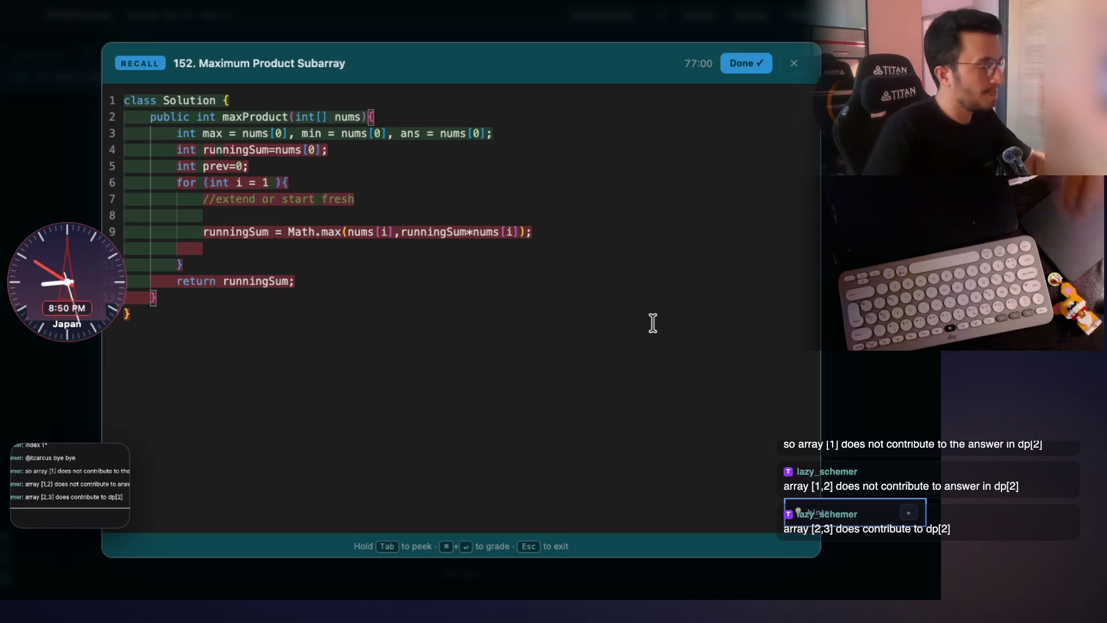
key("Escape")
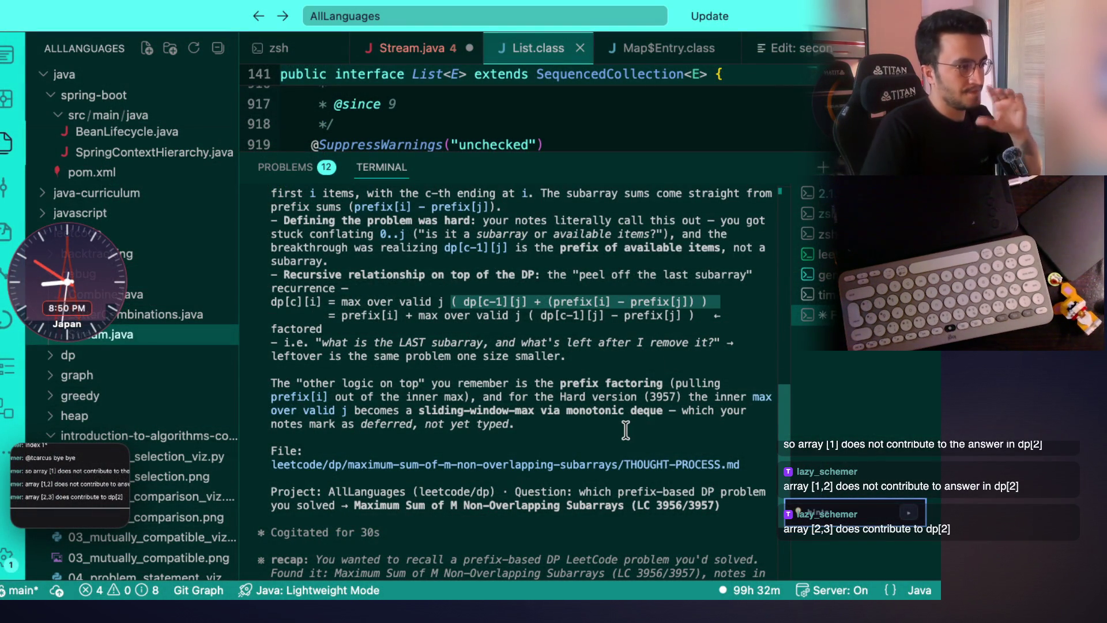
scroll(626, 430, "down", 5)
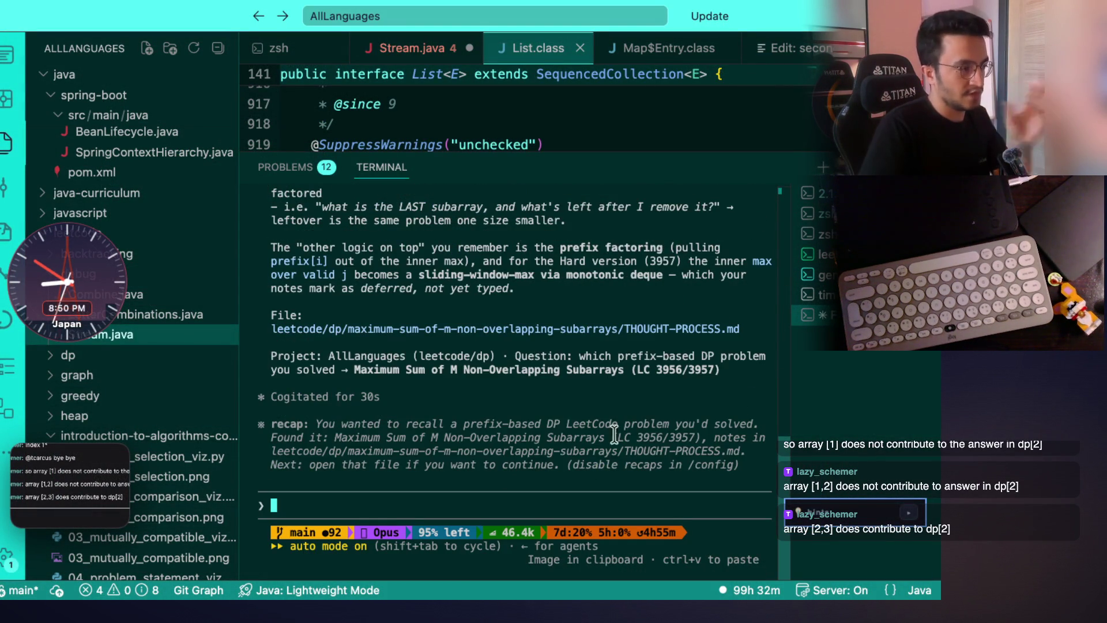
key("ctrl+v")
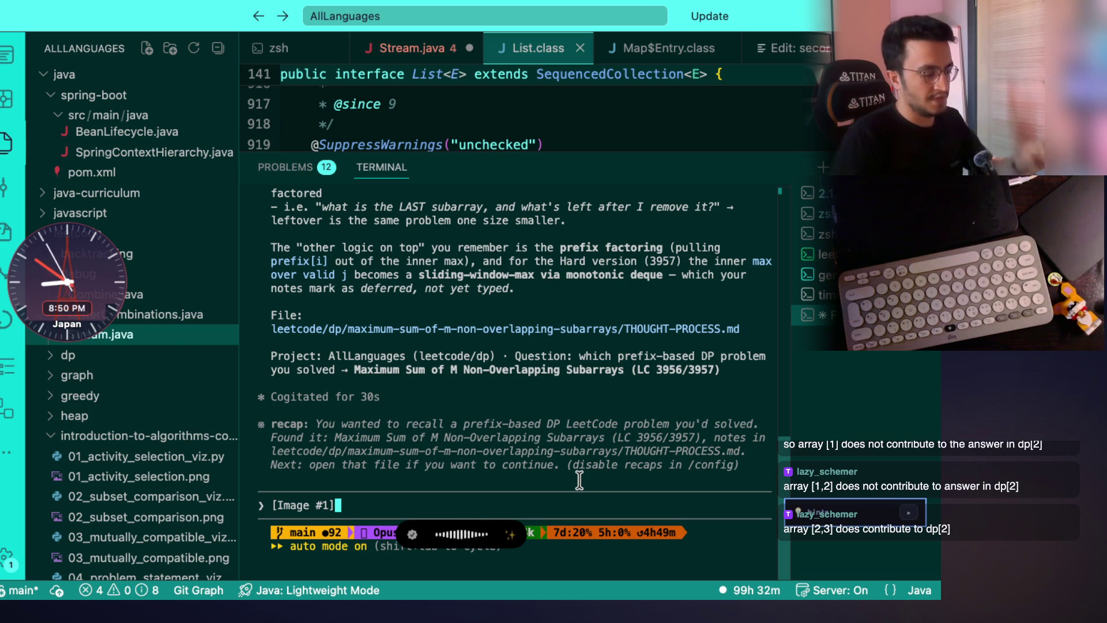
key("ctrl+space")
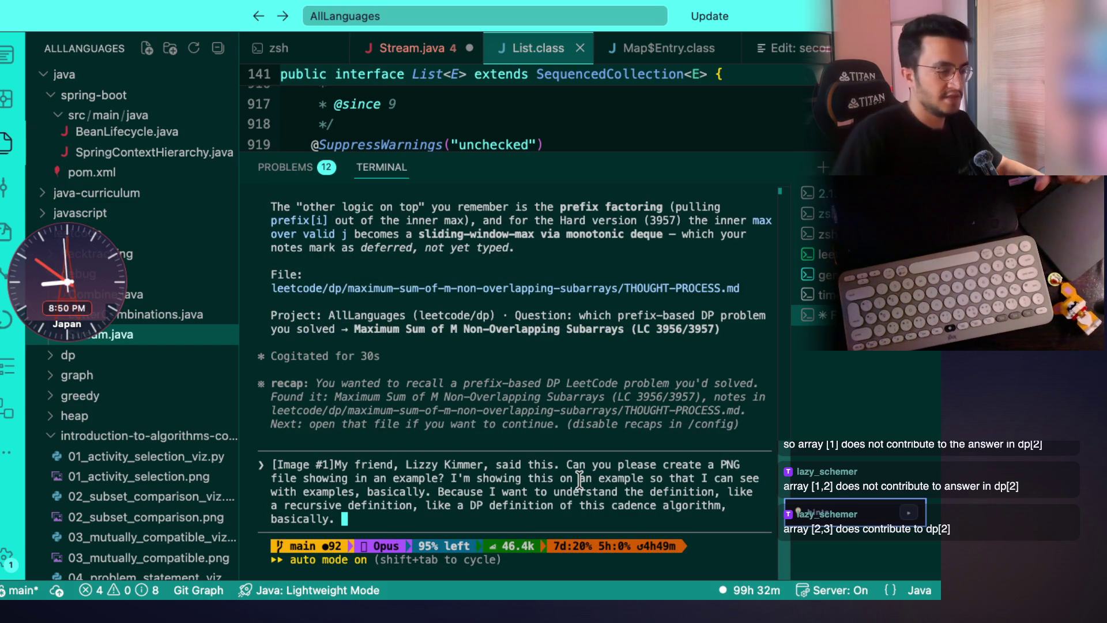
key("Return")
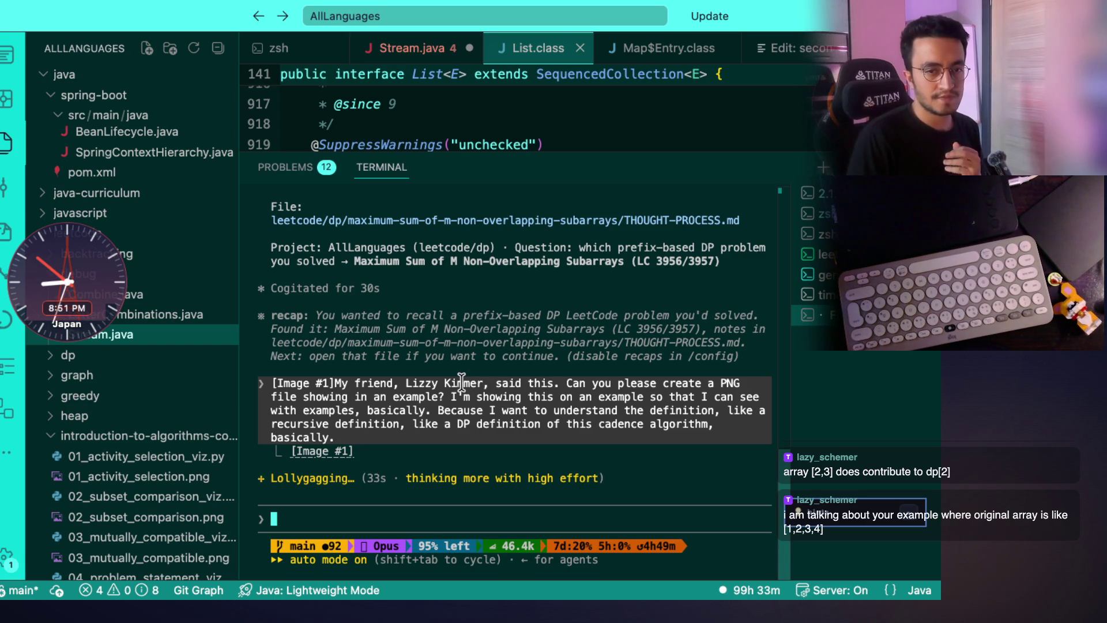
key("super+Tab")
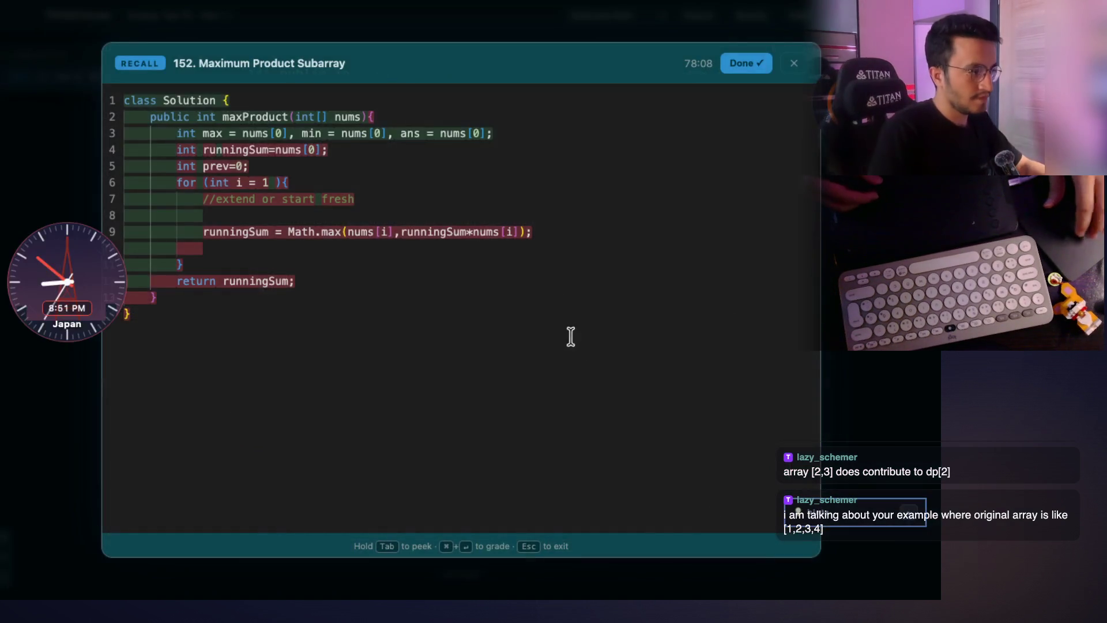
scroll(520, 330, "down", 2)
scroll(531, 326, "down", 5)
scroll(531, 324, "up", 4)
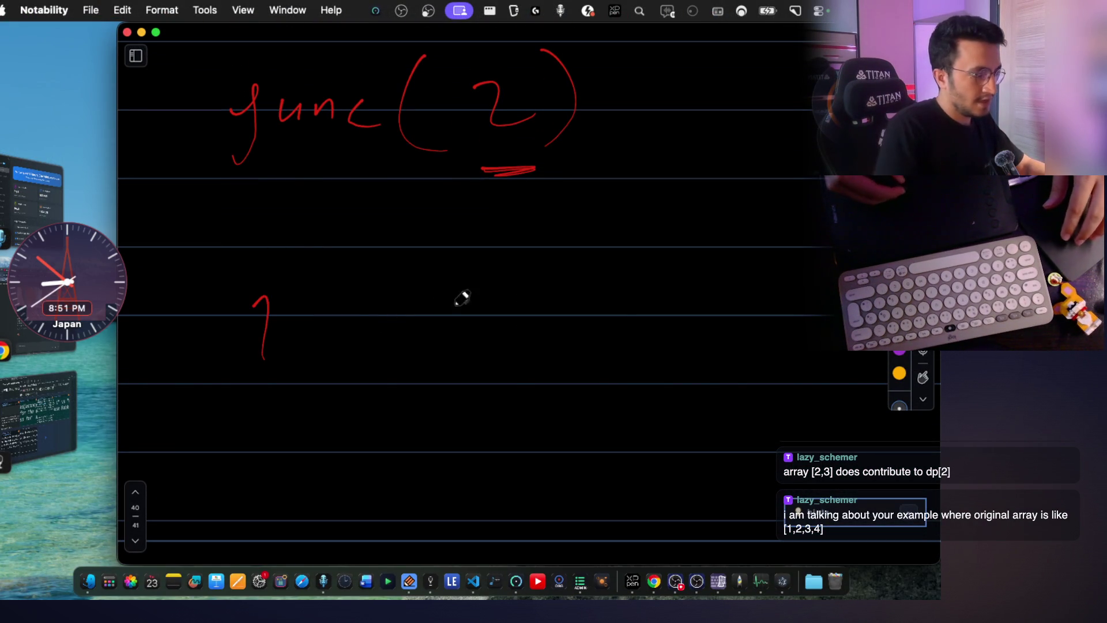
scroll(462, 299, "up", 1)
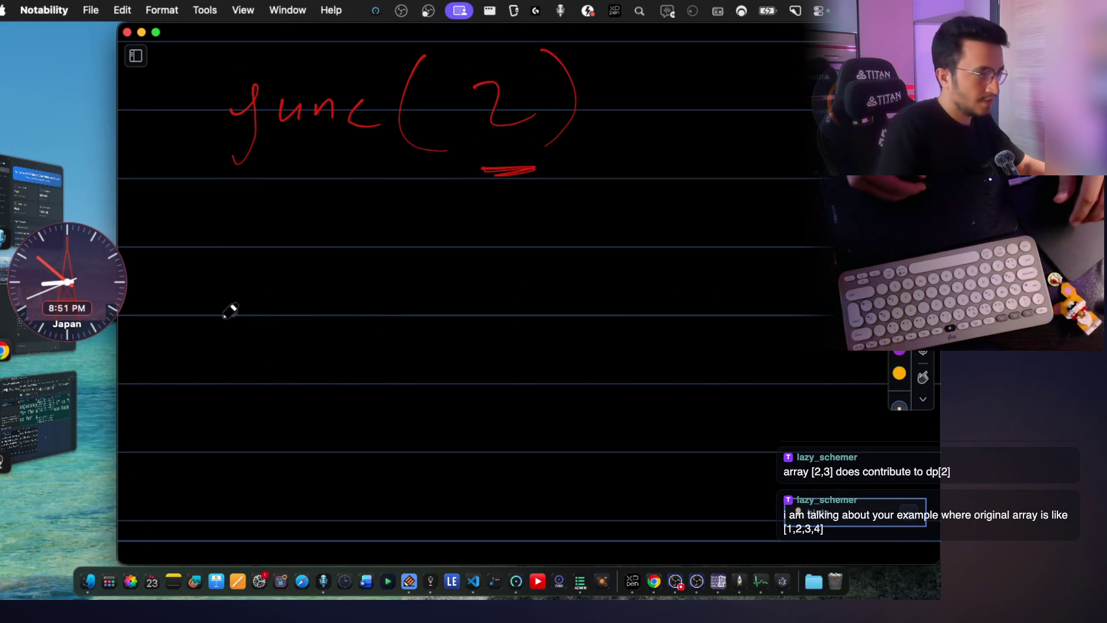
Write the array 1 2 3 4 in yellow with the subarray [1] sketched beneath it.
left_click_drag(350, 314, 403, 353)
left_click_drag(547, 312, 532, 357)
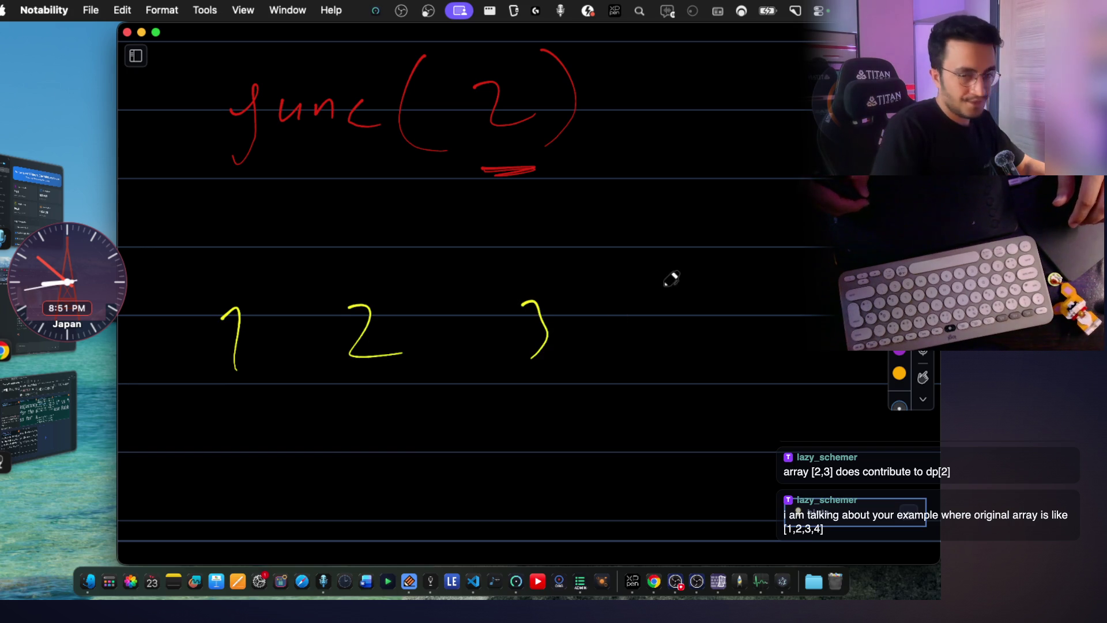
scroll(682, 340, "down", 3)
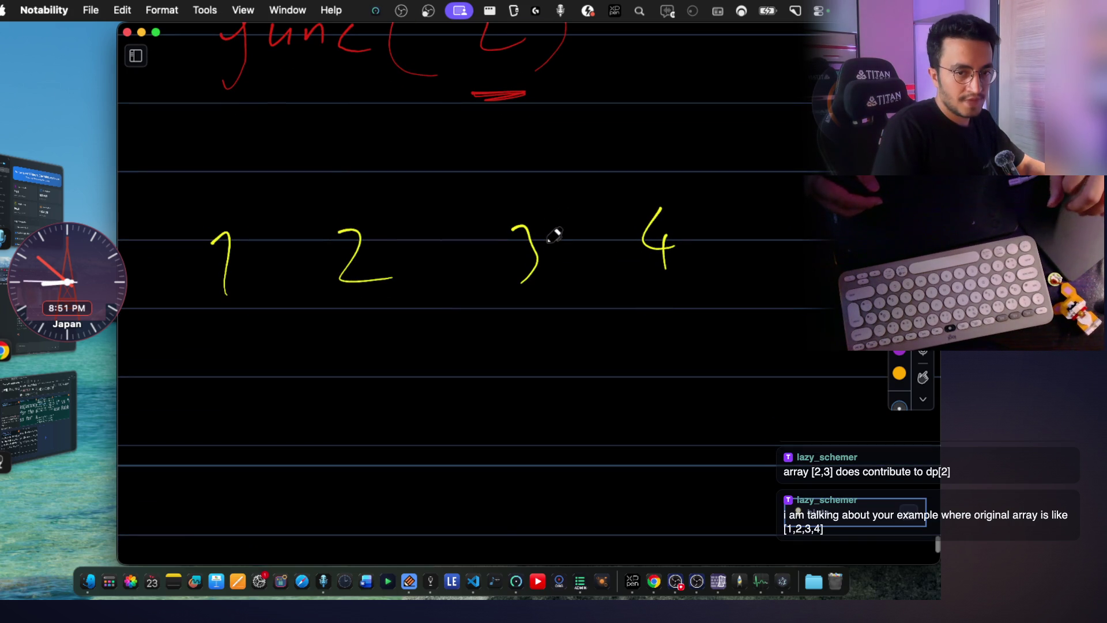
scroll(438, 285, "down", 1)
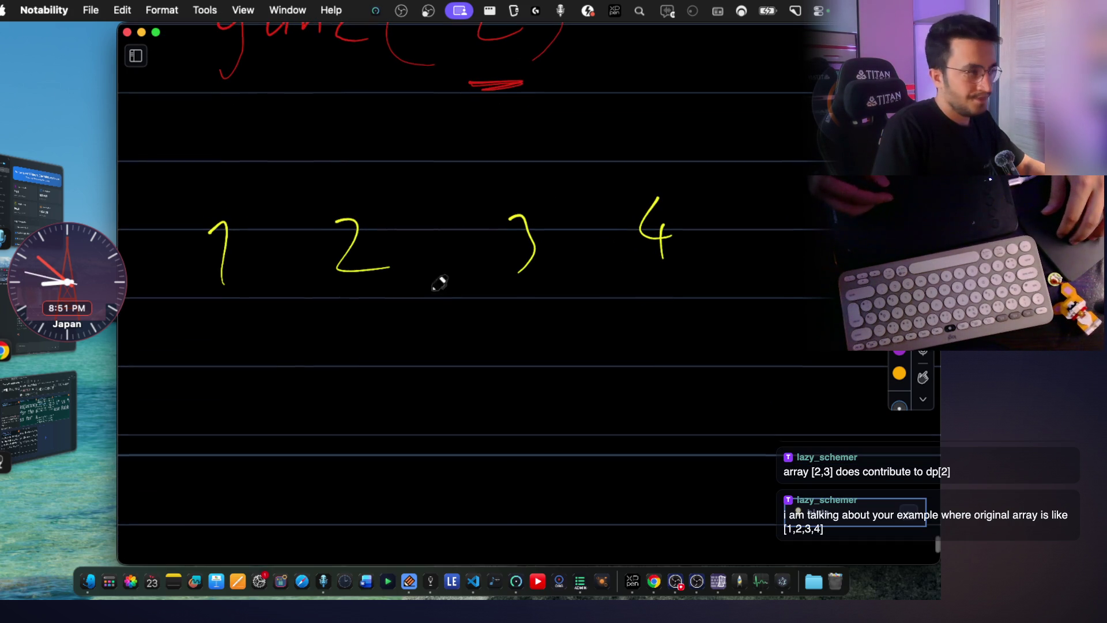
left_click_drag(211, 418, 218, 424)
left_click_drag(230, 374, 241, 413)
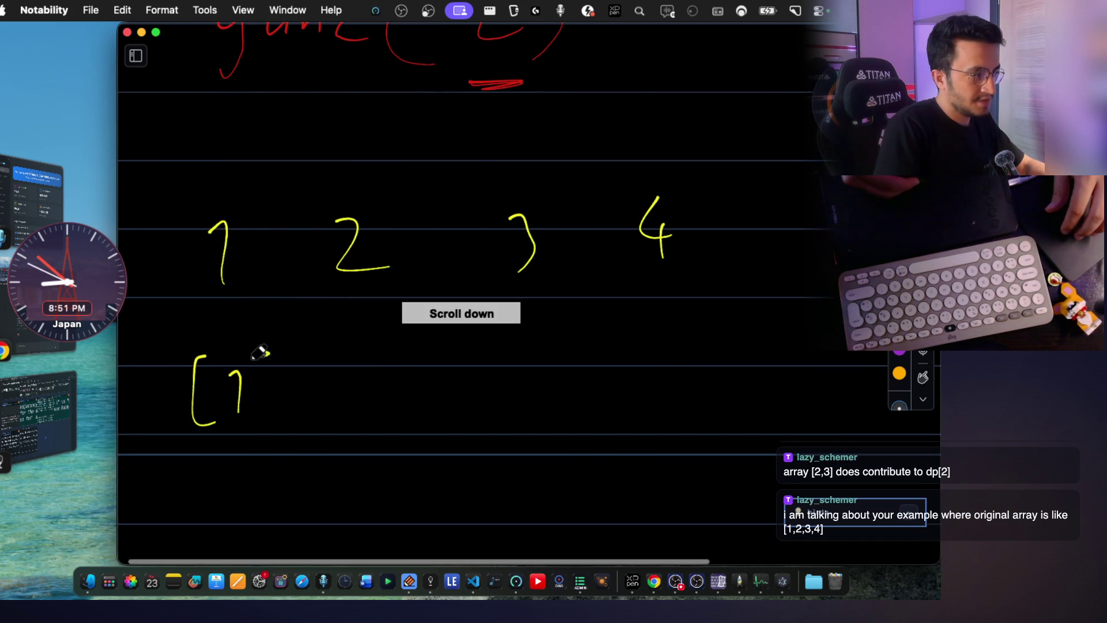
scroll(350, 196, "up", 2)
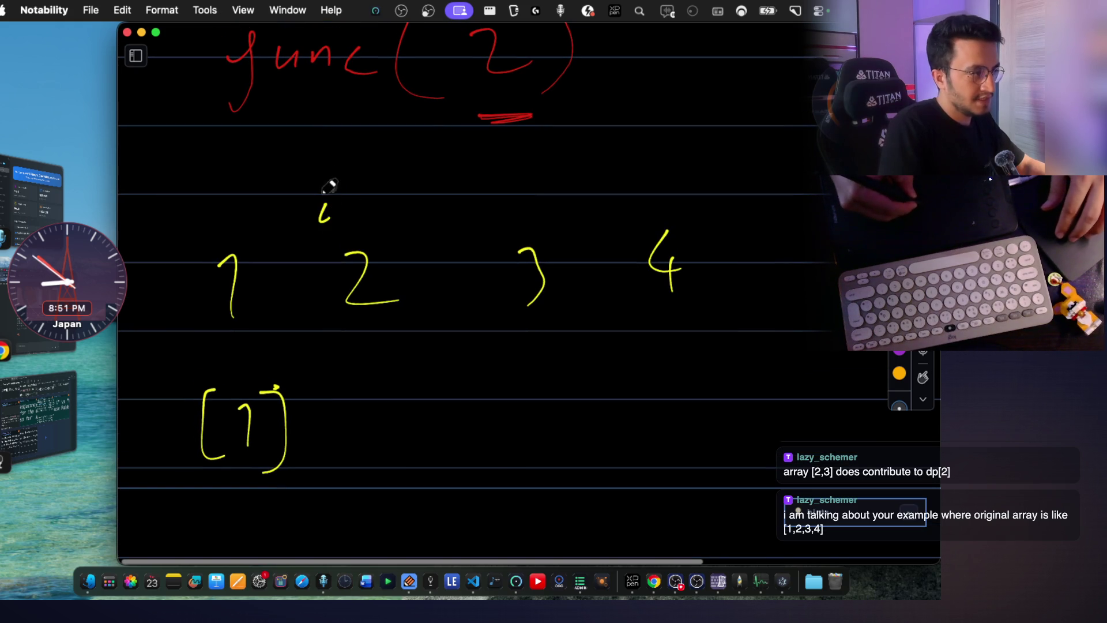
Label the numbers dp[0] to dp[3] above the array and start the dp[1] = line below [1].
left_click_drag(360, 197, 377, 222)
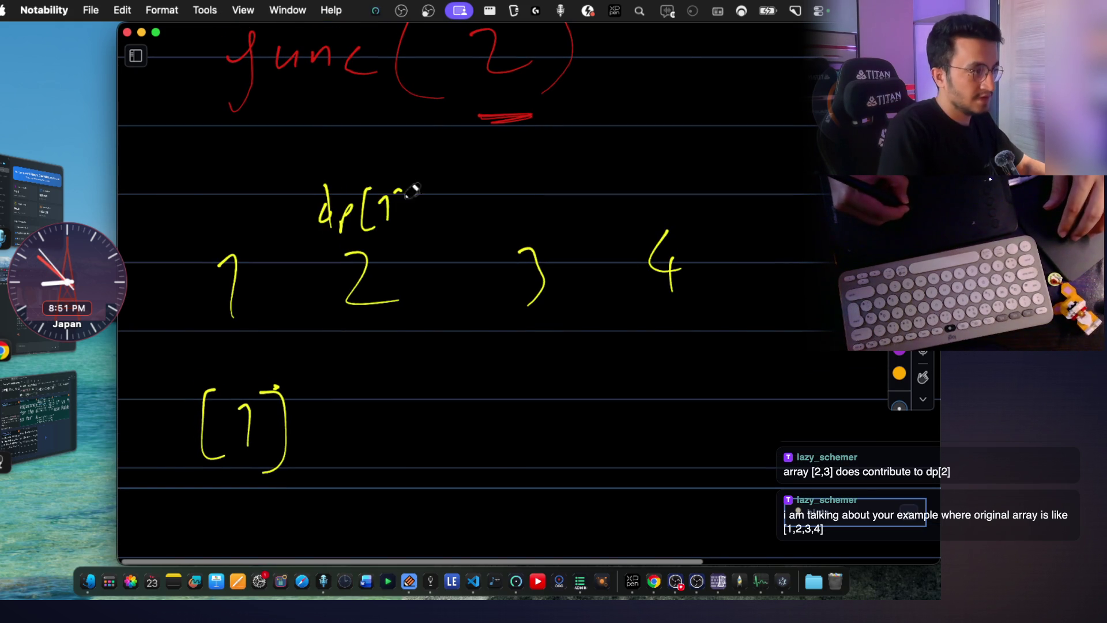
left_click_drag(413, 191, 409, 231)
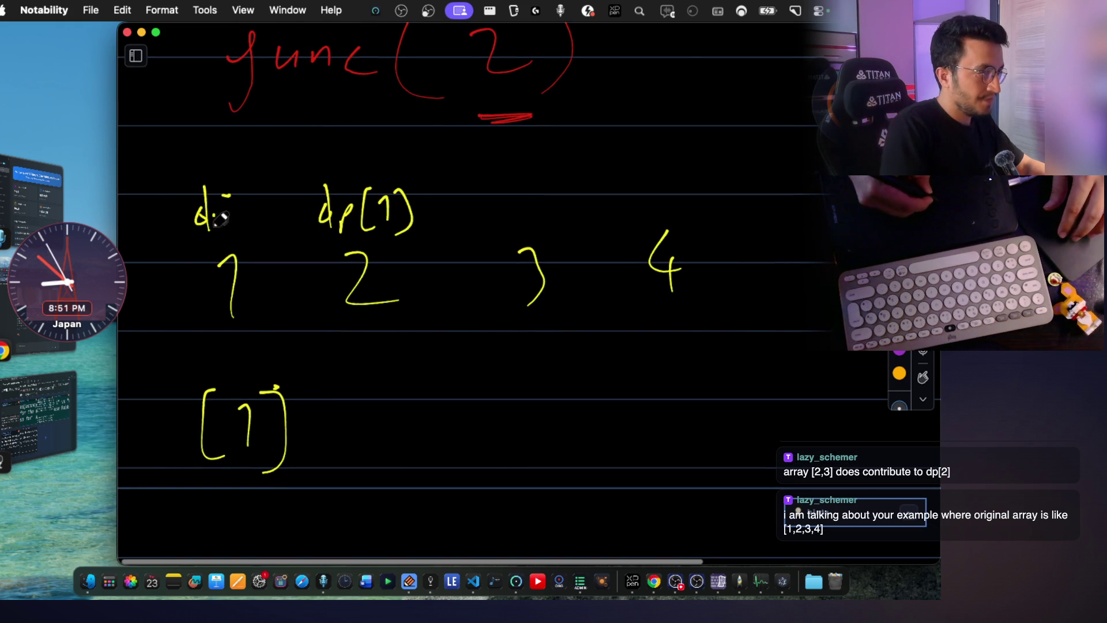
left_click_drag(246, 187, 259, 206)
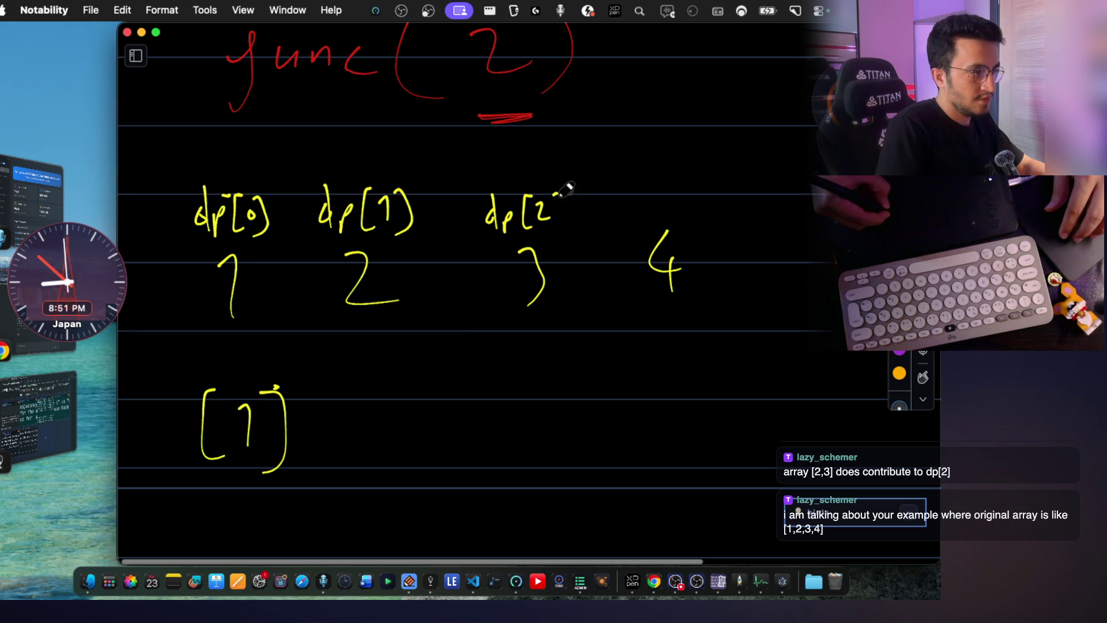
left_click_drag(569, 186, 564, 228)
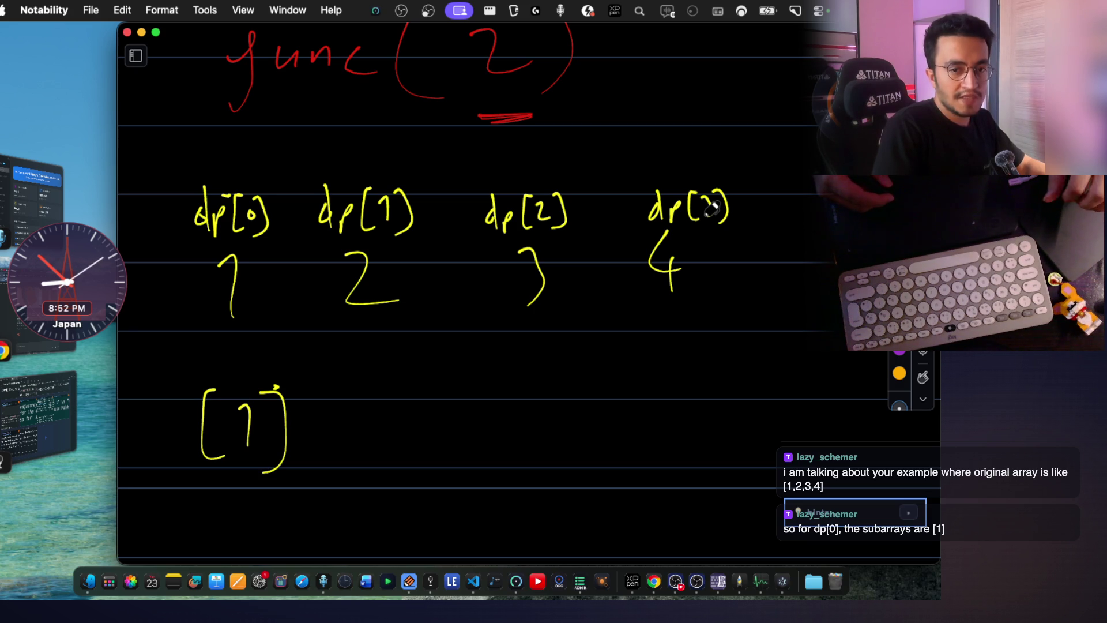
scroll(711, 207, "down", 2)
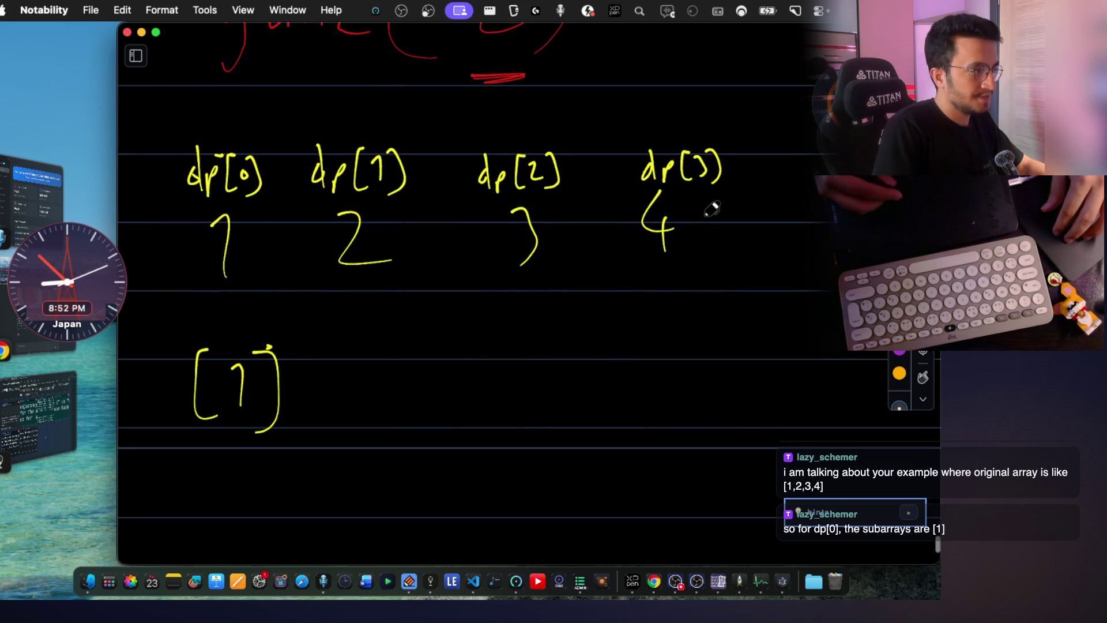
scroll(433, 282, "down", 4)
mouse_move(223, 430)
left_mouse_down()
mouse_move(230, 454)
mouse_move(249, 441)
mouse_move(263, 460)
left_mouse_up()
mouse_move(277, 426)
left_mouse_down()
mouse_move(286, 450)
mouse_move(306, 456)
mouse_move(358, 445)
left_mouse_up()
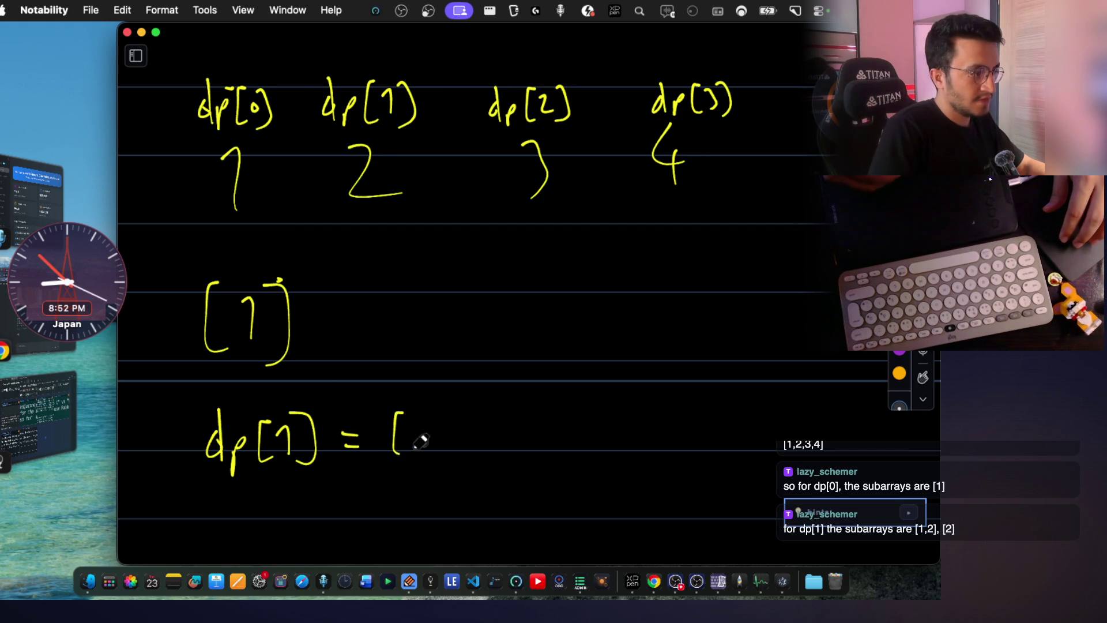
List dp[1]'s subarrays [1] and [1,2], X out the 1 in red and write a red [2] beside it.
mouse_move(444, 413)
left_mouse_down()
mouse_move(443, 463)
mouse_move(400, 499)
left_mouse_up()
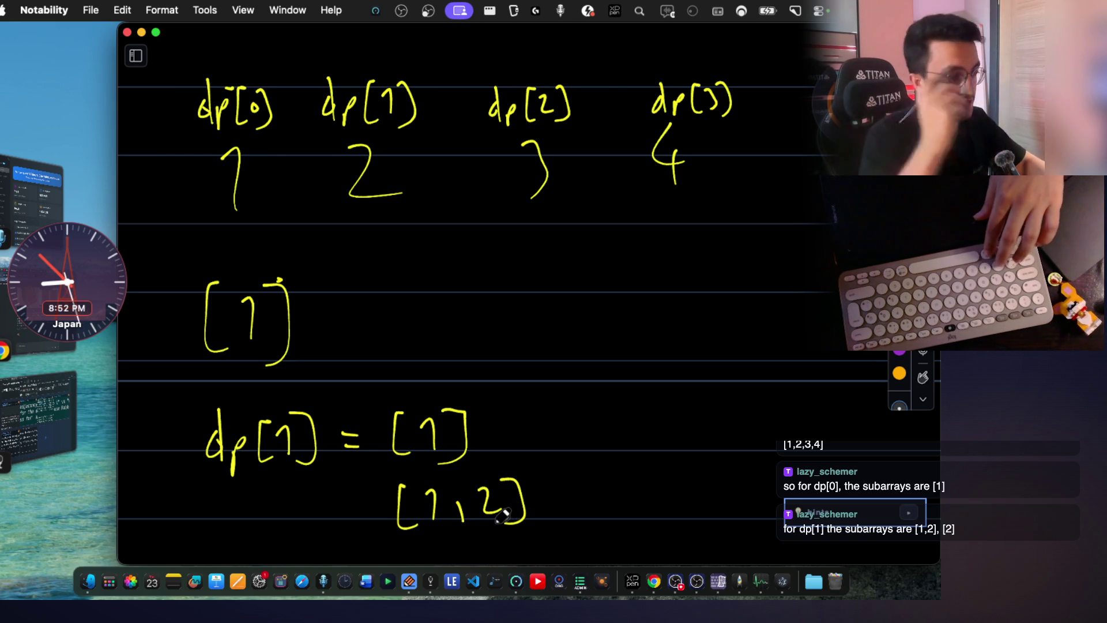
scroll(688, 315, "down", 1)
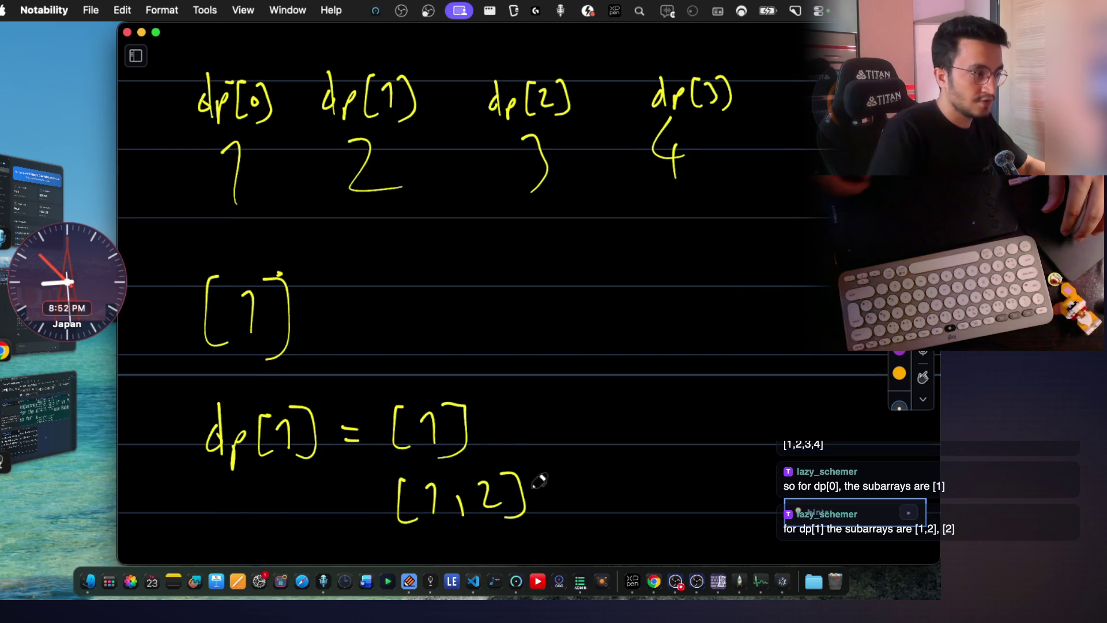
left_click_drag(471, 486, 504, 455)
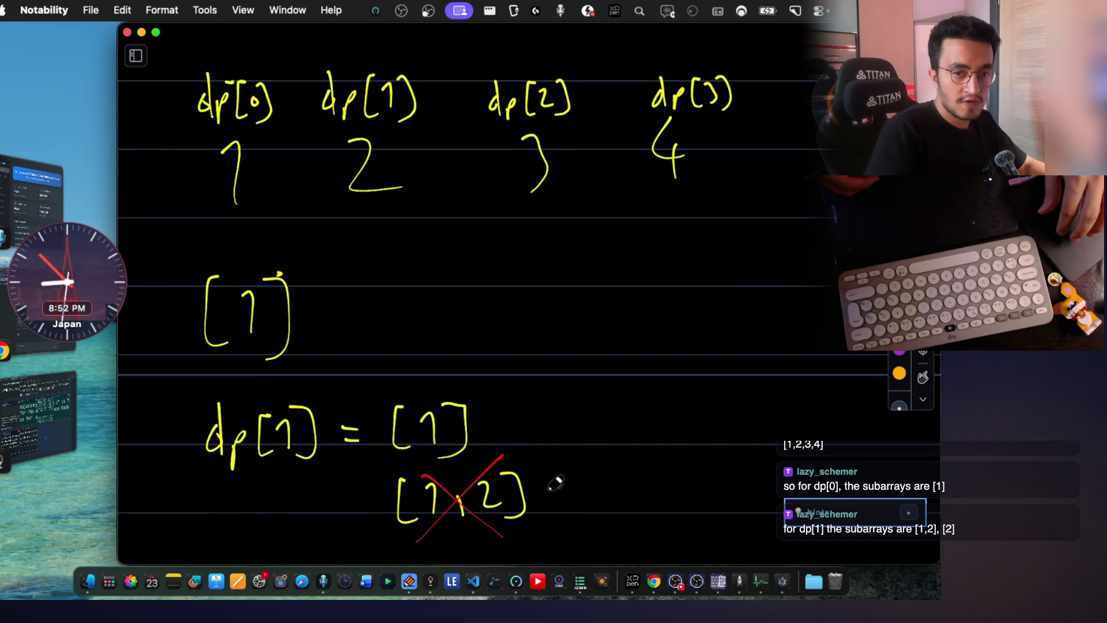
left_click_drag(425, 431, 472, 443)
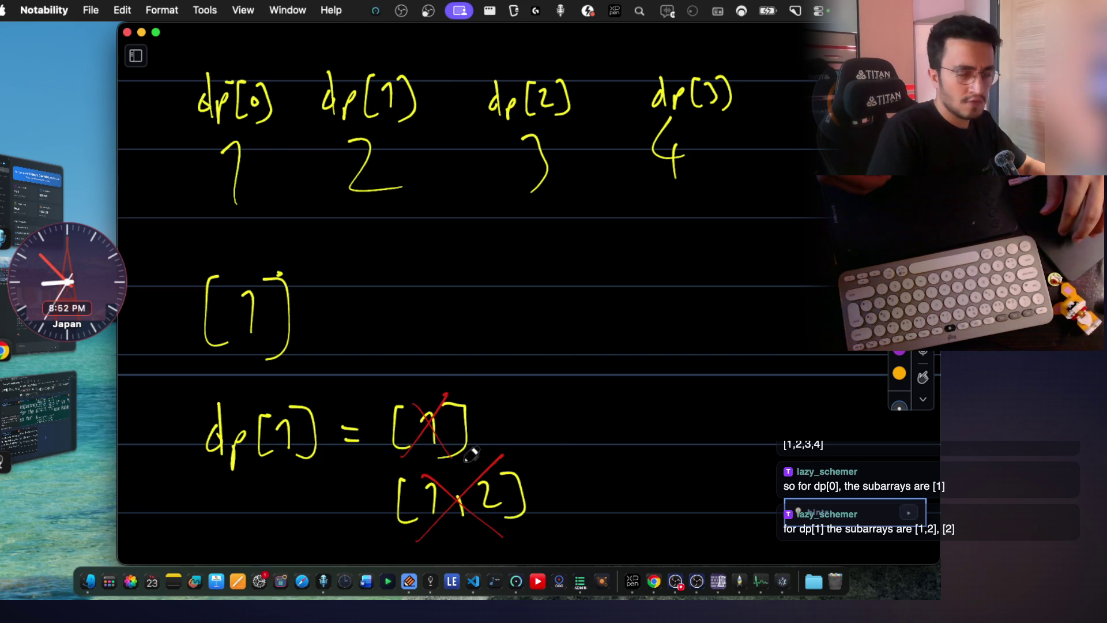
key("super+z")
key("super+z")
key("super+z")
key("super+z")
left_click_drag(405, 407, 463, 468)
left_click_drag(456, 394, 411, 461)
left_click_drag(511, 401, 501, 440)
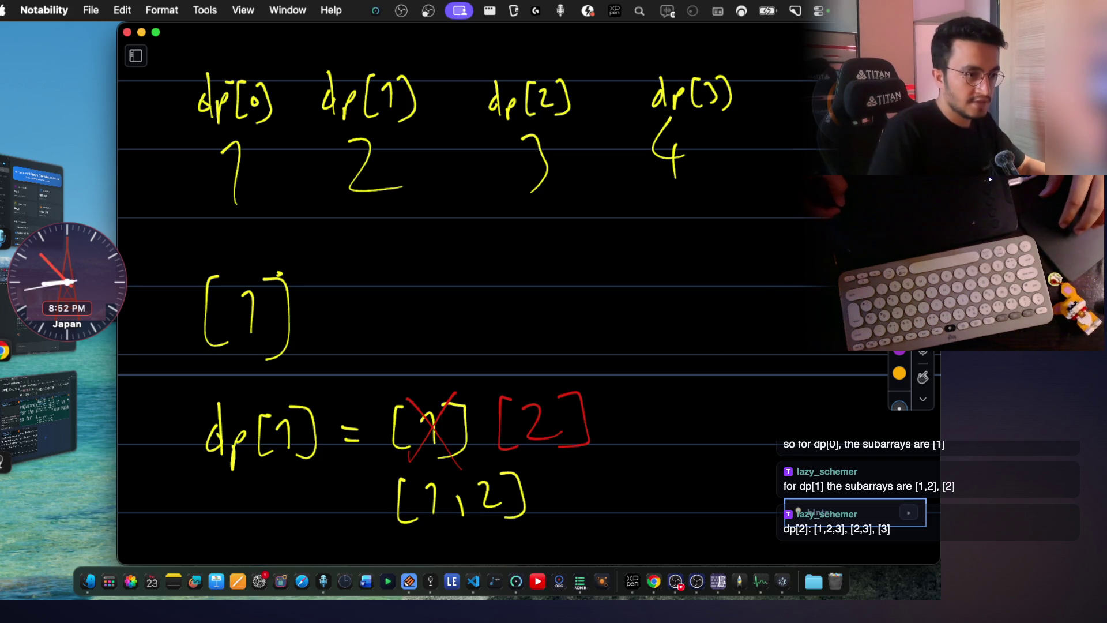
scroll(223, 484, "down", 2)
scroll(223, 484, "down", 3)
Write the dp[2] label on the next line.
left_click_drag(219, 442, 227, 491)
left_click_drag(231, 459, 234, 516)
mouse_move(280, 449)
left_mouse_down()
mouse_move(278, 506)
mouse_move(322, 491)
left_mouse_up()
left_click_drag(327, 446, 336, 471)
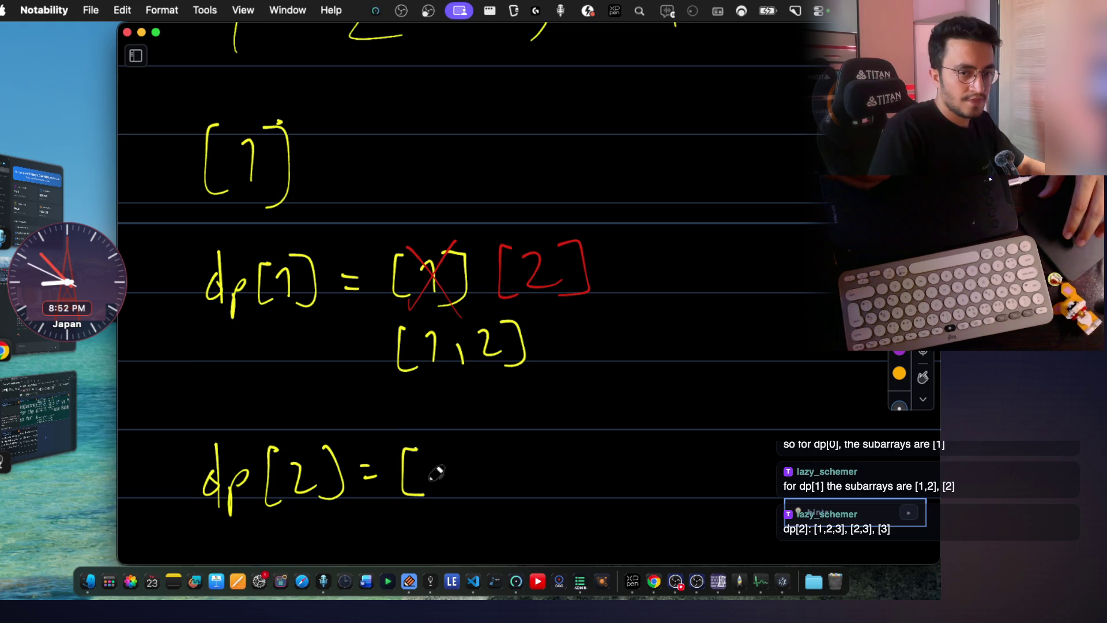
left_click_drag(547, 447, 552, 489)
scroll(497, 441, "down", 1)
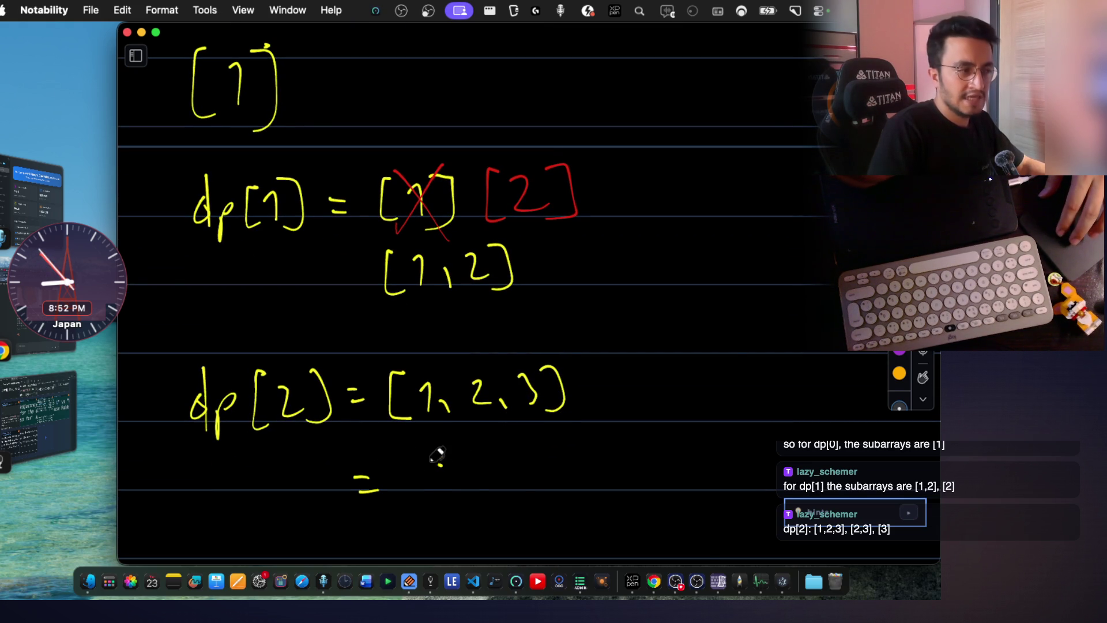
Write dp[2]'s subarrays [2,3] and [3] and undo the extra brace and stray stroke.
left_click_drag(441, 464, 438, 512)
left_click_drag(511, 470, 530, 490)
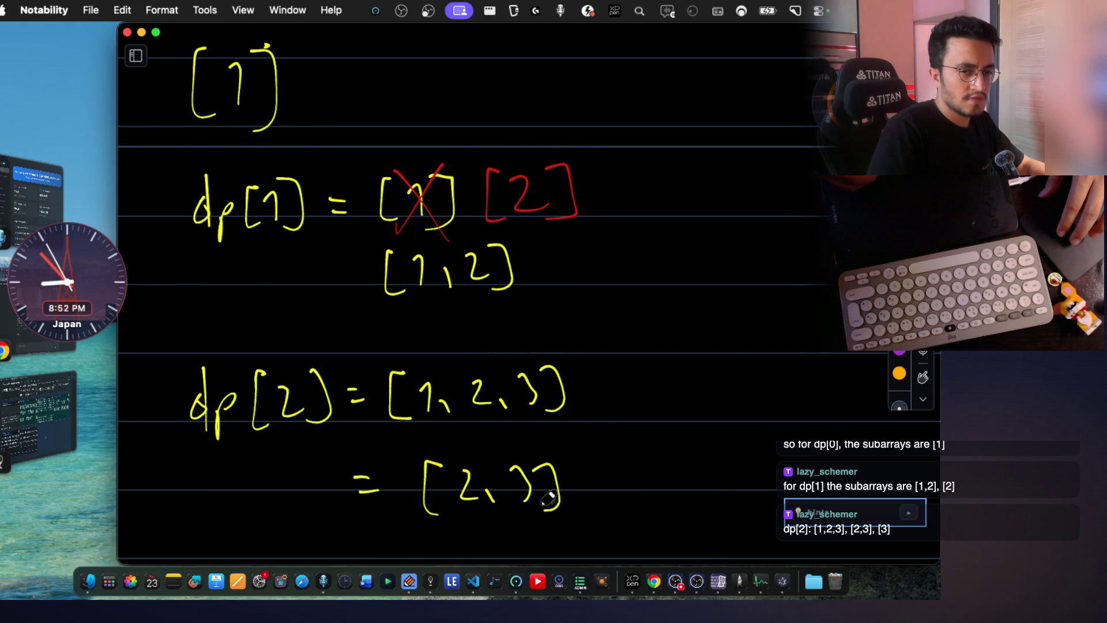
scroll(430, 502, "down", 1)
left_click_drag(421, 525, 434, 542)
left_click_drag(445, 508, 491, 538)
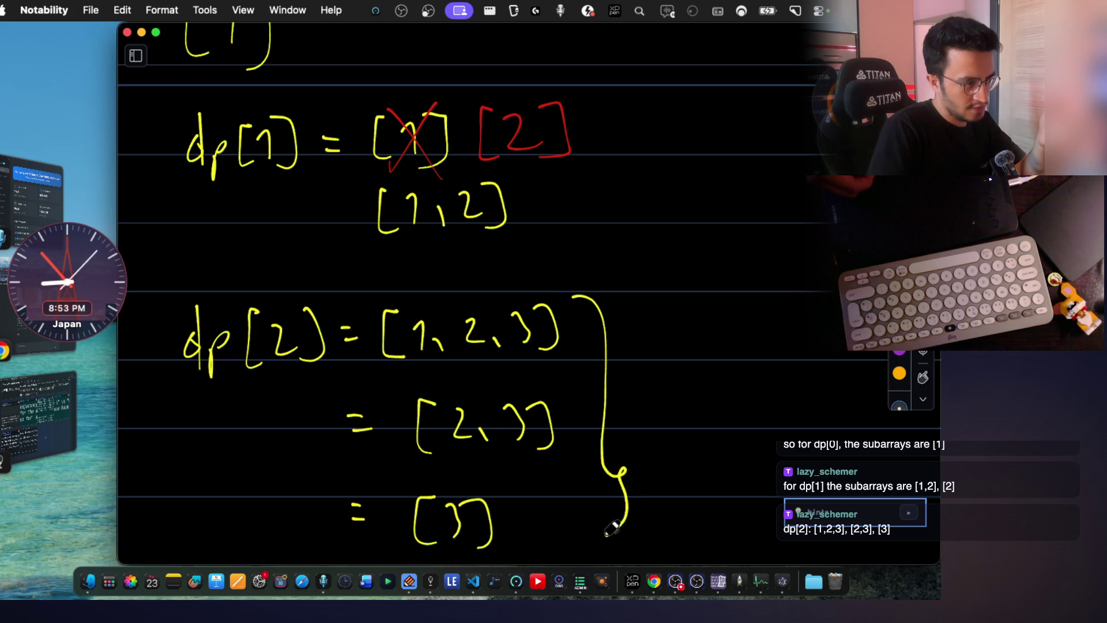
key("super+z")
scroll(585, 309, "up", 5)
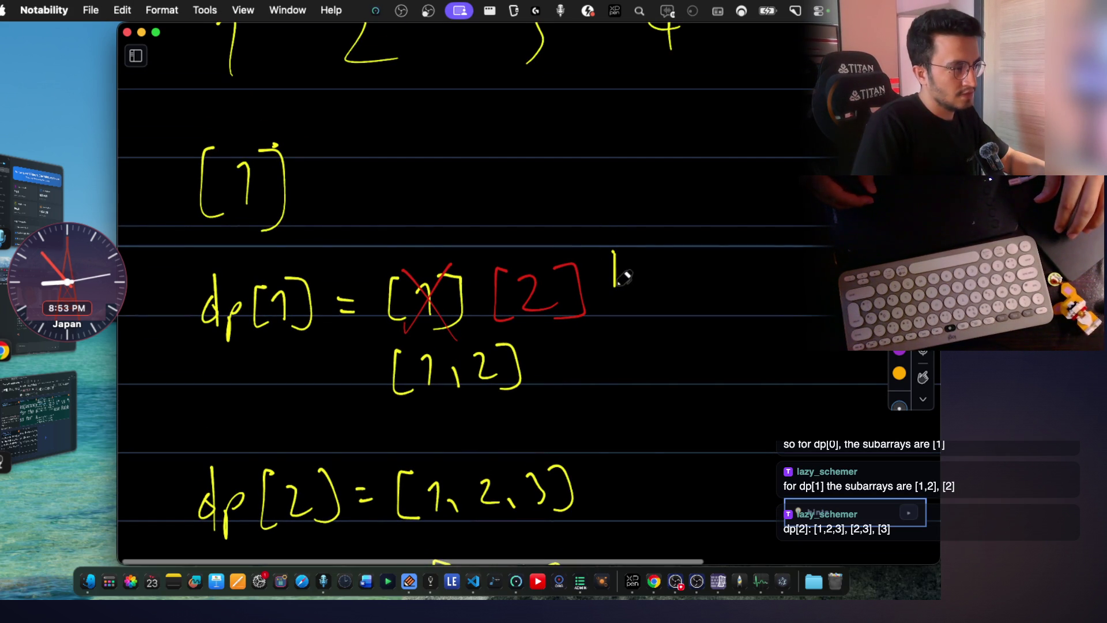
key("super+z")
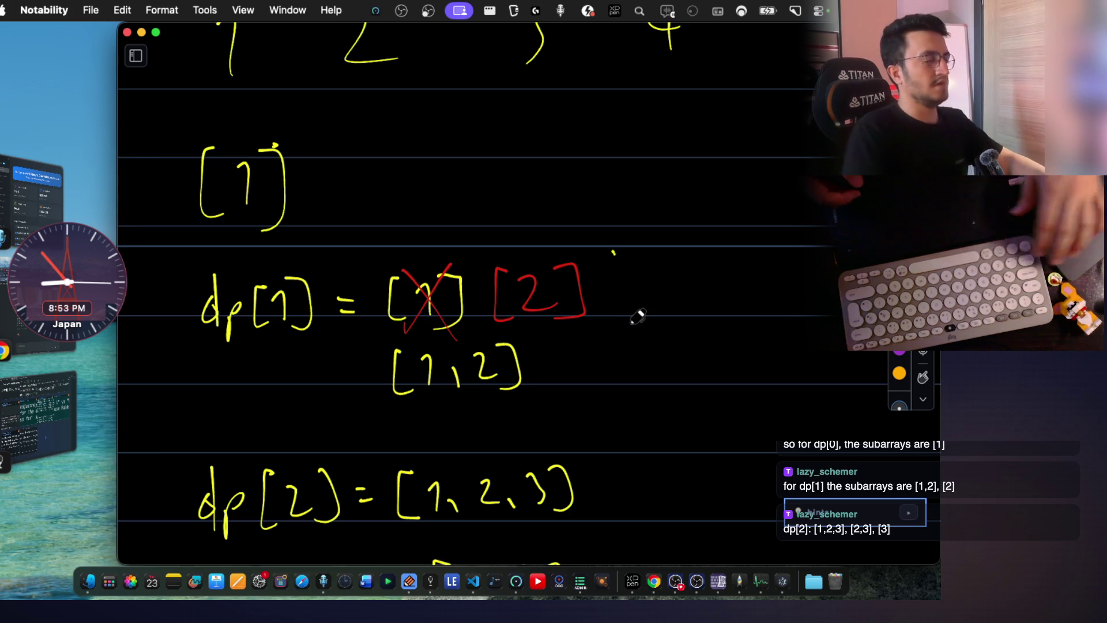
scroll(636, 317, "up", 5)
scroll(638, 317, "up", 1)
scroll(637, 317, "down", 8)
scroll(638, 317, "down", 10)
Handwrite the number row 1, 2, 3, 4 in yellow with a down arrow above the 3.
left_click_drag(267, 321, 261, 335)
left_click_drag(327, 314, 340, 341)
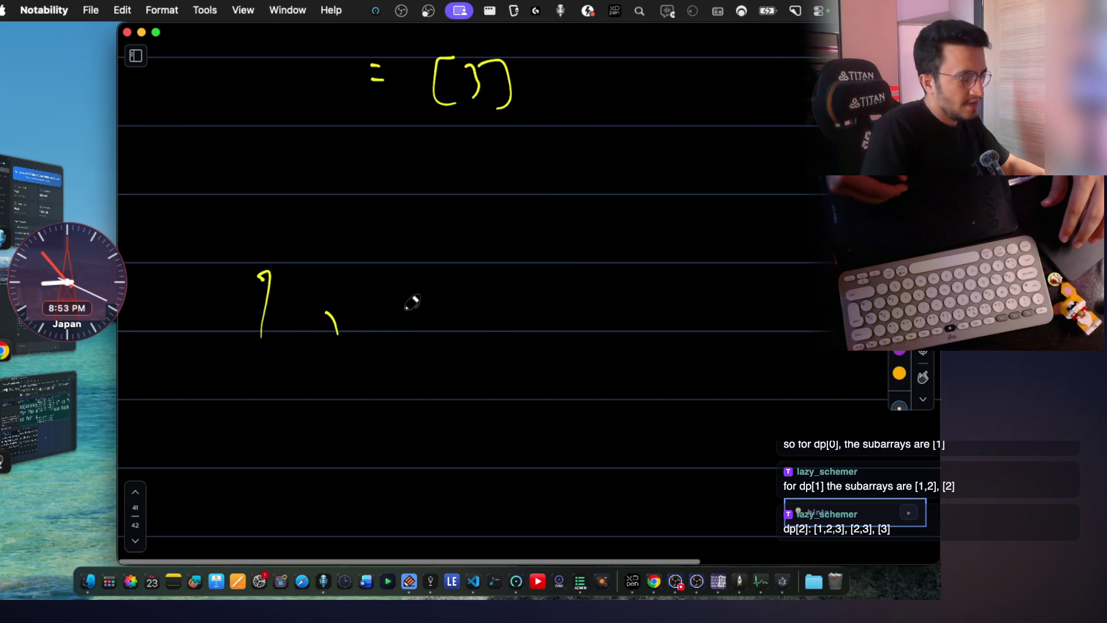
left_click_drag(401, 287, 434, 329)
left_click_drag(499, 314, 514, 331)
left_click_drag(719, 259, 738, 322)
scroll(692, 259, "down", 1)
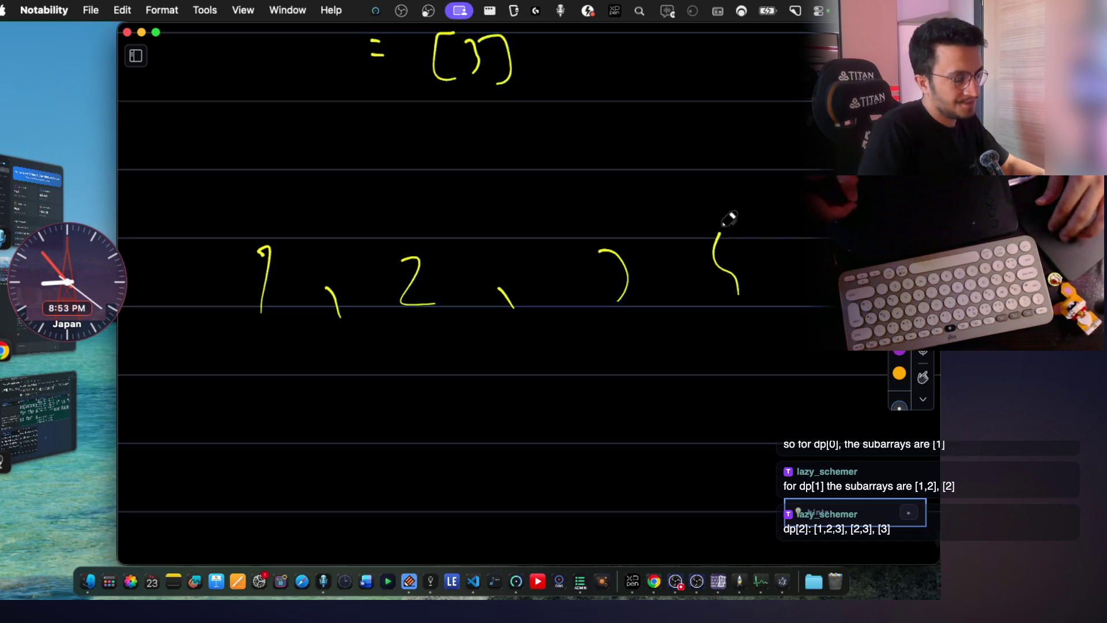
scroll(665, 197, "down", 1)
left_click_drag(599, 145, 593, 173)
left_click_drag(582, 156, 616, 158)
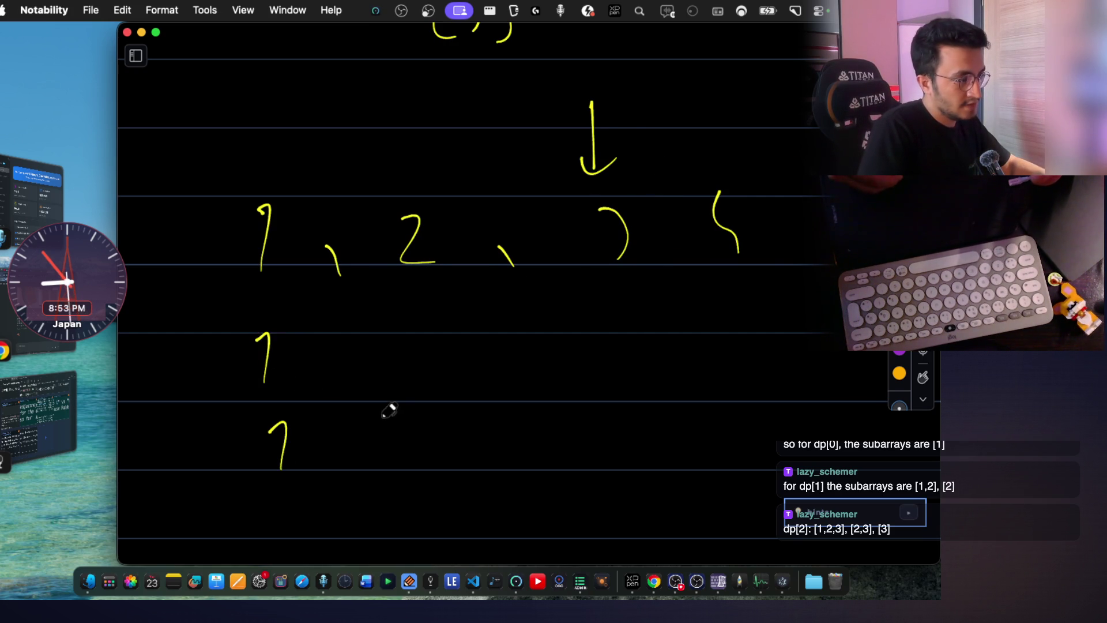
left_click_drag(381, 421, 422, 456)
scroll(444, 324, "down", 2)
left_click_drag(248, 491, 267, 526)
left_click_drag(396, 468, 447, 509)
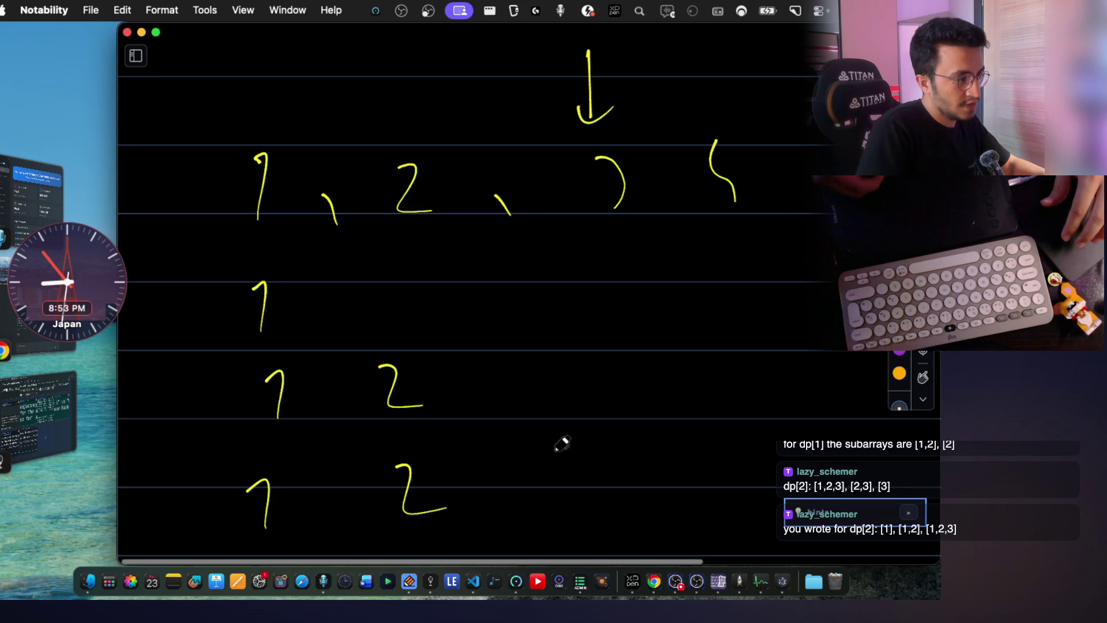
scroll(568, 404, "up", 6)
scroll(621, 320, "up", 4)
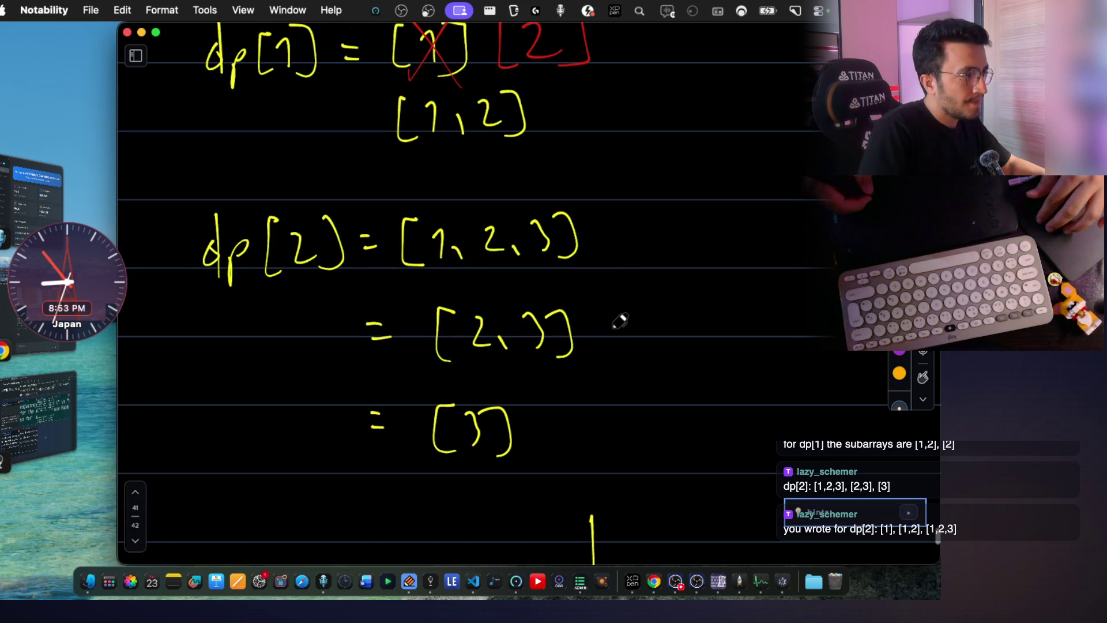
scroll(618, 316, "down", 2)
scroll(611, 289, "down", 1)
scroll(610, 289, "down", 2, "ctrl")
scroll(604, 290, "down", 3)
scroll(604, 289, "down", 1)
scroll(531, 228, "up", 2)
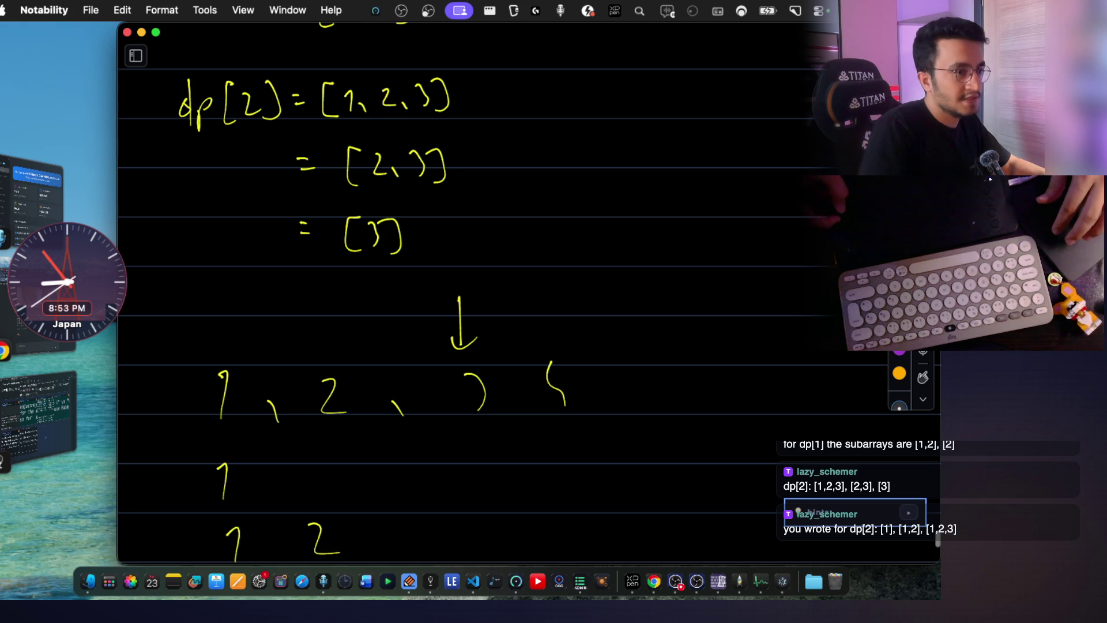
left_click_drag(347, 198, 363, 137)
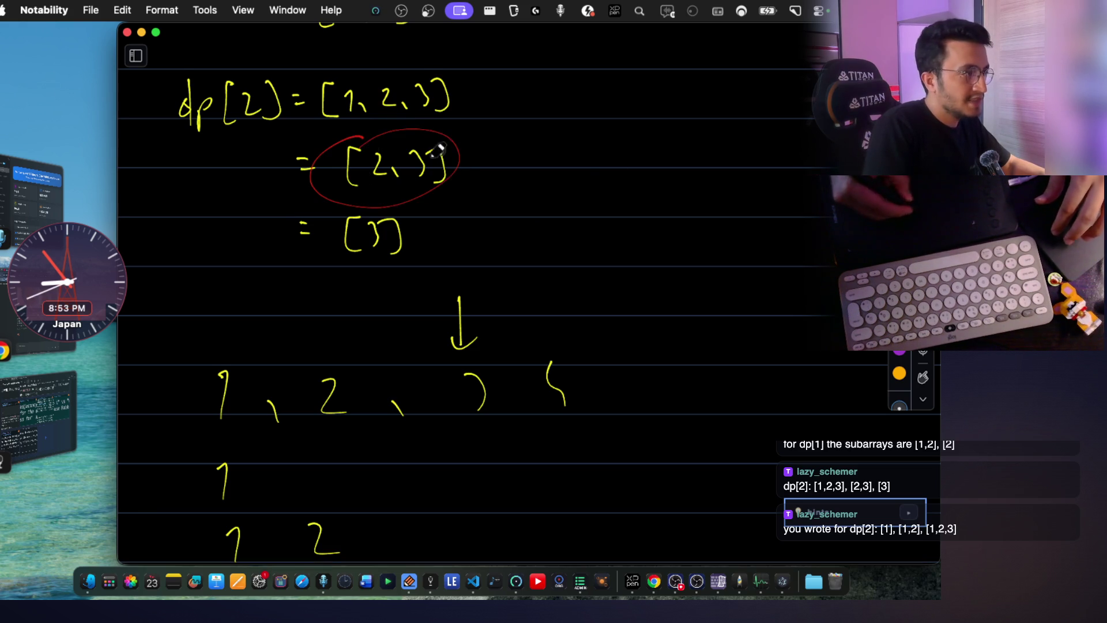
scroll(507, 118, "down", 2)
left_click_drag(498, 121, 504, 138)
X out the red 1,2 beside [2,3] and box the final 3 of [1,2,3] in green.
left_click_drag(556, 92, 482, 182)
left_click_drag(495, 102, 573, 200)
scroll(440, 163, "up", 2)
scroll(440, 163, "up", 2)
scroll(440, 163, "up", 1)
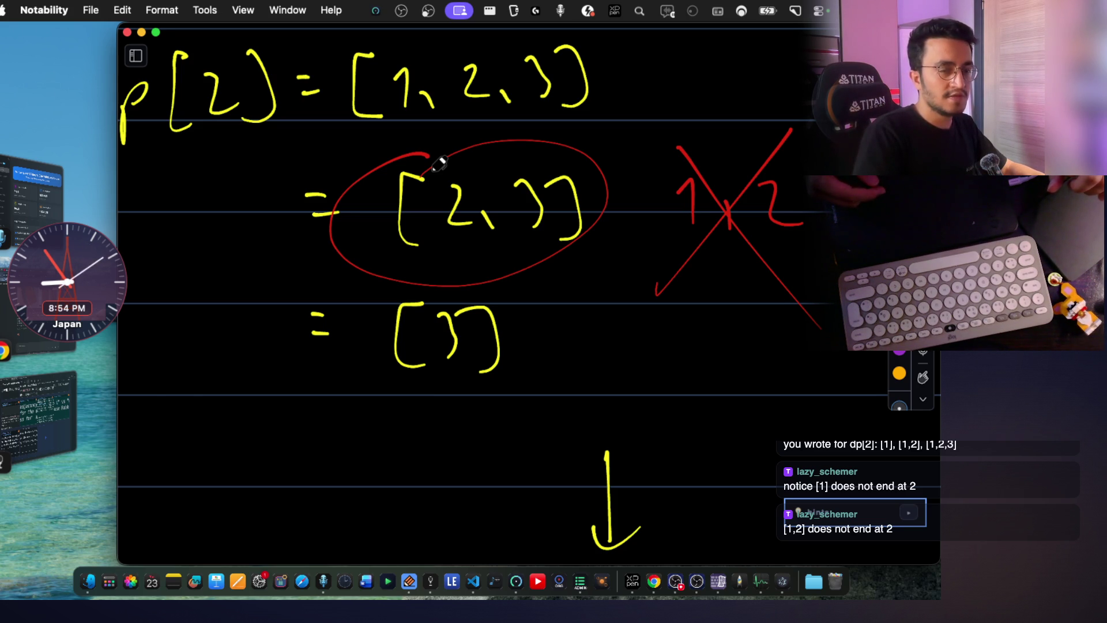
scroll(439, 163, "up", 2)
scroll(507, 265, "up", 1)
scroll(508, 271, "up", 2)
scroll(509, 272, "down", 2)
scroll(509, 272, "down", 2)
scroll(508, 272, "down", 3)
scroll(509, 275, "up", 2)
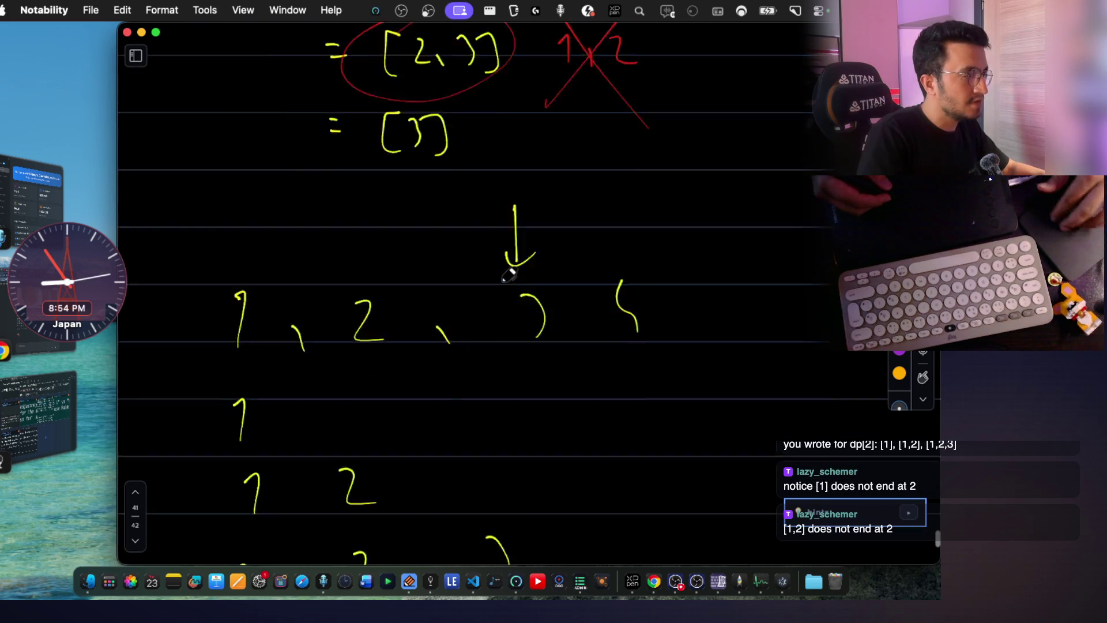
scroll(509, 275, "up", 3)
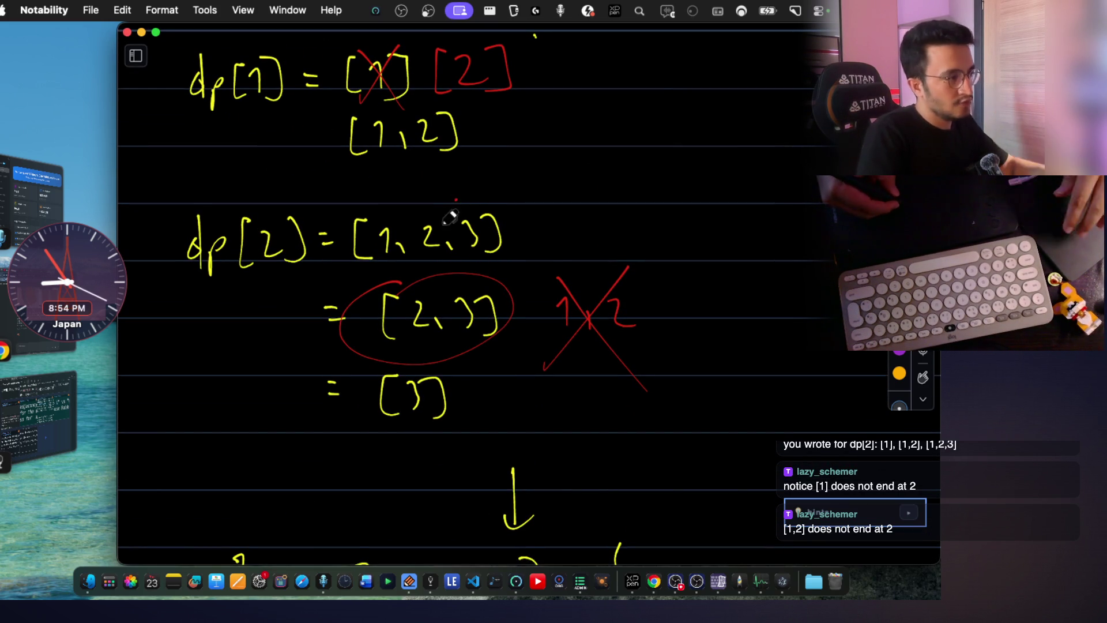
scroll(517, 235, "up", 2)
mouse_move(469, 158)
left_mouse_down()
mouse_move(470, 178)
mouse_move(541, 256)
mouse_move(474, 143)
left_mouse_up()
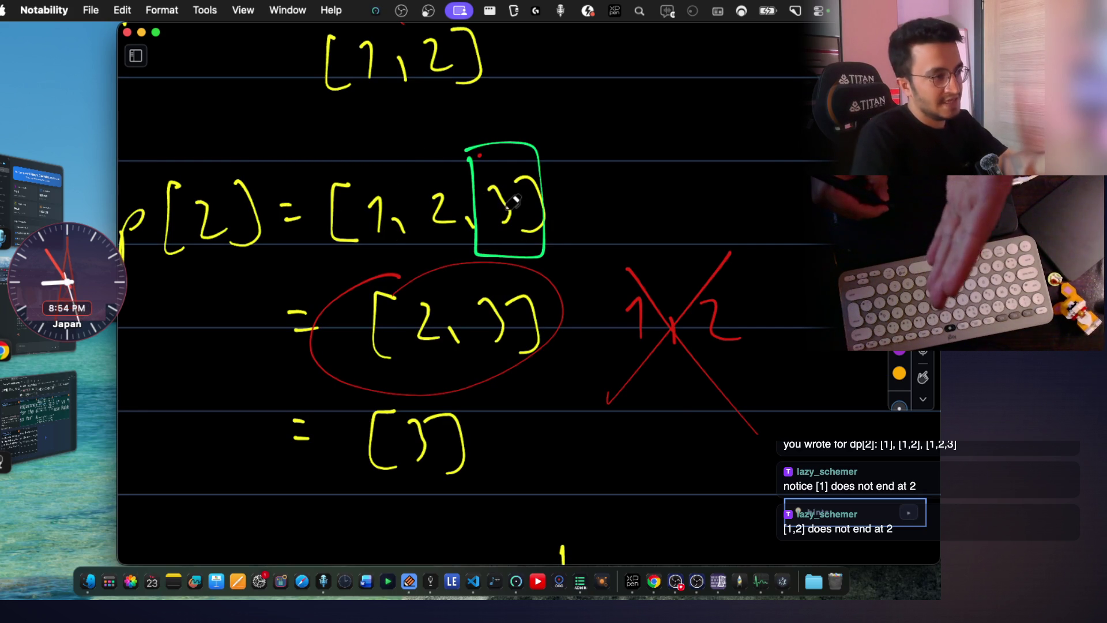
Circle the [2,3] subarray in green.
mouse_move(423, 275)
left_mouse_down()
mouse_move(501, 284)
mouse_move(513, 264)
left_mouse_up()
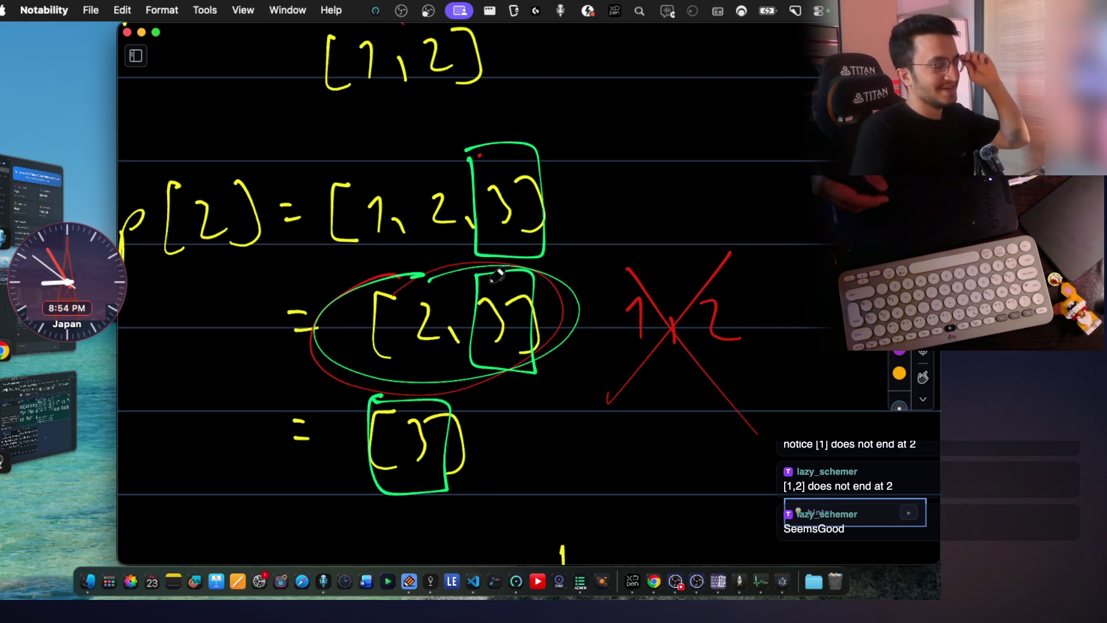
scroll(498, 275, "left", 2)
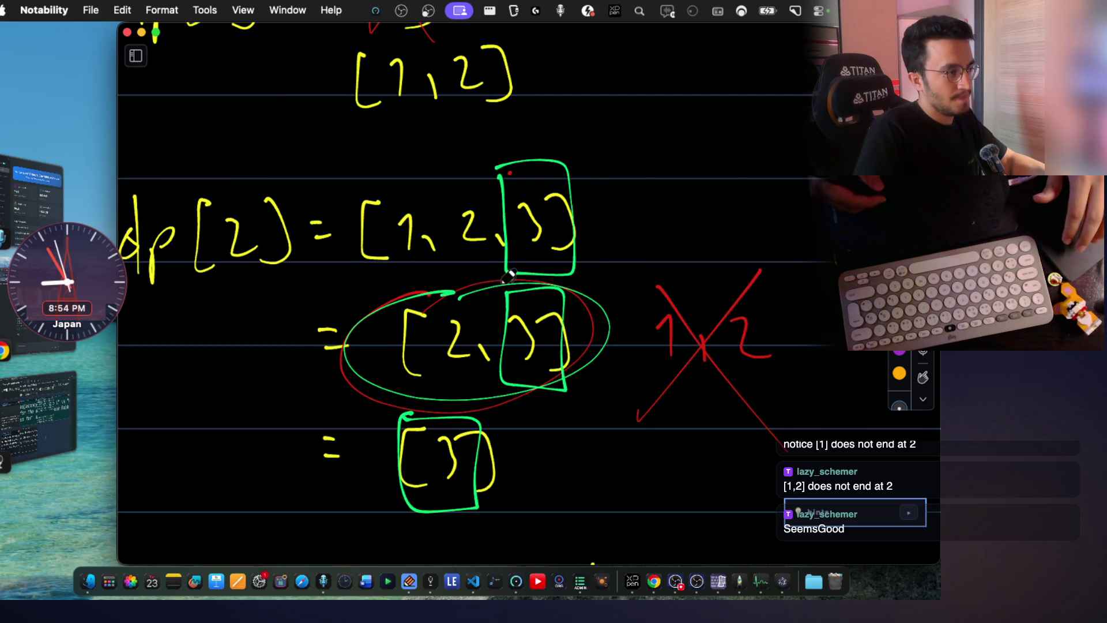
scroll(510, 275, "down", 10)
scroll(503, 271, "down", 10)
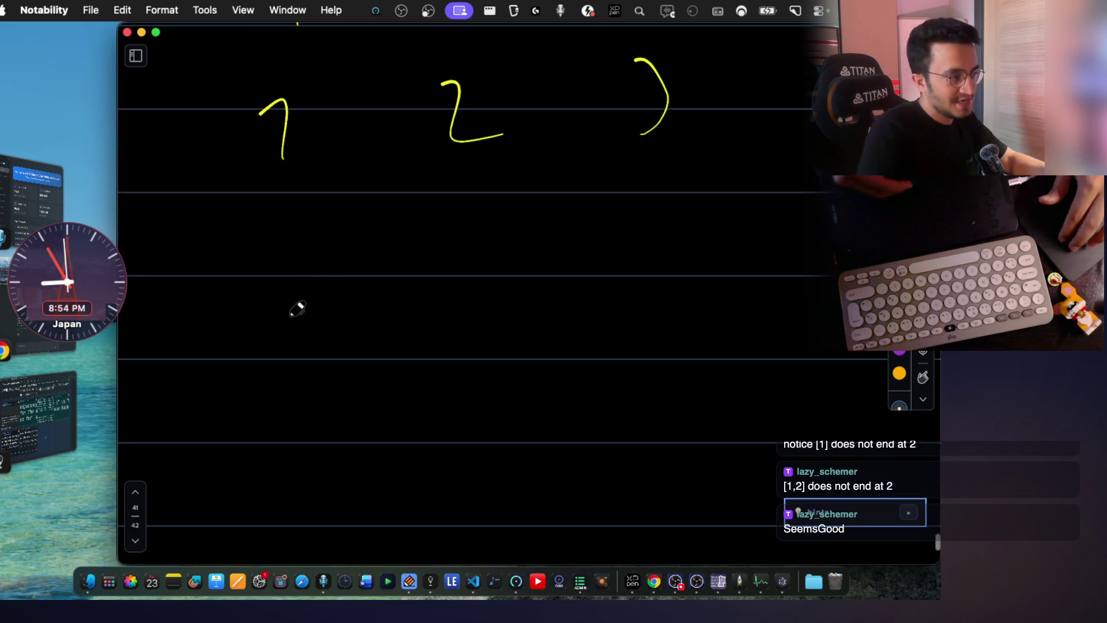
left_click_drag(306, 285, 324, 350)
left_click_drag(294, 273, 308, 346)
left_click_drag(359, 281, 359, 359)
scroll(289, 377, "down", 2)
Write the green subarrays [1,2] and [1,2,3] with a curved arrow from the final 3 labelled dp[2].
left_click_drag(290, 373, 310, 421)
left_click_drag(323, 381, 332, 424)
left_click_drag(367, 411, 368, 425)
left_click_drag(412, 379, 454, 412)
left_click_drag(462, 360, 455, 433)
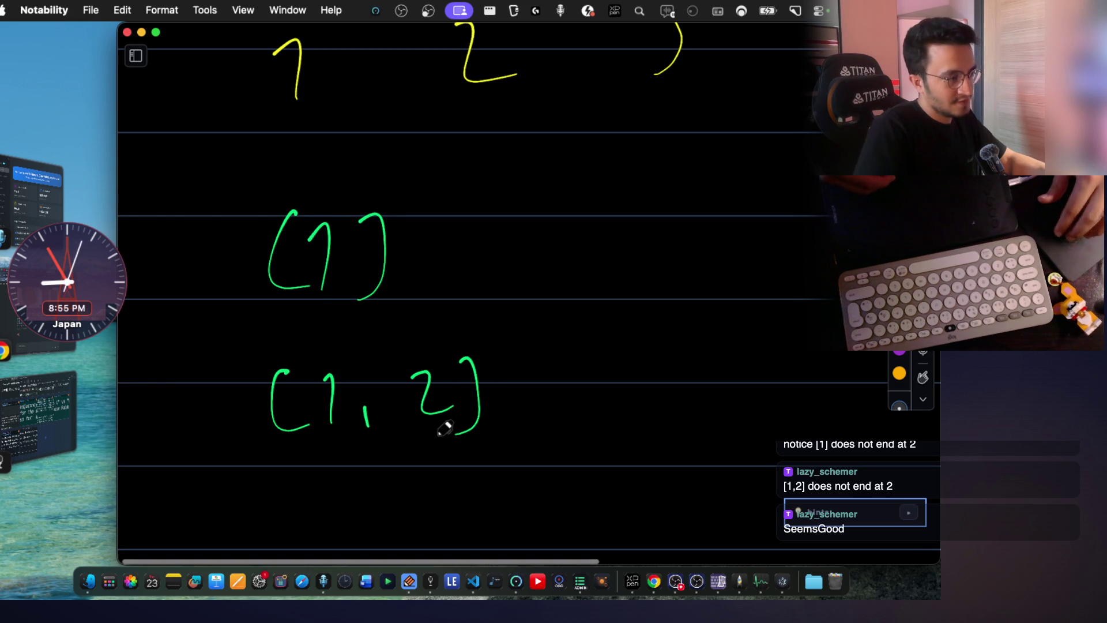
scroll(364, 427, "down", 2)
left_click_drag(290, 429, 302, 491)
left_click_drag(329, 440, 344, 489)
left_click_drag(398, 450, 403, 493)
left_click_drag(464, 431, 497, 477)
left_click_drag(532, 466, 537, 476)
left_click_drag(604, 419, 632, 474)
left_click_drag(653, 399, 651, 498)
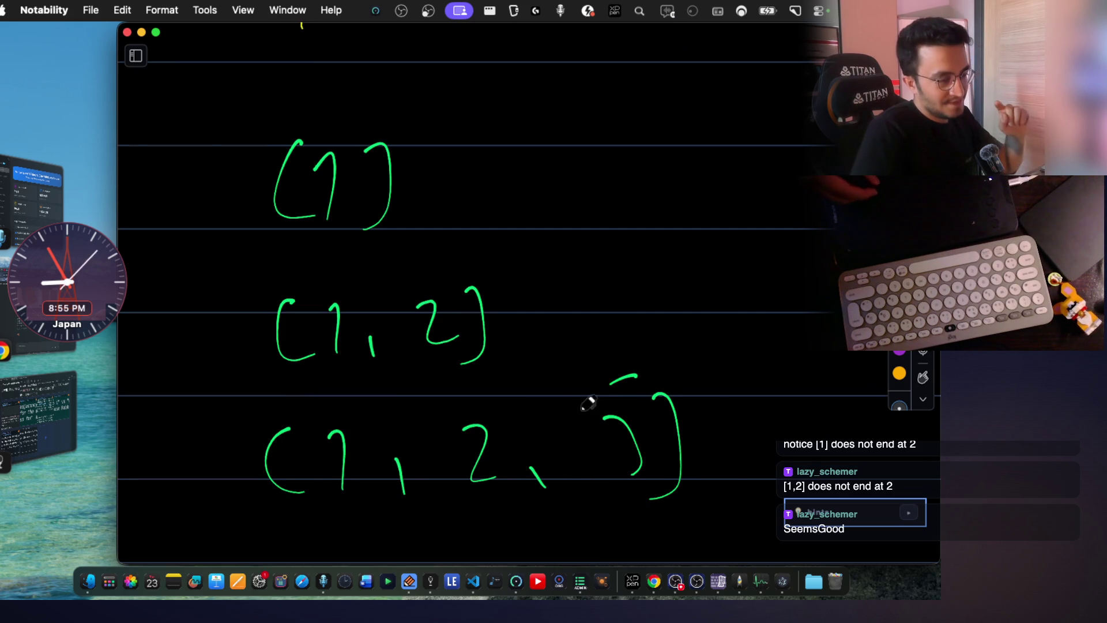
left_click_drag(660, 293, 650, 331)
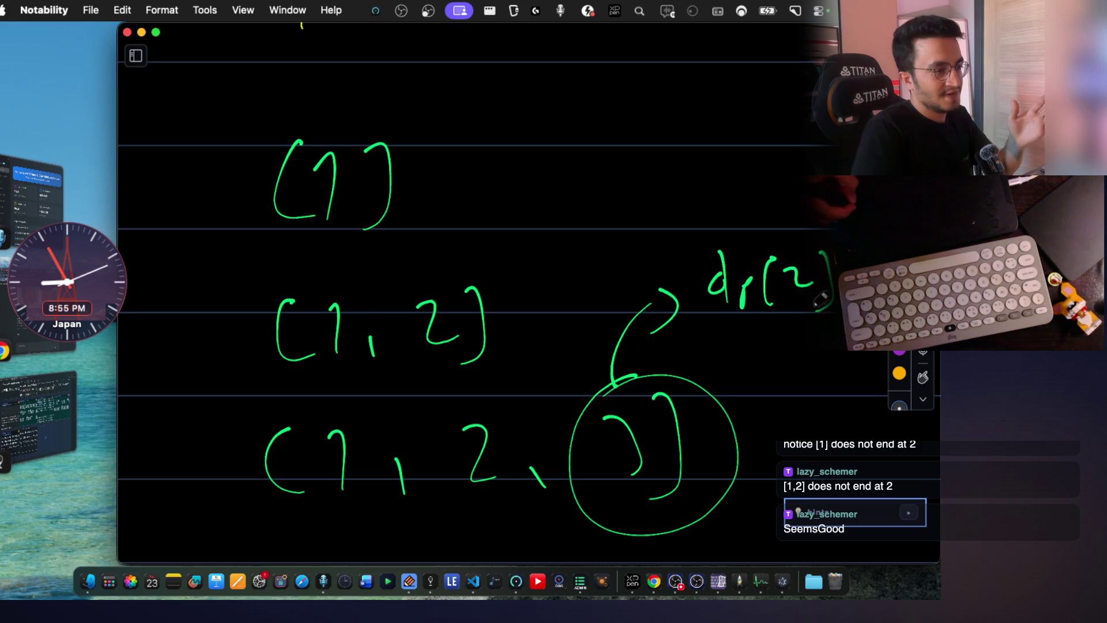
left_click_drag(786, 271, 807, 294)
Cross out (1) and (1,2) in red, undoing a stray green stroke, since they don't end at the last element.
left_click_drag(399, 275, 366, 328)
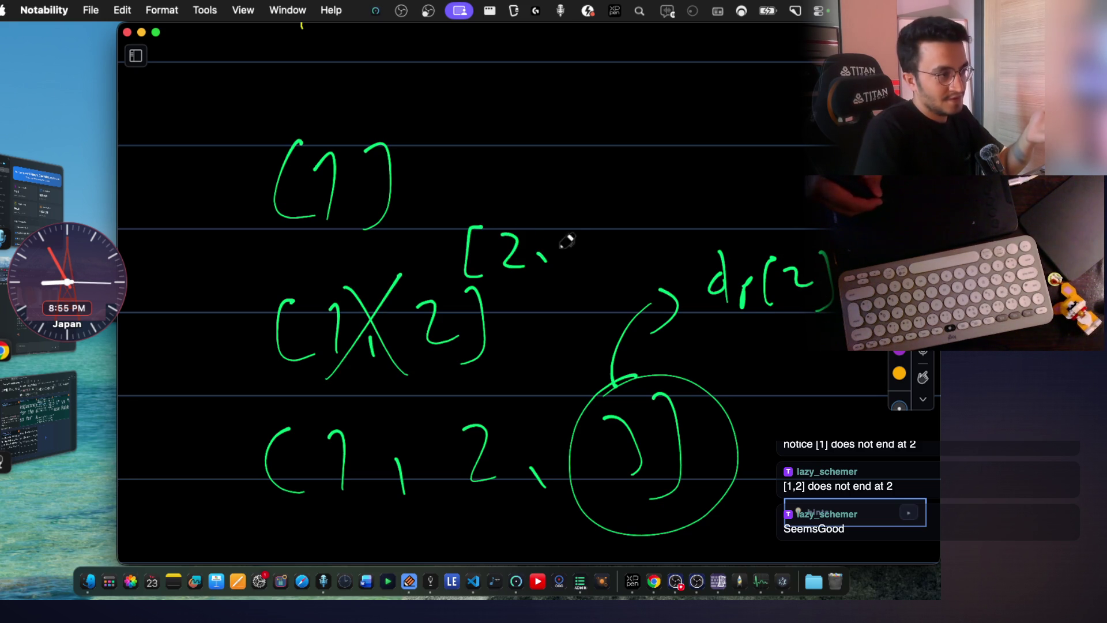
left_click_drag(422, 113, 319, 239)
left_click_drag(338, 134, 400, 226)
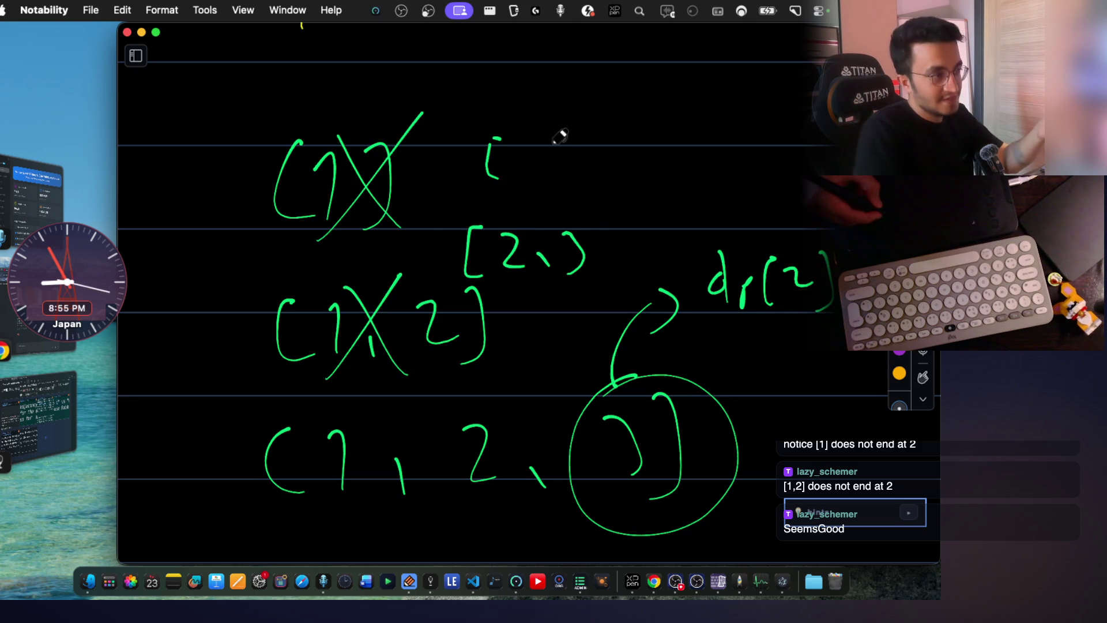
left_click_drag(576, 126, 589, 118)
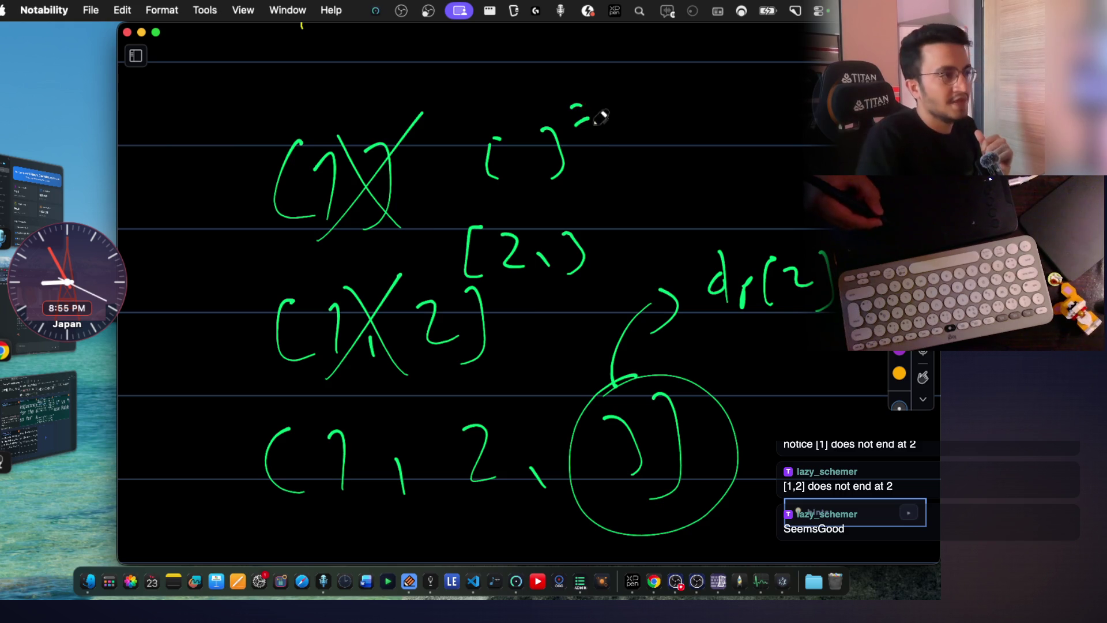
key("super+z")
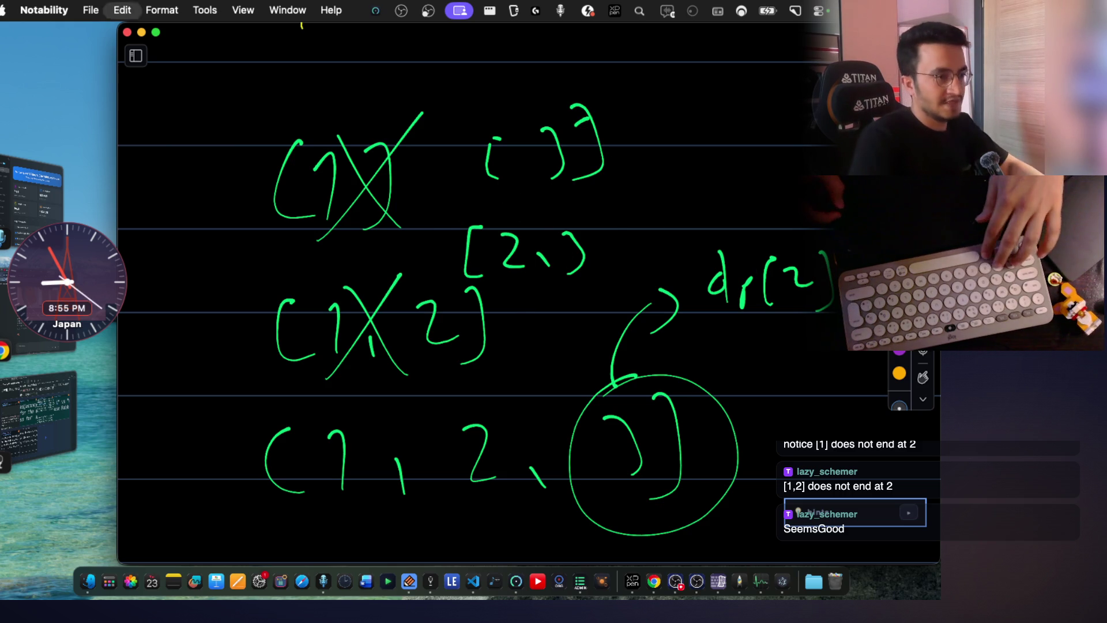
left_click_drag(396, 114, 303, 239)
mouse_move(314, 117)
left_mouse_down()
mouse_move(399, 260)
mouse_move(351, 379)
left_mouse_up()
left_click_drag(363, 270, 430, 384)
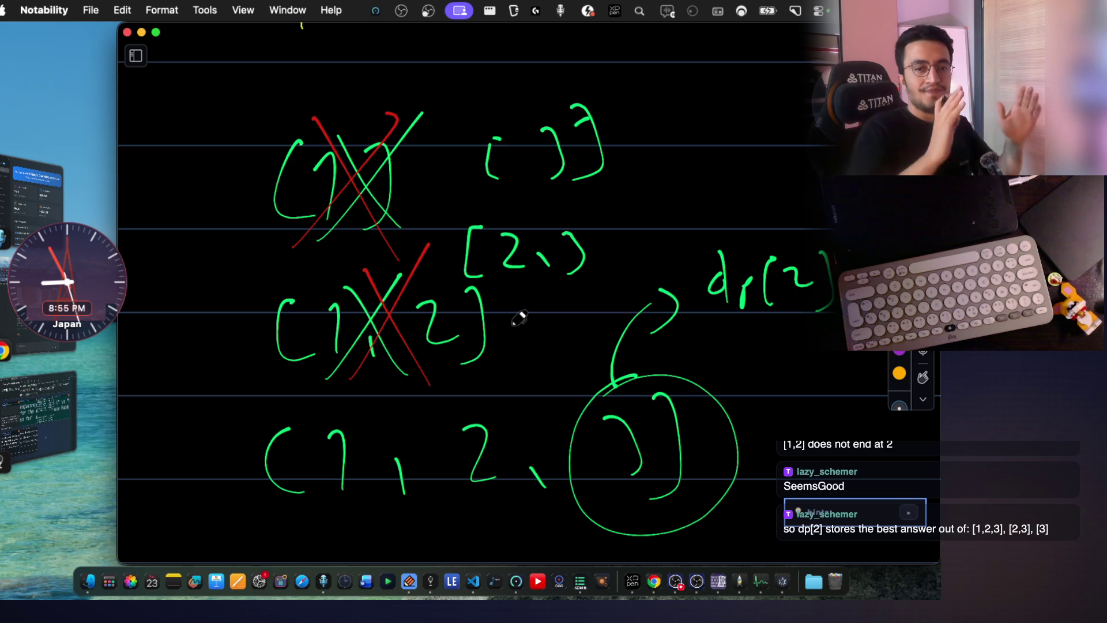
scroll(519, 319, "down", 2)
scroll(563, 314, "down", 5)
scroll(593, 311, "down", 2)
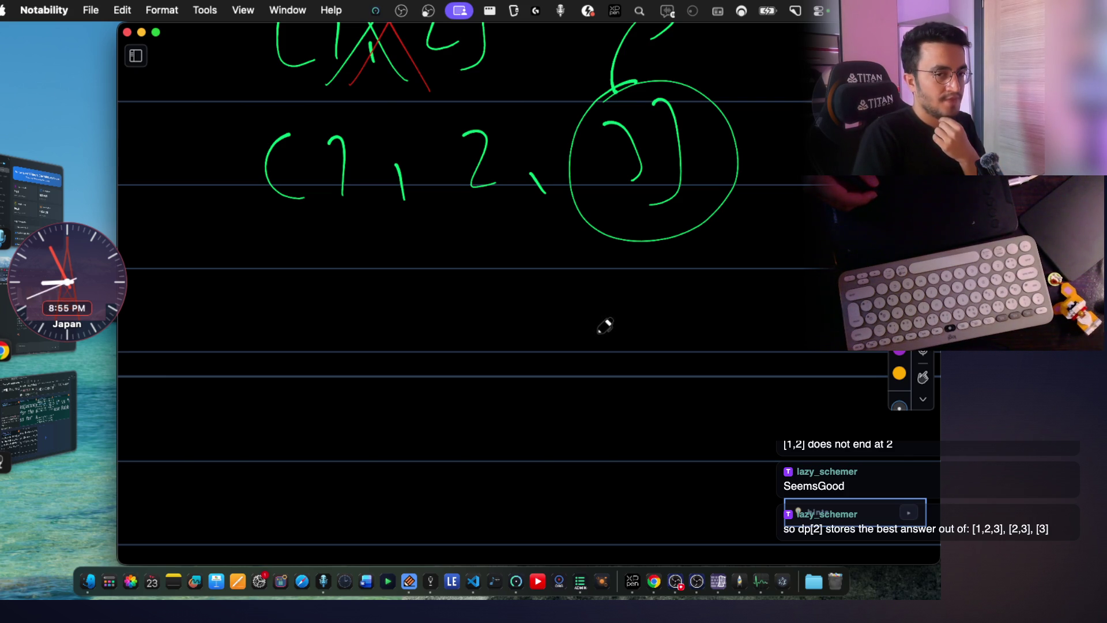
scroll(561, 334, "down", 2)
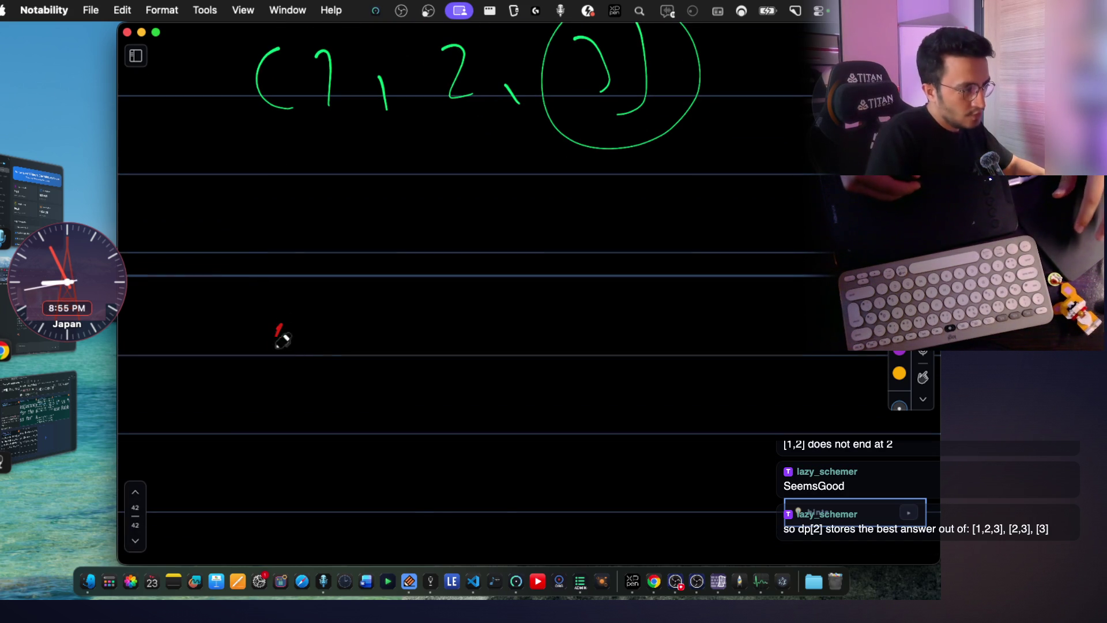
Handwrite dp[3] and dp[4] in red on the blank space below the notes.
left_click_drag(282, 338, 291, 359)
left_click_drag(370, 295, 372, 368)
left_click_drag(386, 311, 398, 351)
left_click_drag(416, 294, 407, 374)
scroll(376, 384, "down", 2)
left_click_drag(291, 389, 275, 400)
left_click_drag(292, 357, 292, 437)
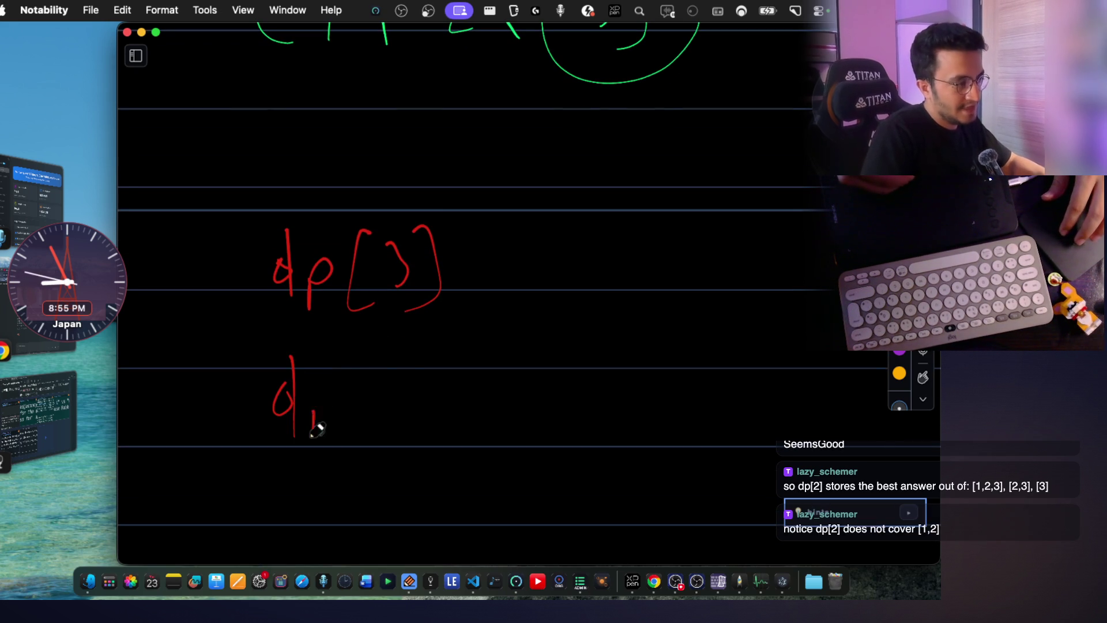
left_click_drag(309, 389, 310, 437)
left_click_drag(309, 393, 329, 407)
left_click_drag(372, 370, 371, 424)
mouse_move(396, 381)
left_mouse_down()
mouse_move(398, 402)
mouse_move(424, 422)
left_mouse_up()
left_click_drag(437, 370, 439, 428)
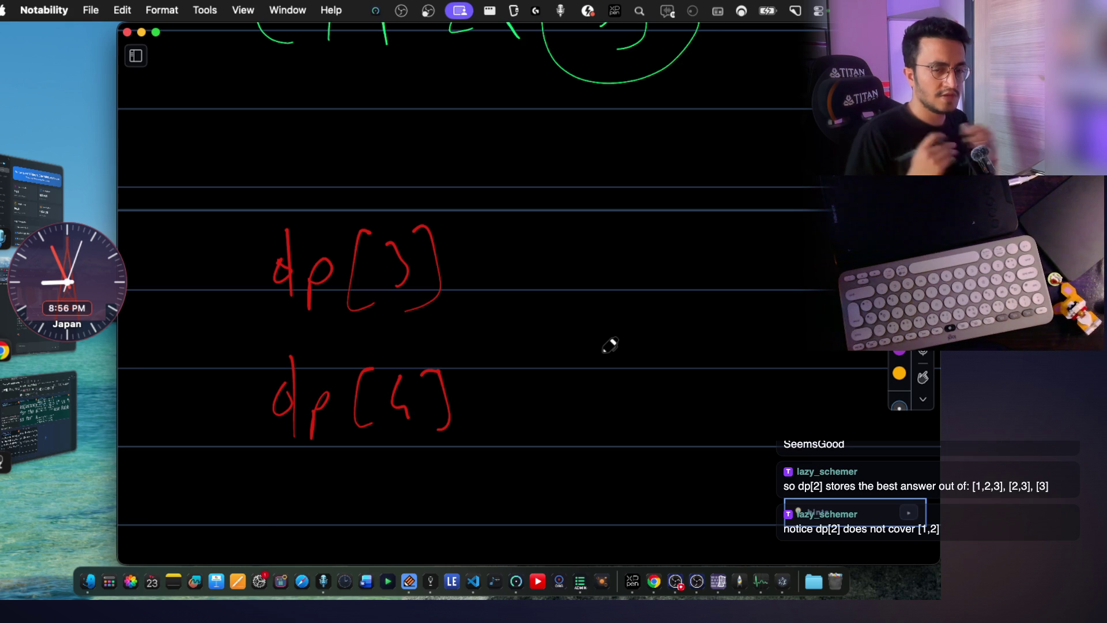
scroll(638, 286, "up", 1)
scroll(639, 285, "up", 3)
scroll(639, 286, "up", 8)
scroll(639, 285, "up", 3)
scroll(639, 284, "up", 5)
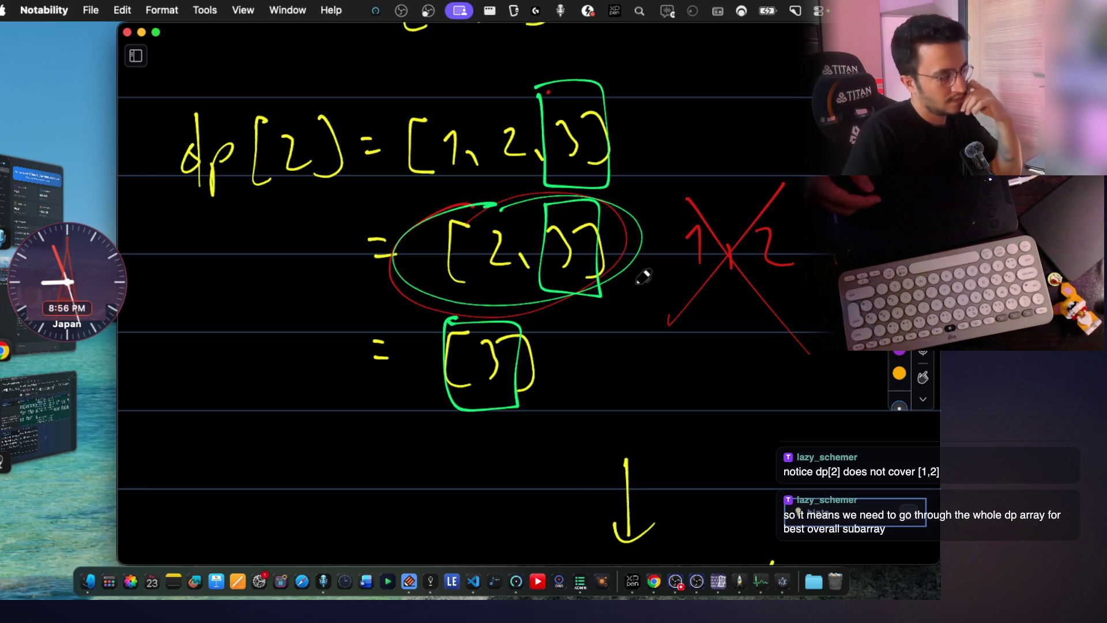
scroll(643, 277, "down", 1)
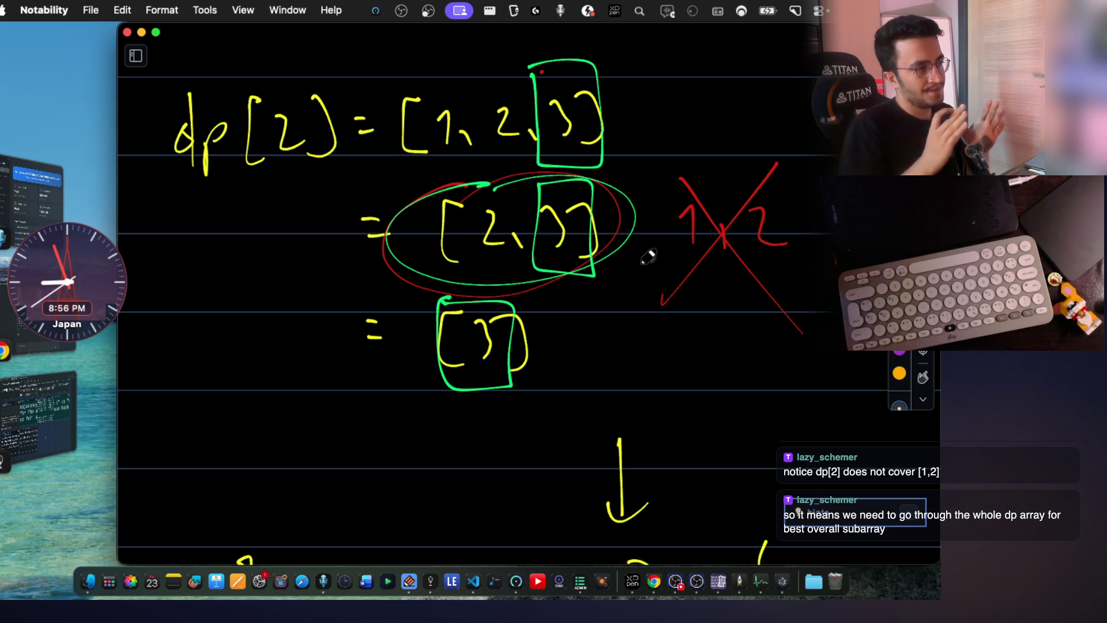
scroll(648, 257, "up", 2)
scroll(559, 173, "up", 1)
scroll(524, 177, "up", 1)
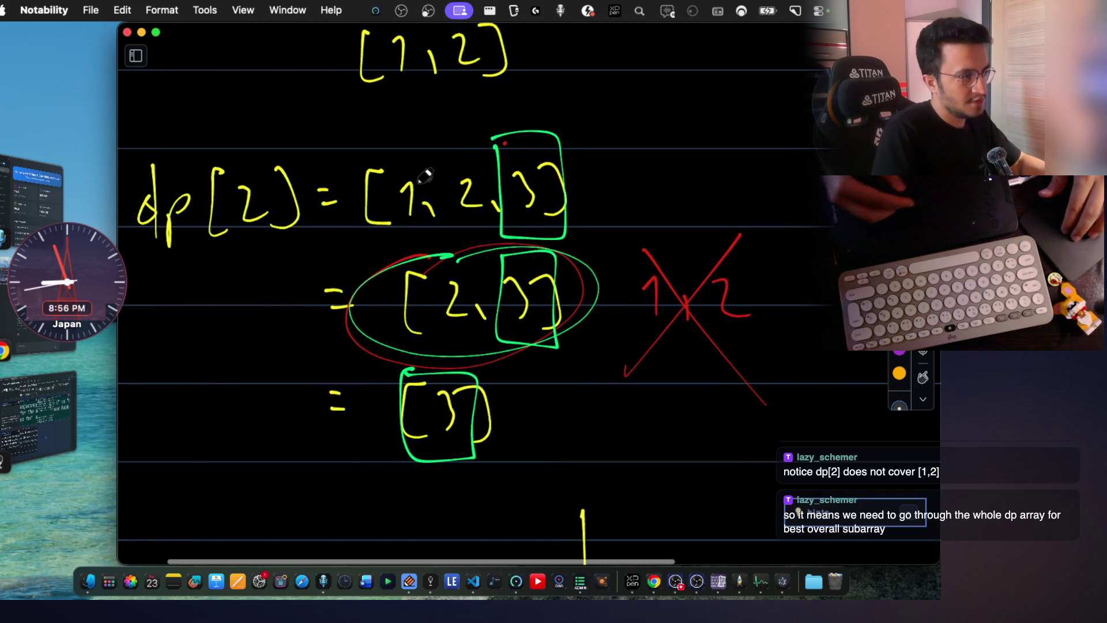
scroll(630, 173, "right", 3)
scroll(701, 169, "right", 1)
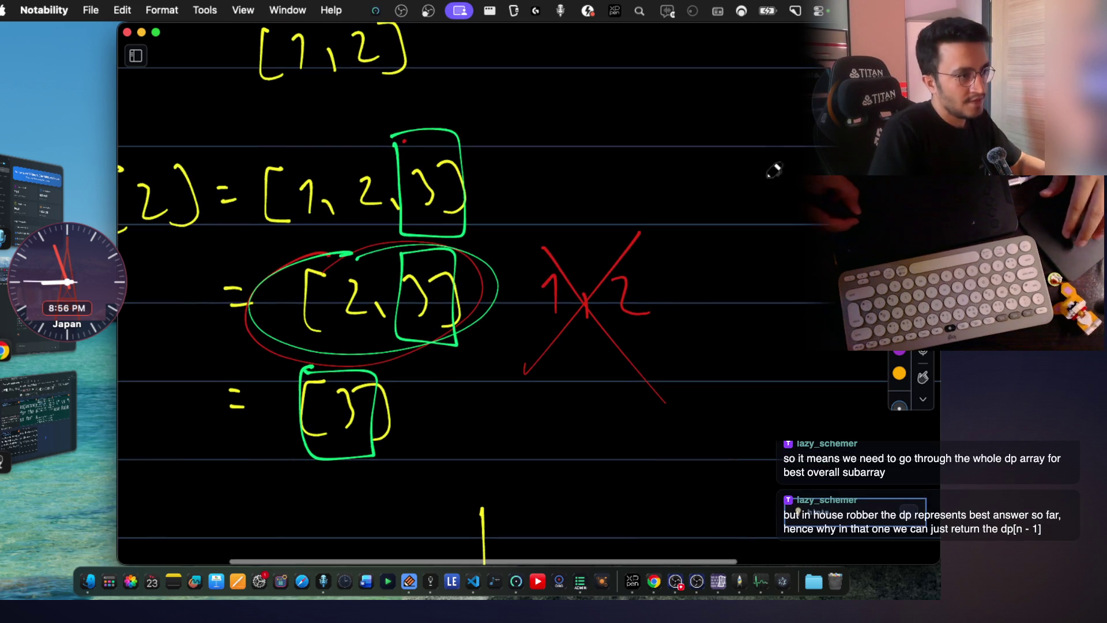
scroll(773, 168, "right", 3)
scroll(655, 222, "left", 2)
scroll(675, 216, "left", 1)
scroll(767, 173, "right", 3)
Handwrite the first yellow row 1 2 3 4 to the right of the dp[2] notes.
mouse_move(764, 169)
left_mouse_down()
mouse_move(776, 184)
mouse_move(764, 221)
left_mouse_up()
left_click_drag(690, 169, 694, 213)
left_click_drag(622, 173, 654, 208)
mouse_move(549, 179)
left_mouse_down()
mouse_move(561, 184)
mouse_move(564, 225)
left_mouse_up()
scroll(744, 238, "down", 2)
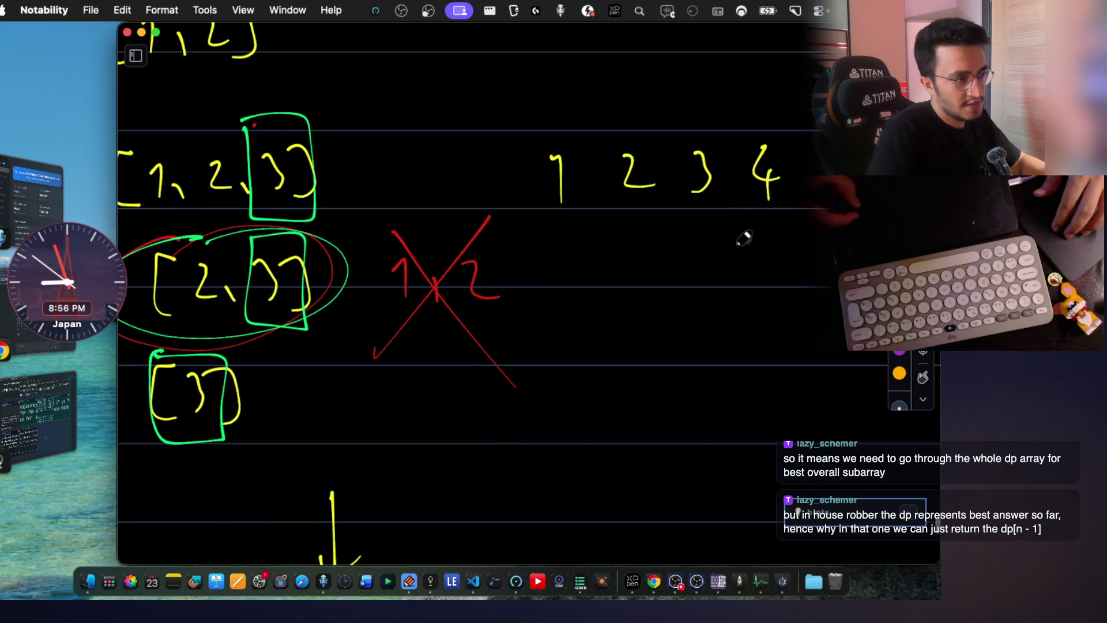
left_click_drag(768, 244, 782, 255)
left_click_drag(773, 230, 776, 282)
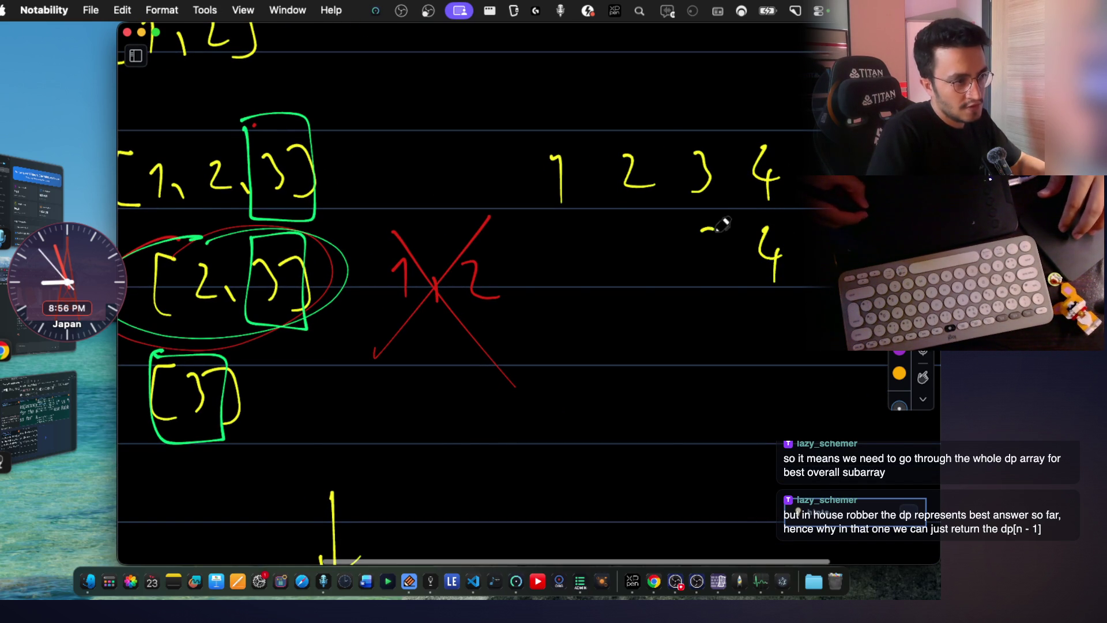
left_click_drag(723, 223, 706, 268)
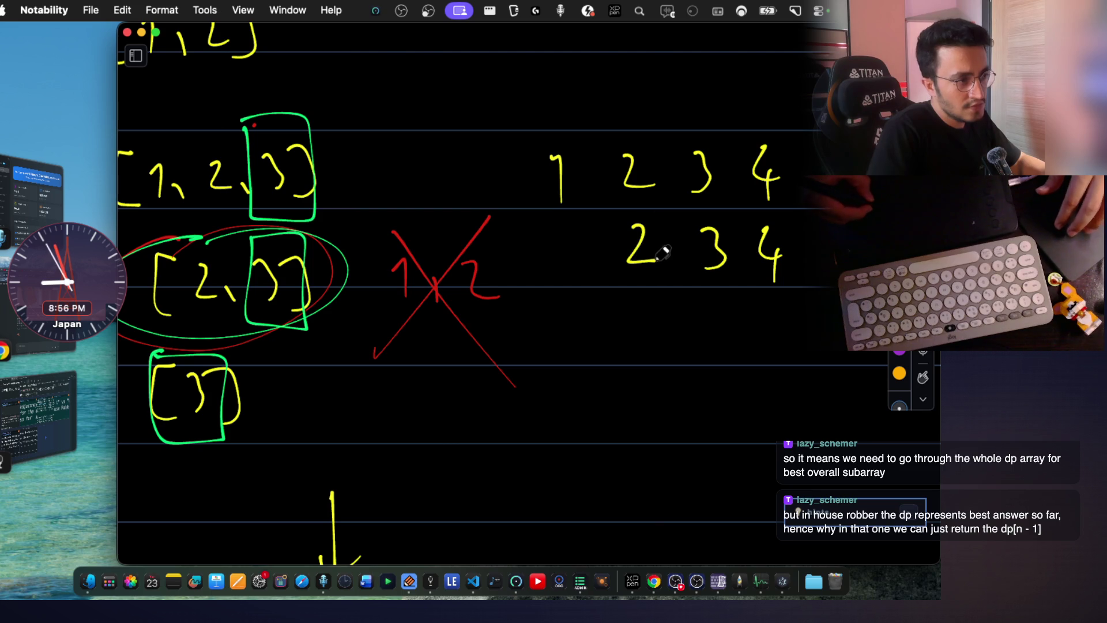
scroll(665, 252, "down", 5)
left_click_drag(736, 218, 742, 251)
left_click_drag(682, 221, 687, 258)
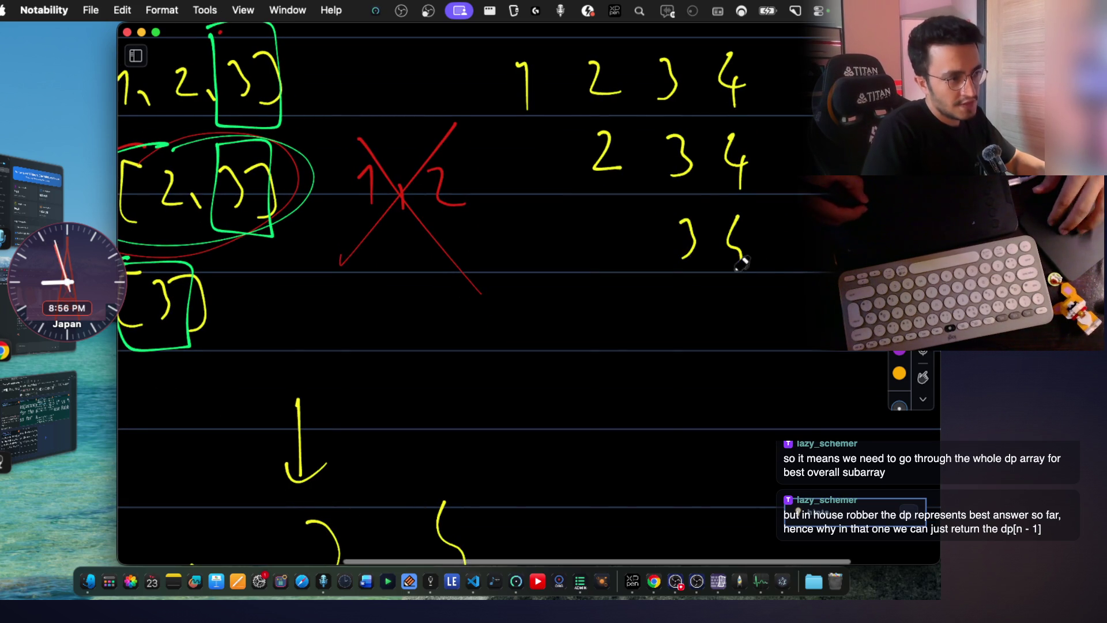
scroll(741, 264, "down", 2)
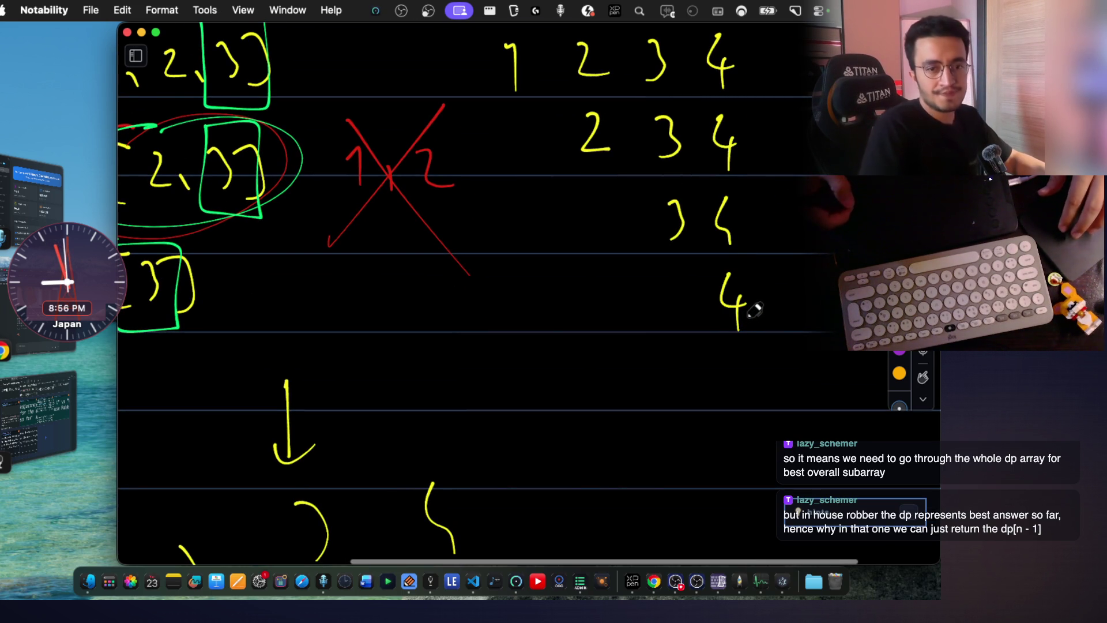
scroll(744, 312, "up", 1)
scroll(742, 308, "up", 1)
scroll(737, 296, "up", 1)
scroll(737, 297, "up", 1)
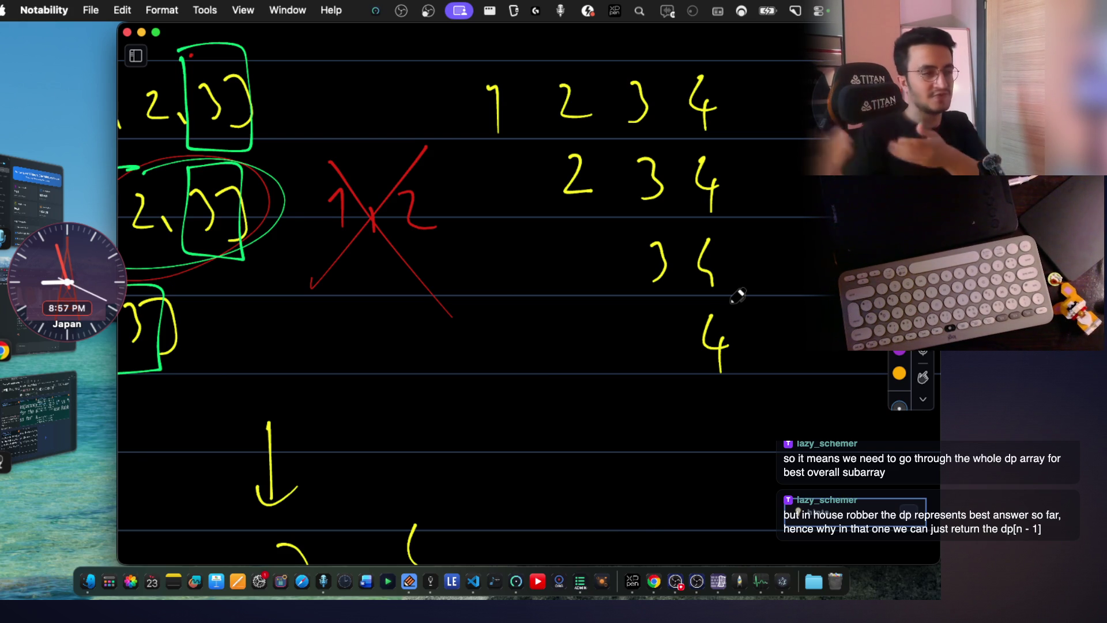
scroll(680, 200, "up", 1)
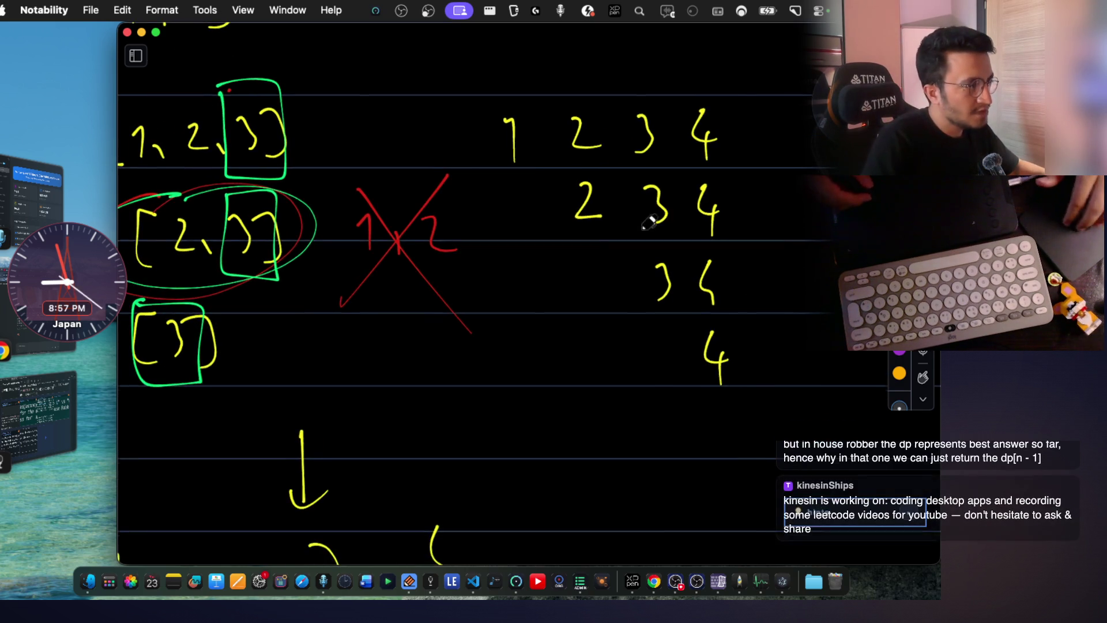
scroll(658, 225, "left", 3)
scroll(623, 251, "up", 1)
scroll(610, 268, "up", 1)
scroll(519, 243, "left", 2)
scroll(519, 242, "up", 1)
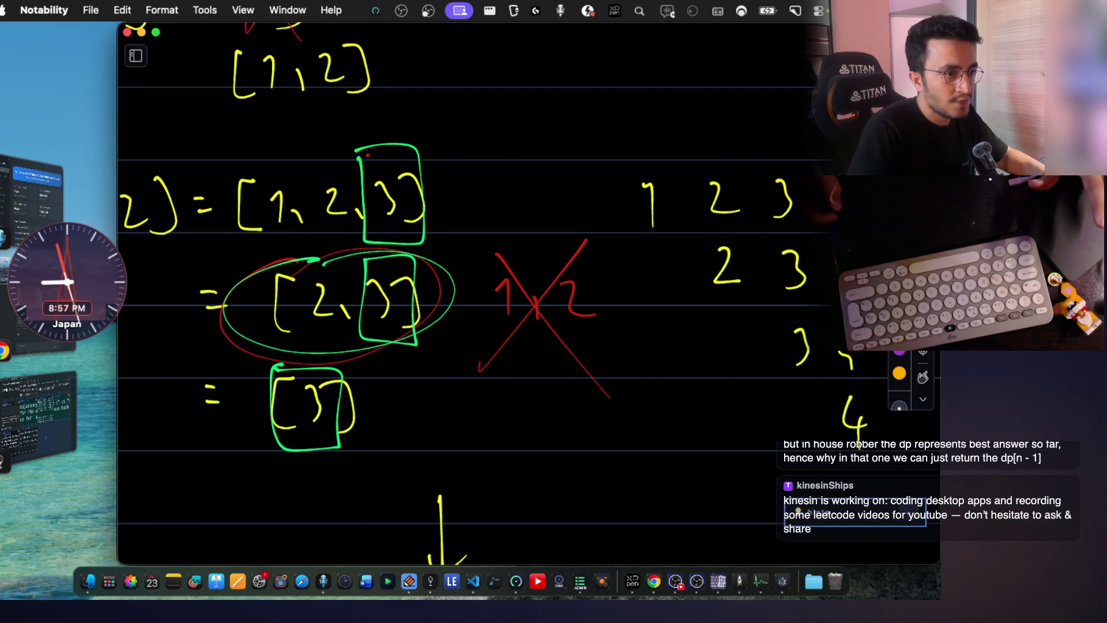
Erase the green and red marks around the dp[2] lists, keeping the yellow lists.
left_click_drag(580, 252, 515, 319)
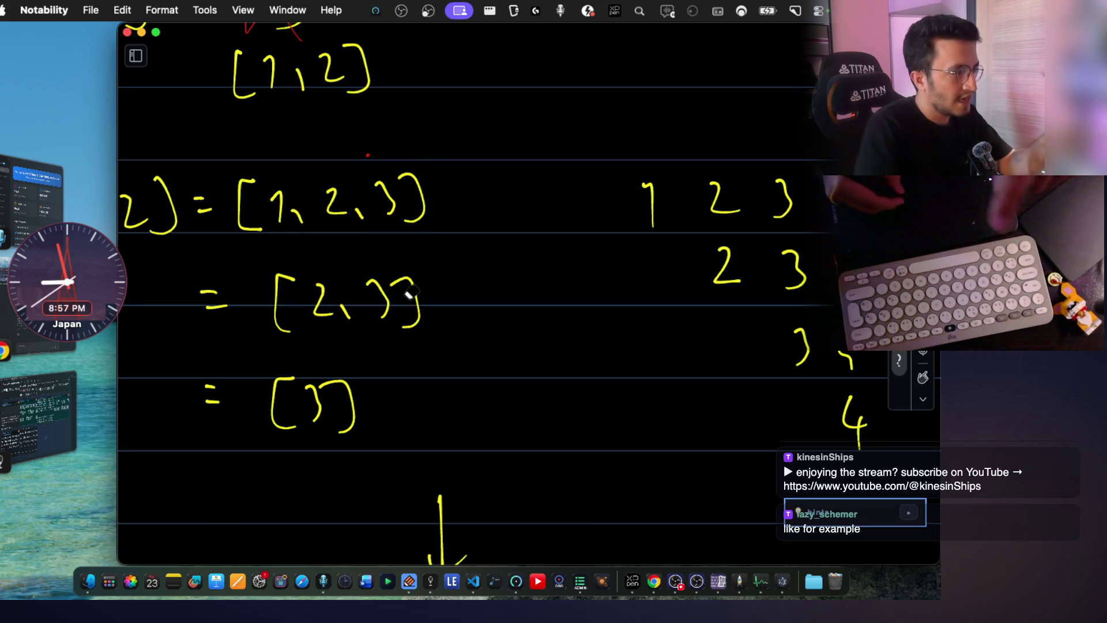
scroll(435, 397, "left", 3)
scroll(435, 397, "up", 1)
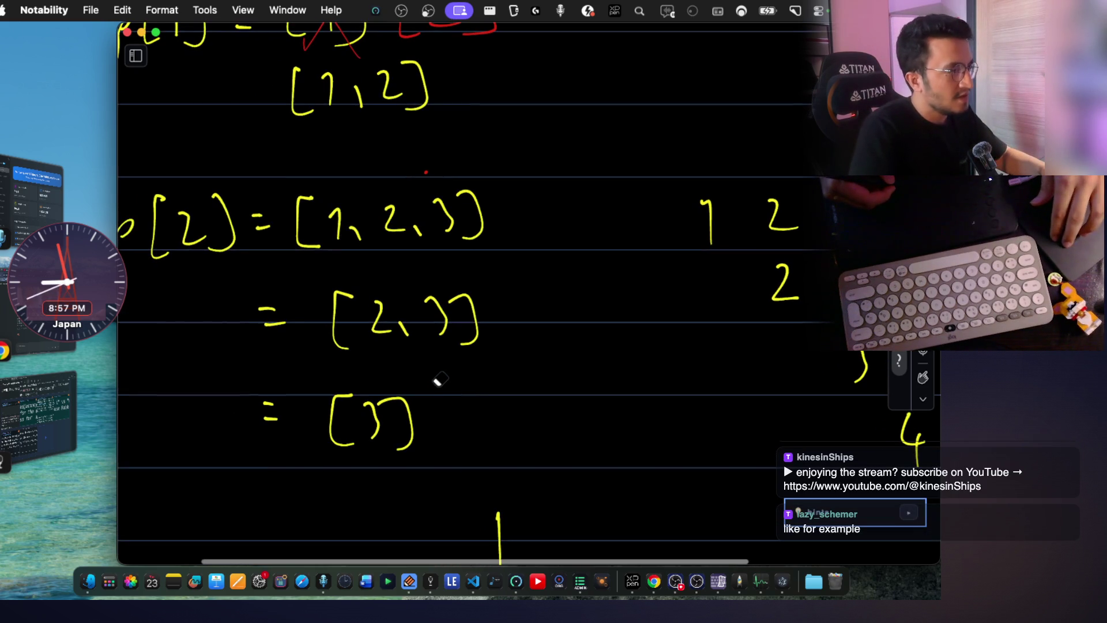
scroll(439, 377, "left", 4)
scroll(439, 377, "up", 1)
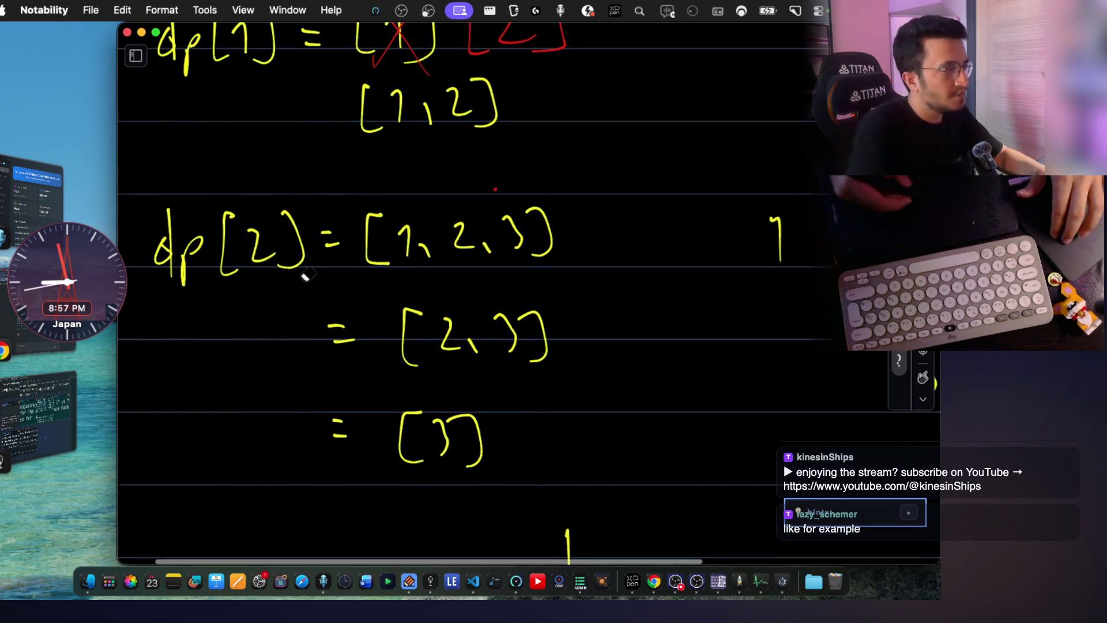
scroll(553, 259, "right", 5)
scroll(555, 260, "down", 1)
scroll(555, 260, "right", 5)
scroll(805, 252, "left", 3)
scroll(806, 254, "left", 5)
scroll(805, 253, "up", 1)
scroll(370, 305, "up", 2)
scroll(370, 304, "up", 1)
scroll(371, 304, "down", 2)
scroll(371, 305, "right", 3)
scroll(795, 335, "left", 2)
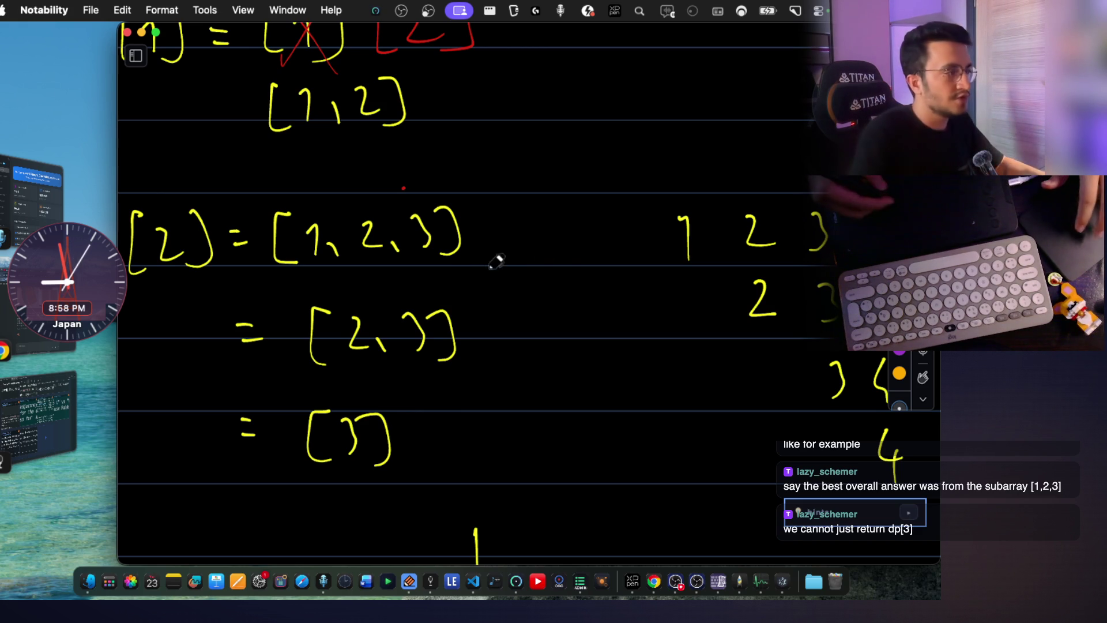
Box [1, 2, 3] in purple, label it BEST, and write purple 1 2 3 under the table.
left_click_drag(262, 198, 294, 192)
left_click_drag(346, 155, 346, 195)
mouse_move(348, 156)
left_mouse_down()
mouse_move(369, 188)
mouse_move(405, 191)
left_mouse_up()
left_click_drag(426, 152, 452, 147)
left_click_drag(440, 152, 441, 189)
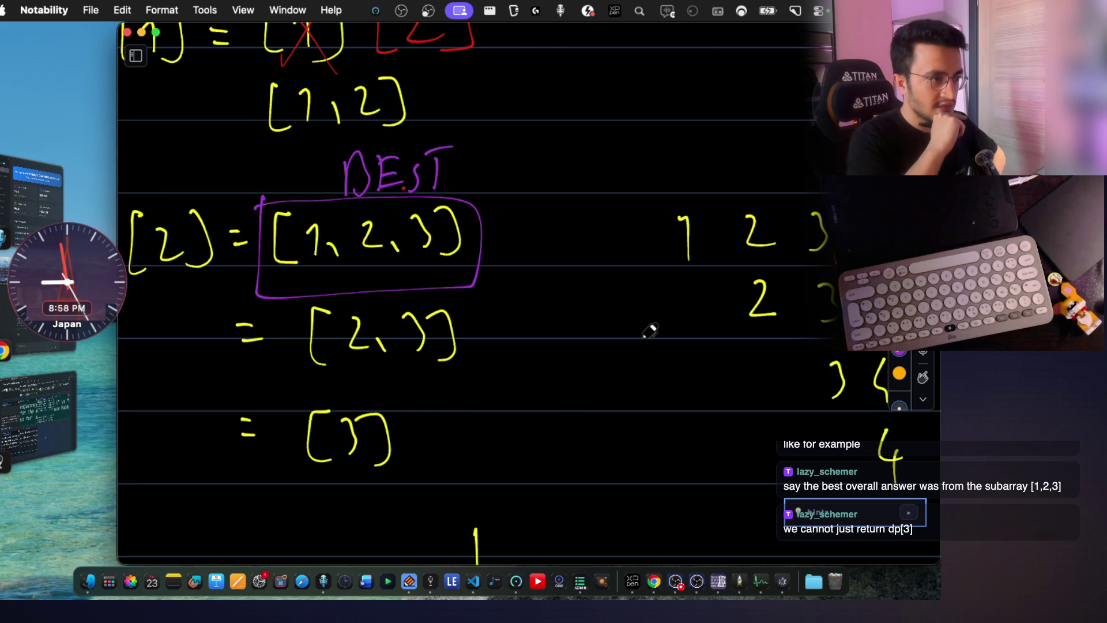
scroll(650, 330, "up", 2)
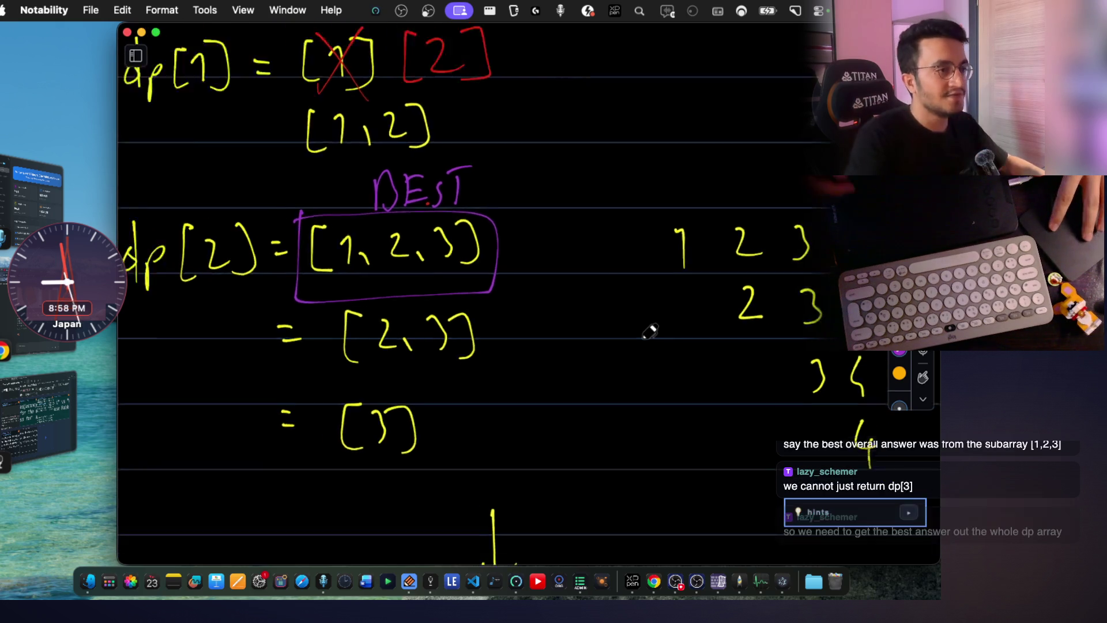
scroll(649, 330, "down", 3)
scroll(605, 381, "right", 2)
mouse_move(592, 392)
left_mouse_down()
mouse_move(601, 422)
mouse_move(698, 412)
mouse_move(680, 437)
left_mouse_up()
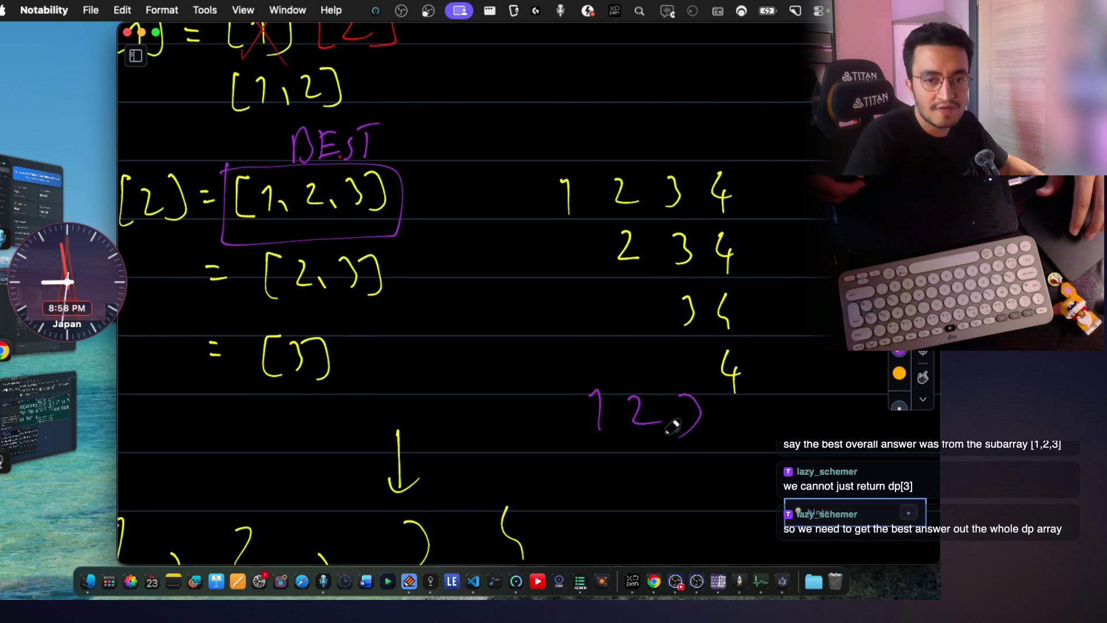
scroll(609, 381, "left", 3)
scroll(610, 381, "up", 1)
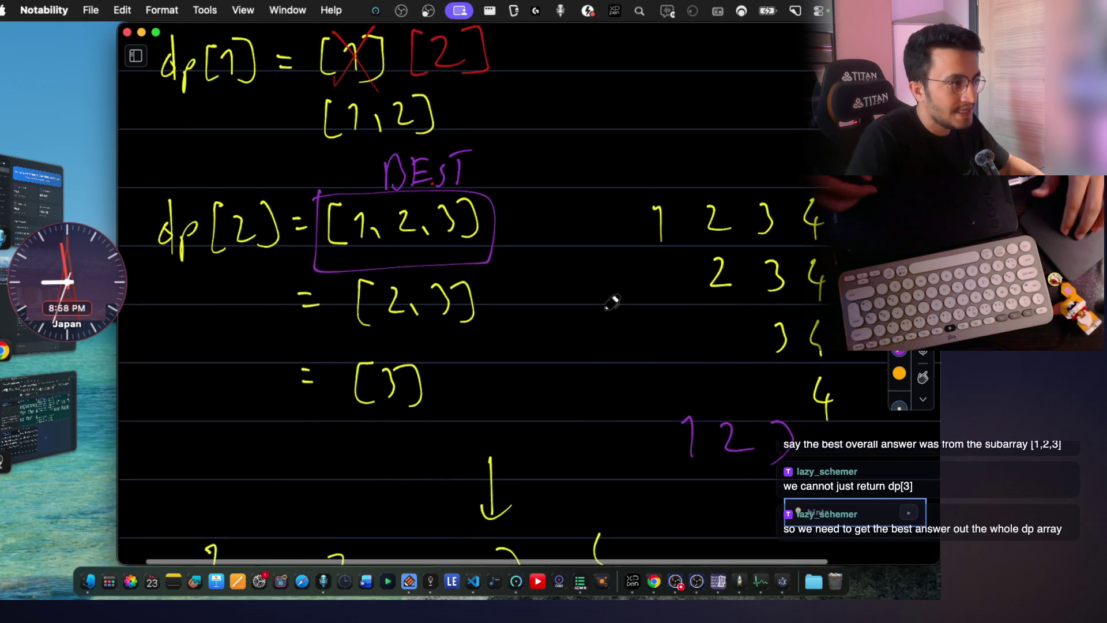
scroll(612, 302, "up", 1)
scroll(612, 303, "right", 1)
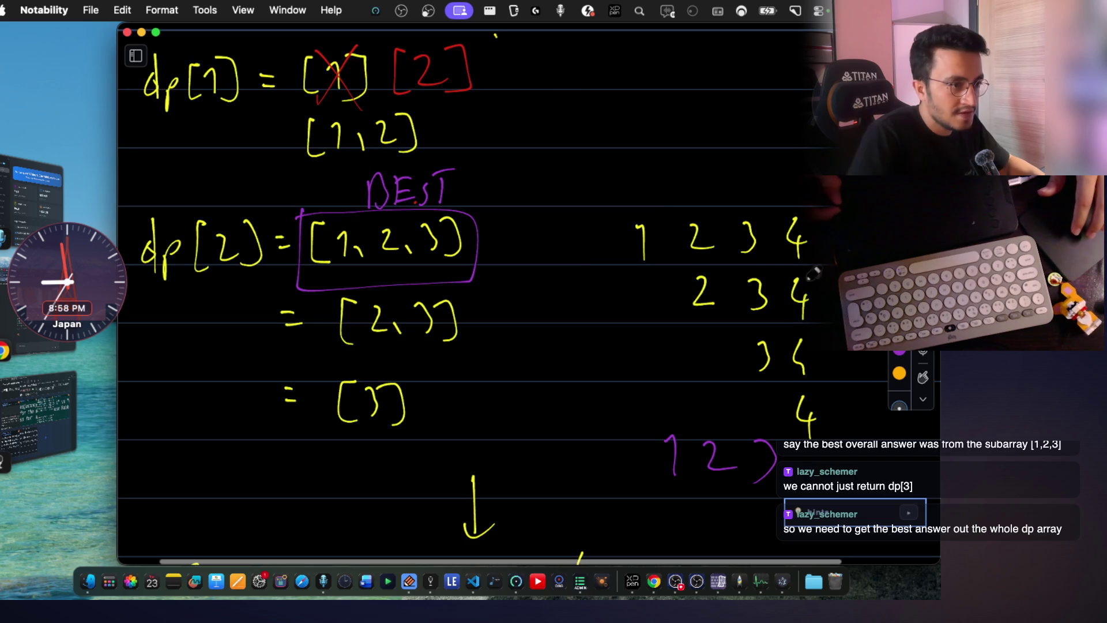
left_click_drag(558, 265, 597, 287)
Label the staircase dp[3], undo the stray yellow box, and underline dp[3] and dp[2] in purple.
mouse_move(602, 246)
left_mouse_down()
mouse_move(603, 282)
mouse_move(620, 285)
left_mouse_up()
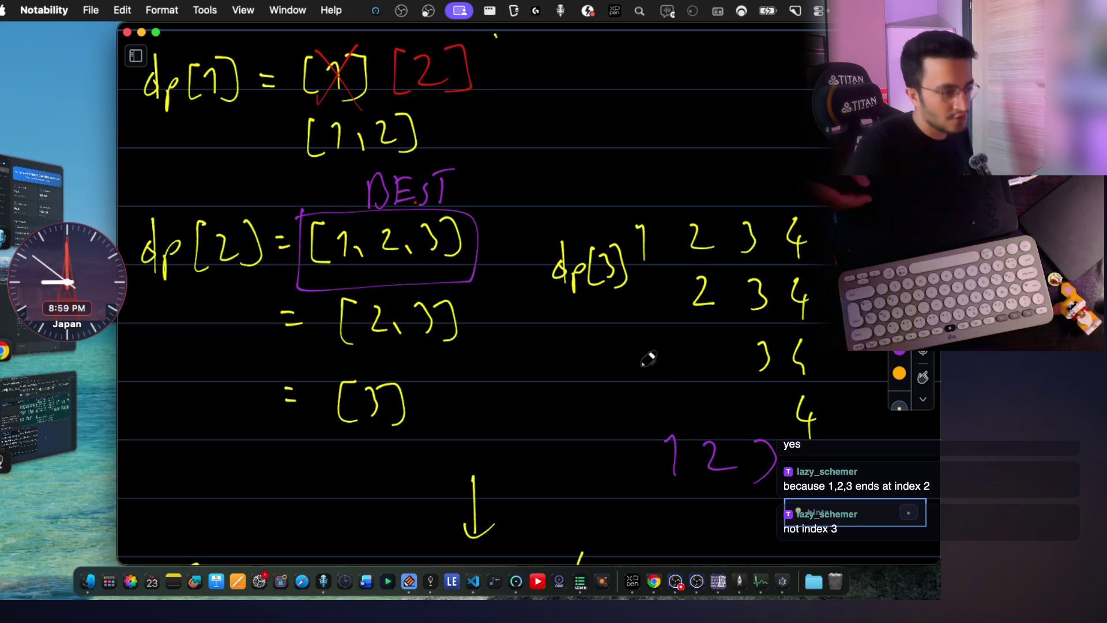
mouse_move(640, 431)
left_mouse_down()
mouse_move(782, 511)
mouse_move(805, 511)
mouse_move(627, 445)
left_mouse_up()
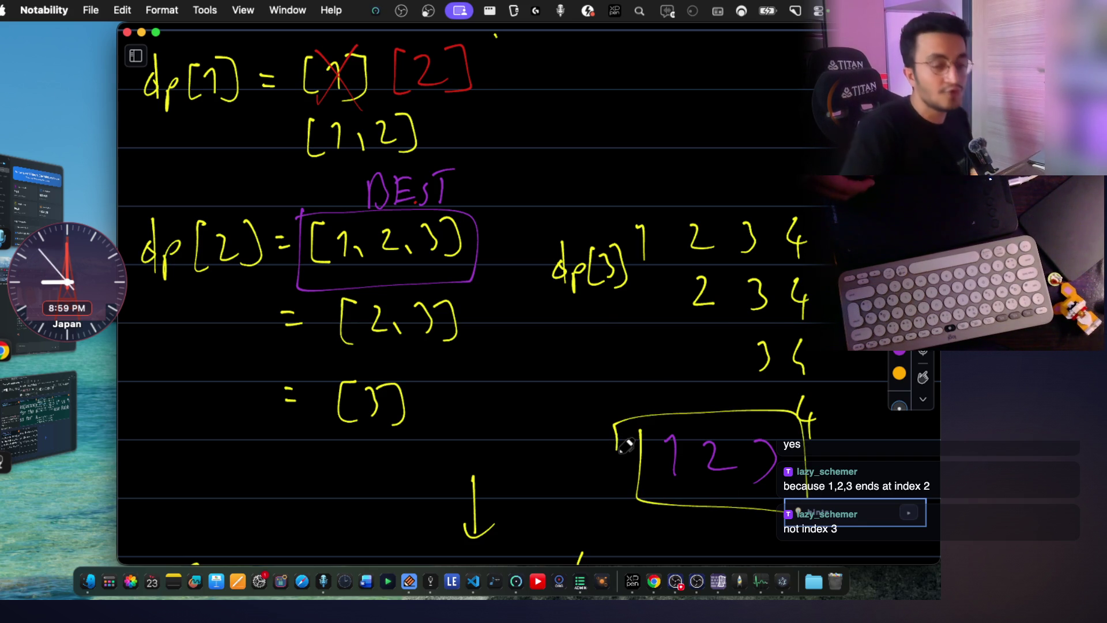
key("super+z")
key("super+z")
key("super+z")
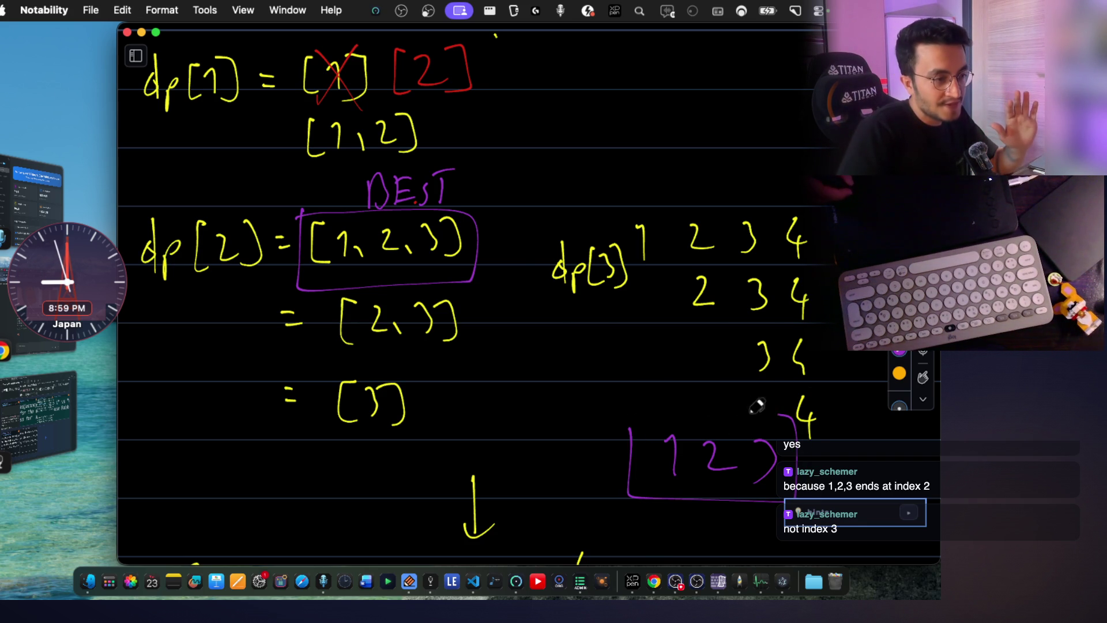
left_click_drag(563, 297, 634, 300)
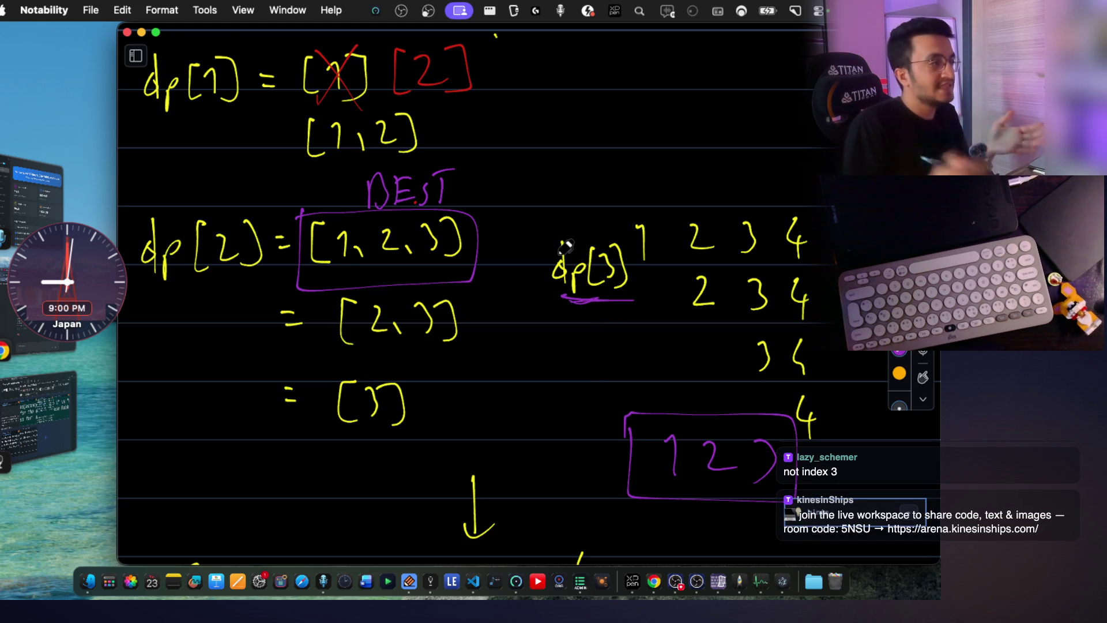
left_click_drag(160, 306, 235, 304)
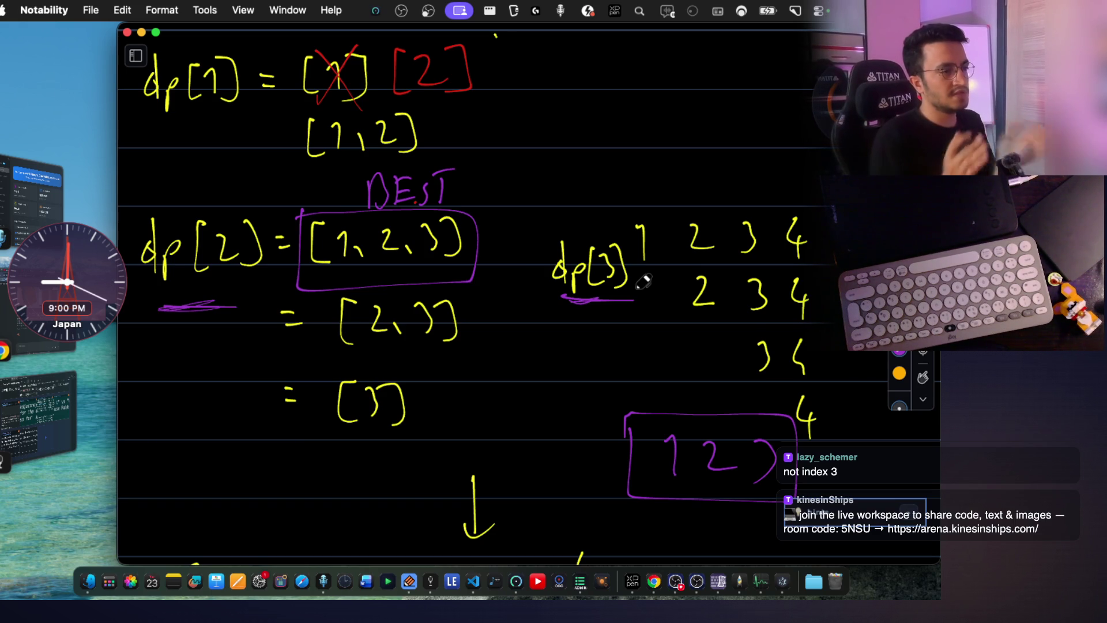
scroll(645, 281, "right", 5)
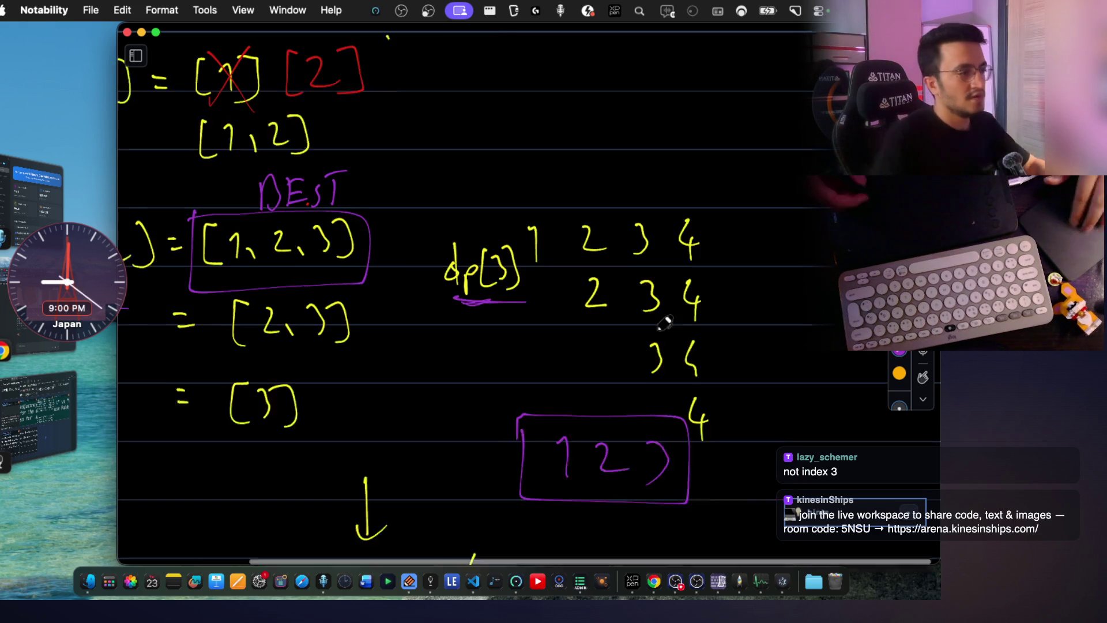
scroll(544, 217, "up", 5)
Handwrite the dp[4] heading and its subarray rows, boxing the 5 ending the top row.
mouse_move(500, 208)
left_mouse_down()
mouse_move(513, 247)
mouse_move(524, 232)
left_mouse_up()
mouse_move(548, 182)
left_mouse_down()
mouse_move(546, 244)
mouse_move(571, 225)
mouse_move(581, 238)
left_mouse_up()
scroll(525, 198, "down", 2)
scroll(526, 198, "down", 2)
left_click_drag(539, 193, 546, 225)
mouse_move(602, 198)
left_mouse_down()
mouse_move(636, 218)
mouse_move(671, 220)
left_mouse_up()
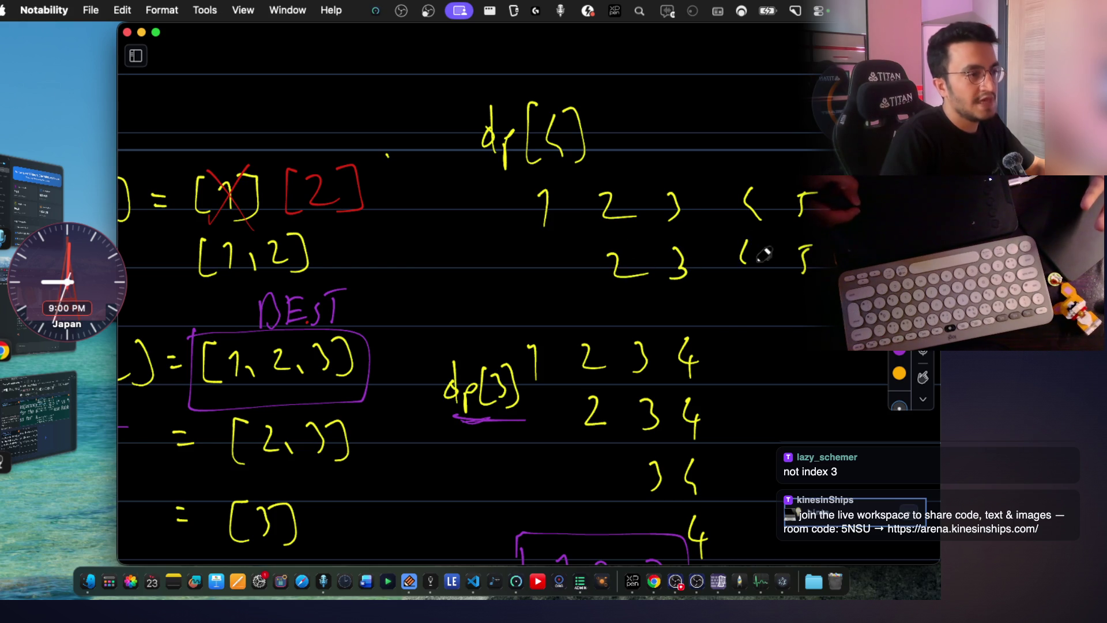
left_click_drag(749, 282, 755, 312)
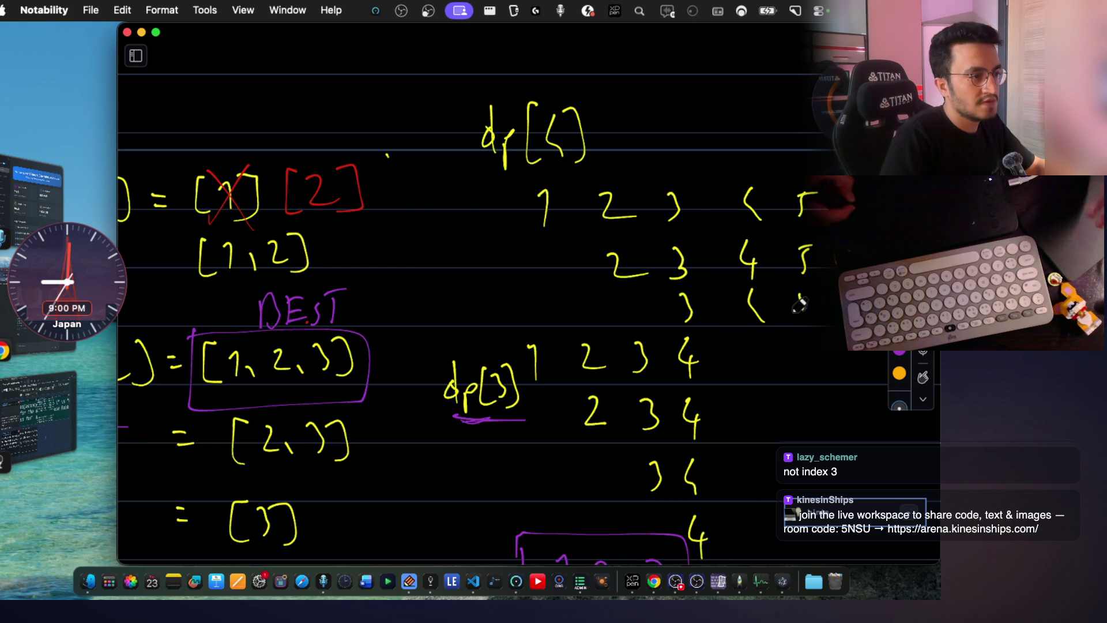
scroll(692, 311, "down", 2)
scroll(649, 320, "down", 1)
scroll(608, 323, "up", 4)
scroll(609, 323, "left", 1)
scroll(609, 323, "up", 1)
scroll(608, 322, "left", 1)
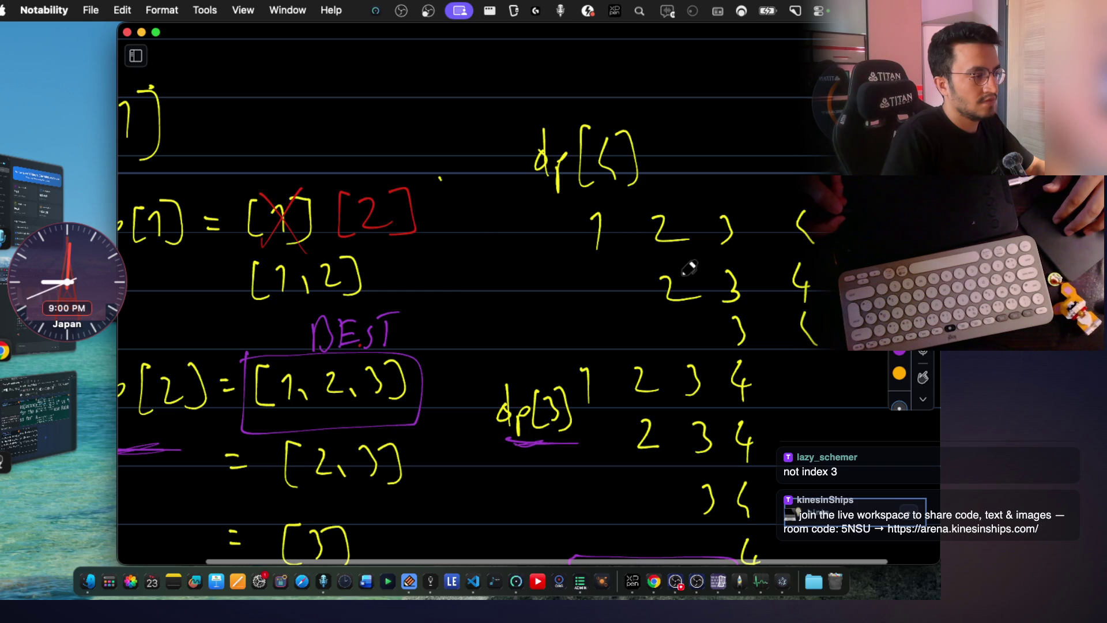
scroll(690, 269, "right", 2)
scroll(689, 268, "up", 1)
mouse_move(784, 217)
left_mouse_down()
mouse_move(778, 273)
mouse_move(782, 214)
left_mouse_up()
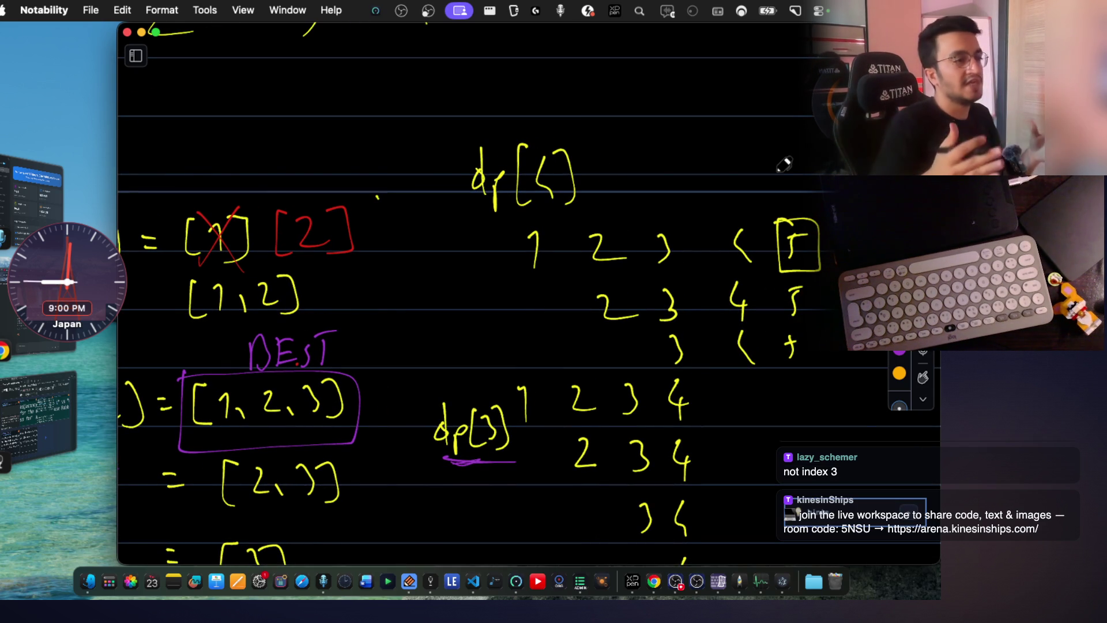
scroll(606, 259, "down", 2)
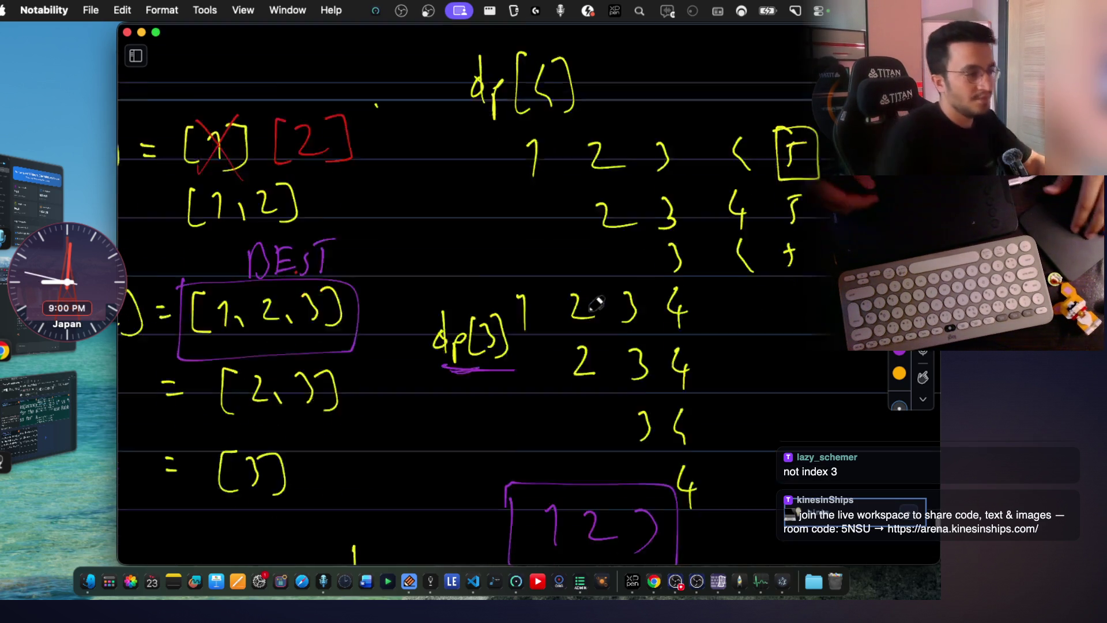
scroll(563, 276, "down", 1)
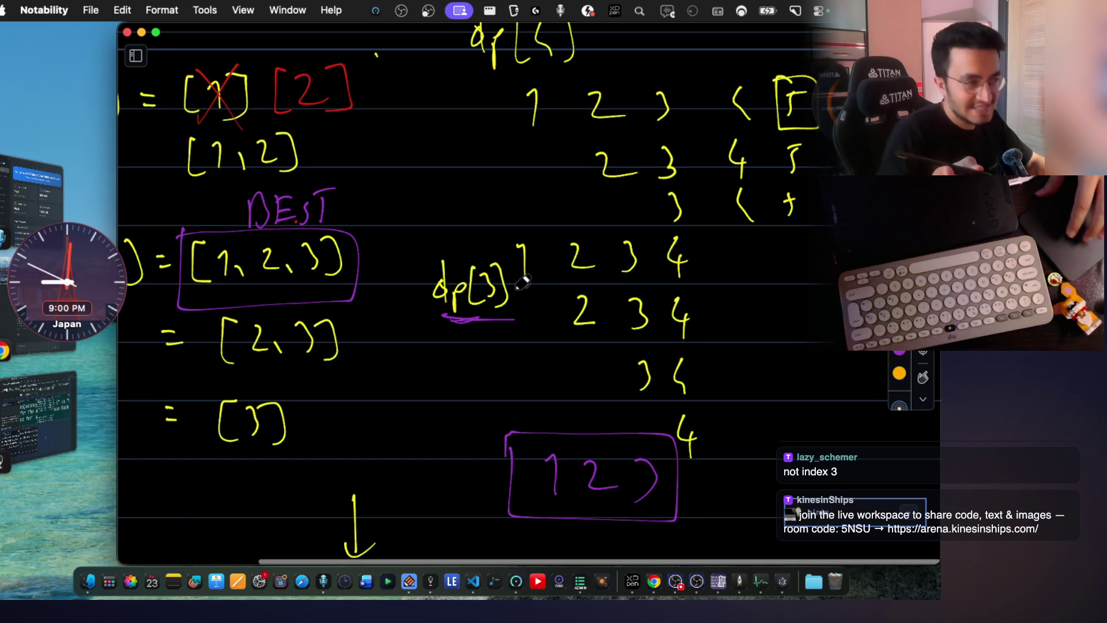
scroll(522, 282, "down", 1)
scroll(522, 282, "up", 1)
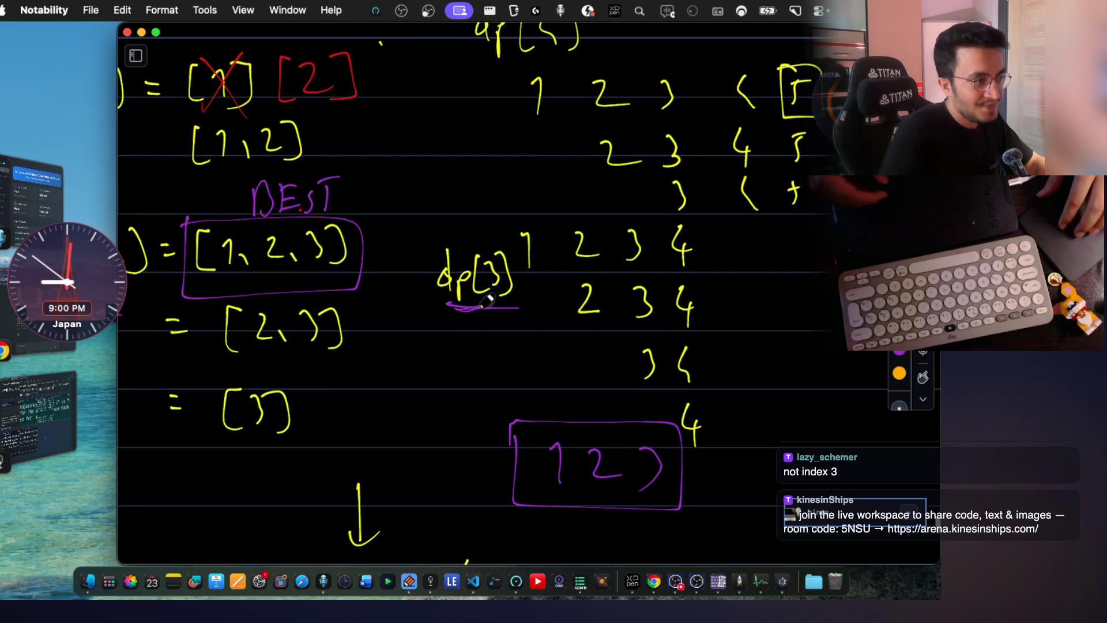
Underline dp[3] and dp[2] in yellow and tick the end of the boxed [1, 2, 3].
left_click_drag(439, 317, 511, 309)
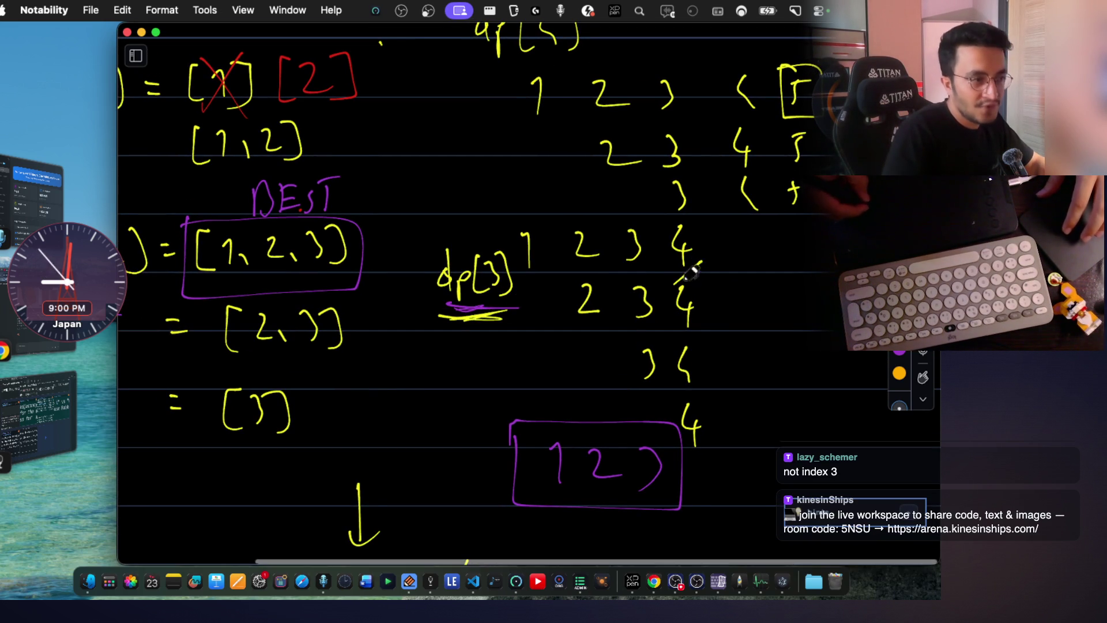
scroll(606, 278, "left", 2)
scroll(433, 286, "left", 3)
scroll(272, 299, "left", 2)
left_click_drag(260, 308, 286, 294)
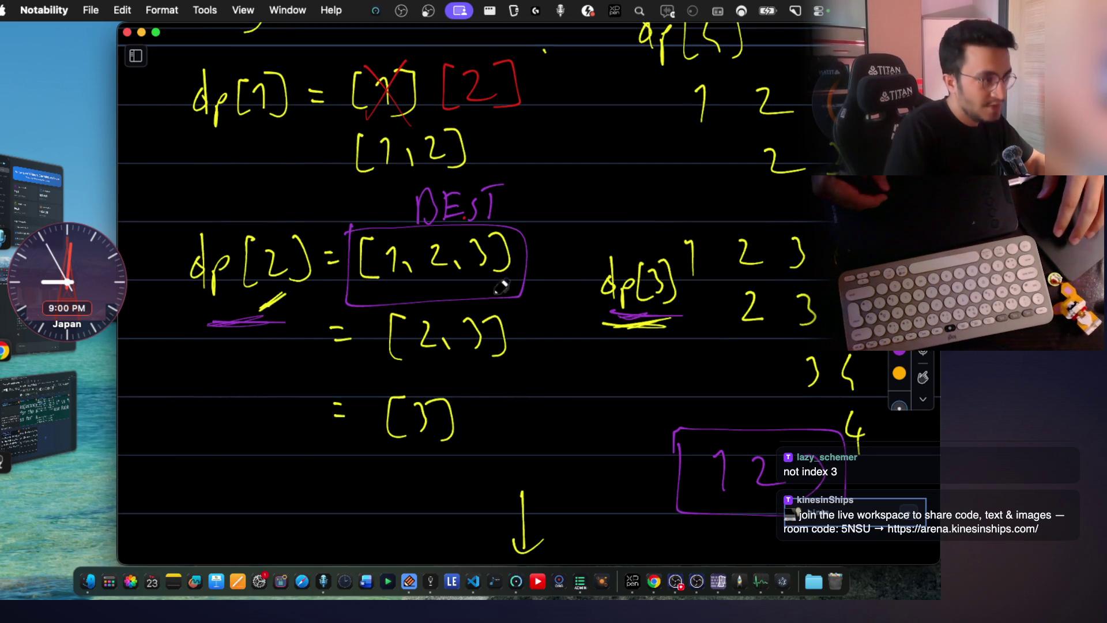
left_click_drag(471, 299, 506, 277)
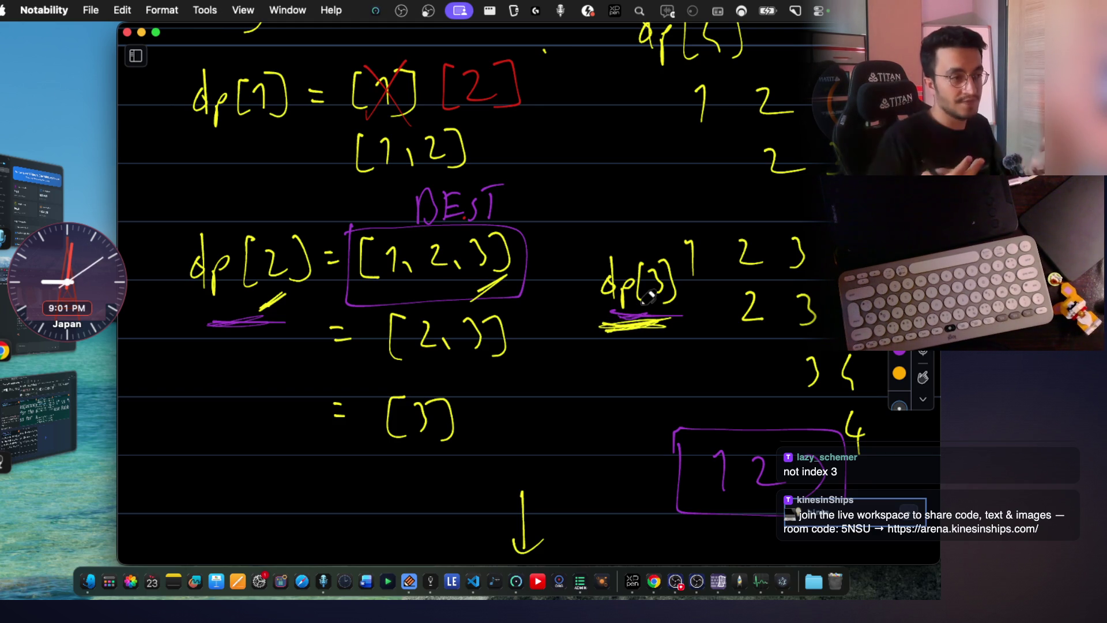
scroll(649, 299, "down", 5)
scroll(649, 298, "right", 2)
left_click_drag(666, 257, 688, 380)
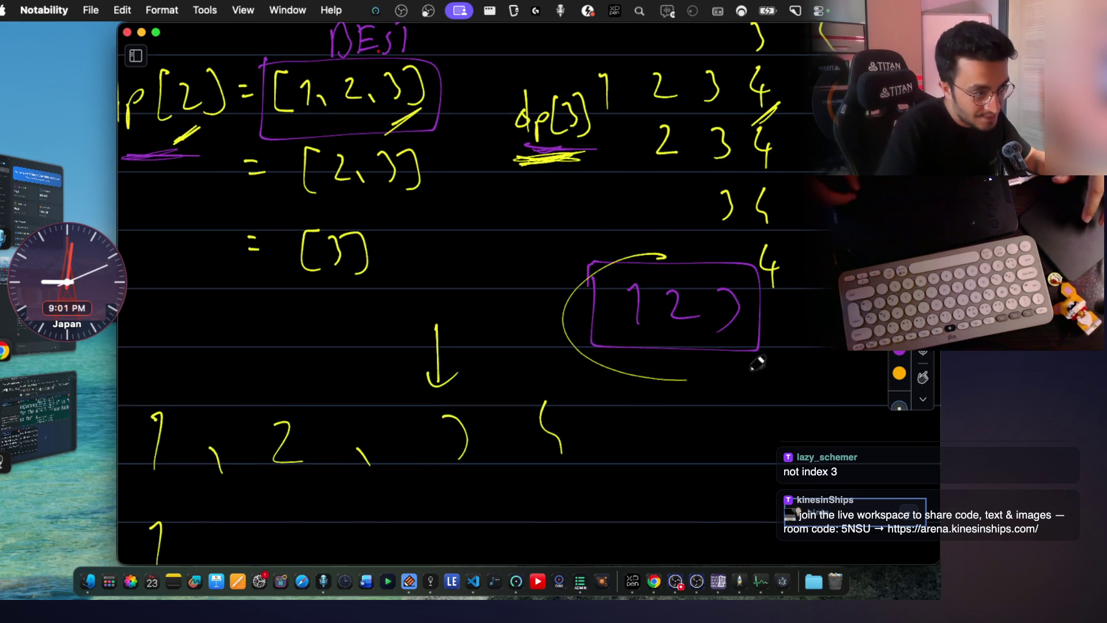
Ring the boxed subarray in yellow, circle BEST [1, 2, 3] in red, mark the 4 and draw a red bracket down.
left_click_drag(757, 364, 658, 251)
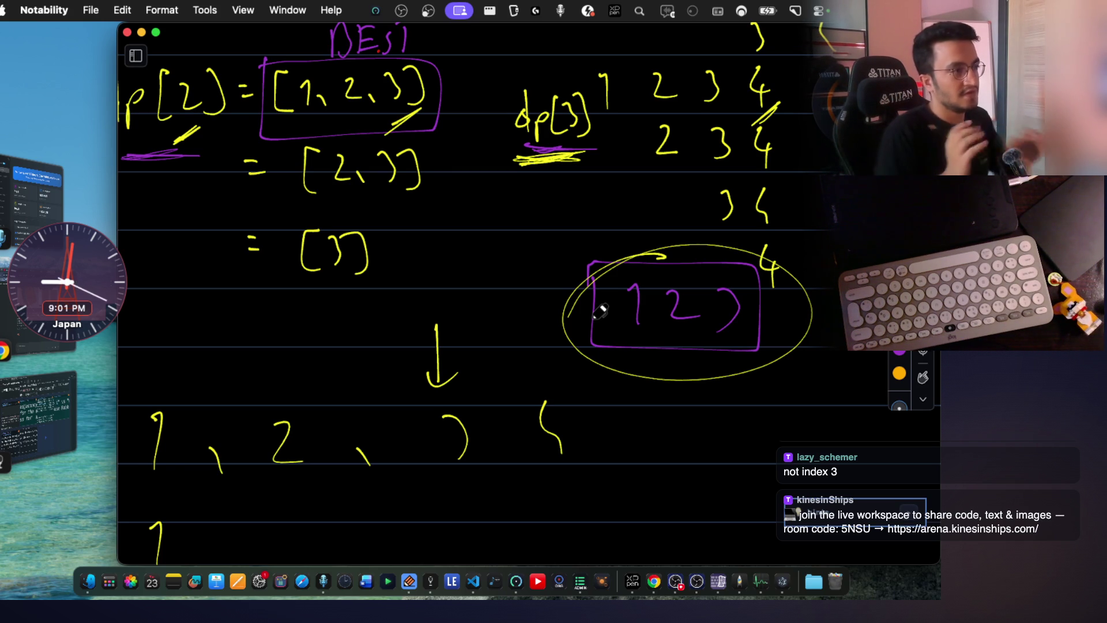
scroll(601, 312, "up", 3)
scroll(602, 311, "up", 2)
scroll(601, 312, "up", 1)
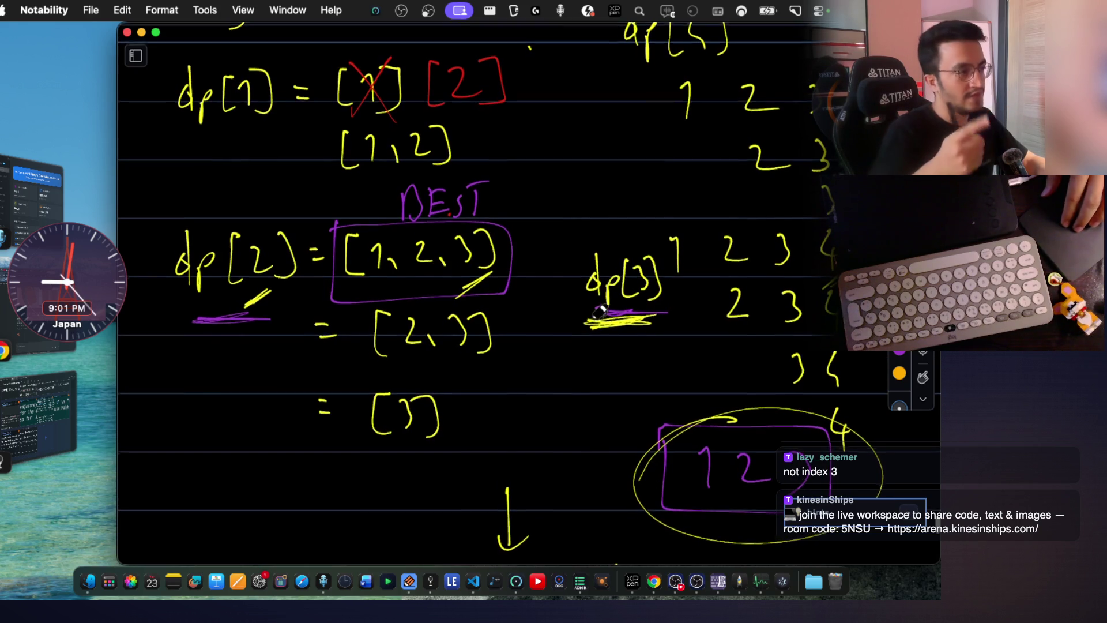
scroll(598, 309, "up", 1)
scroll(598, 310, "up", 1)
scroll(597, 311, "down", 1)
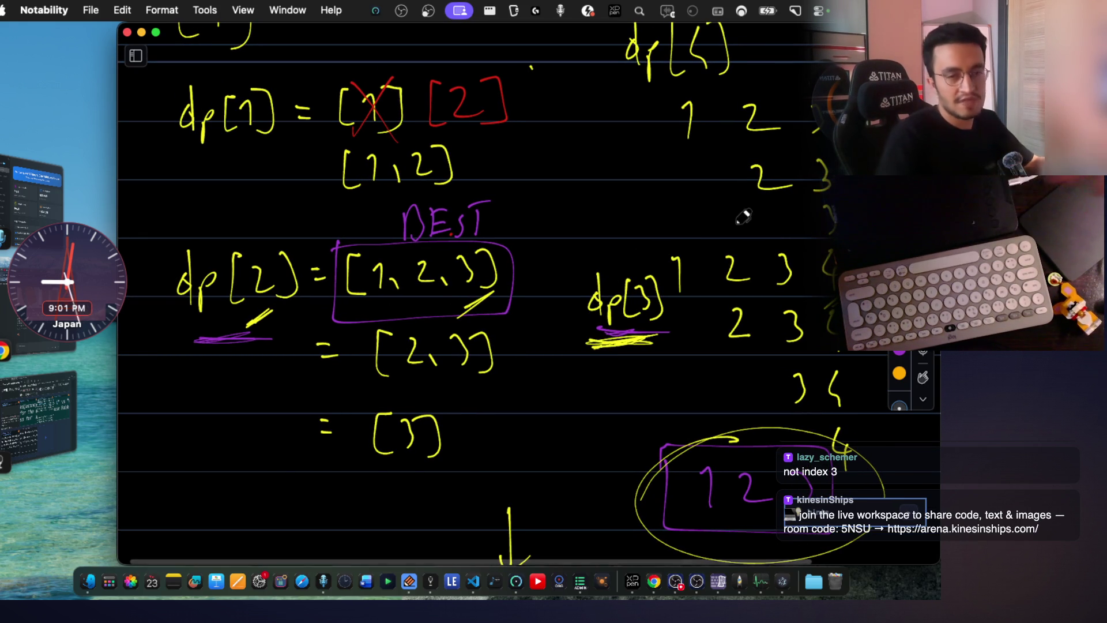
scroll(742, 216, "down", 2)
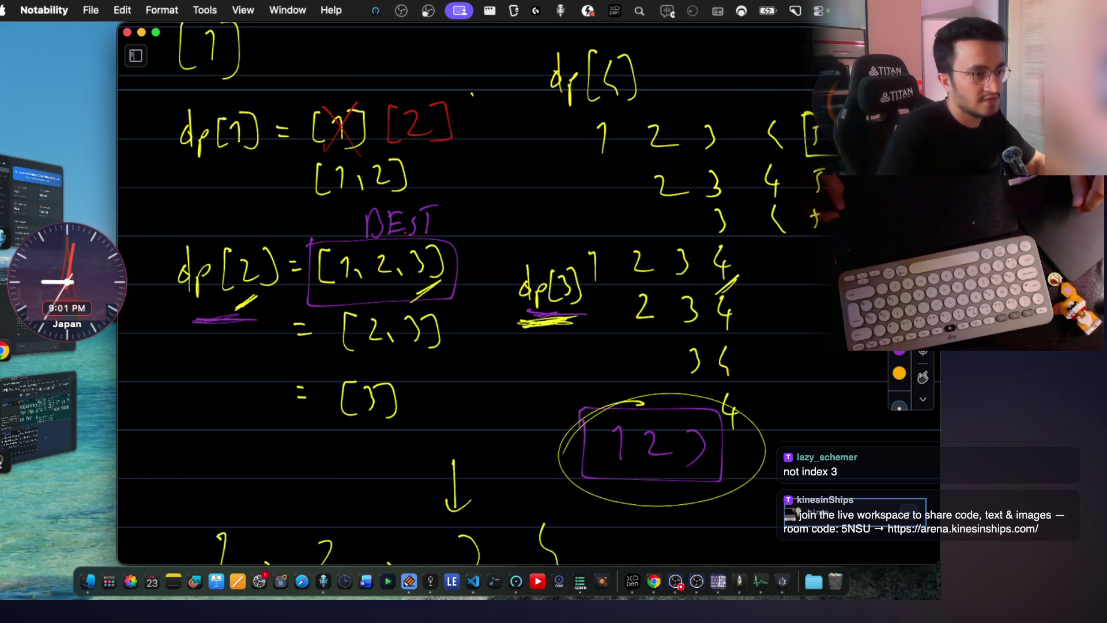
left_click_drag(357, 233, 366, 227)
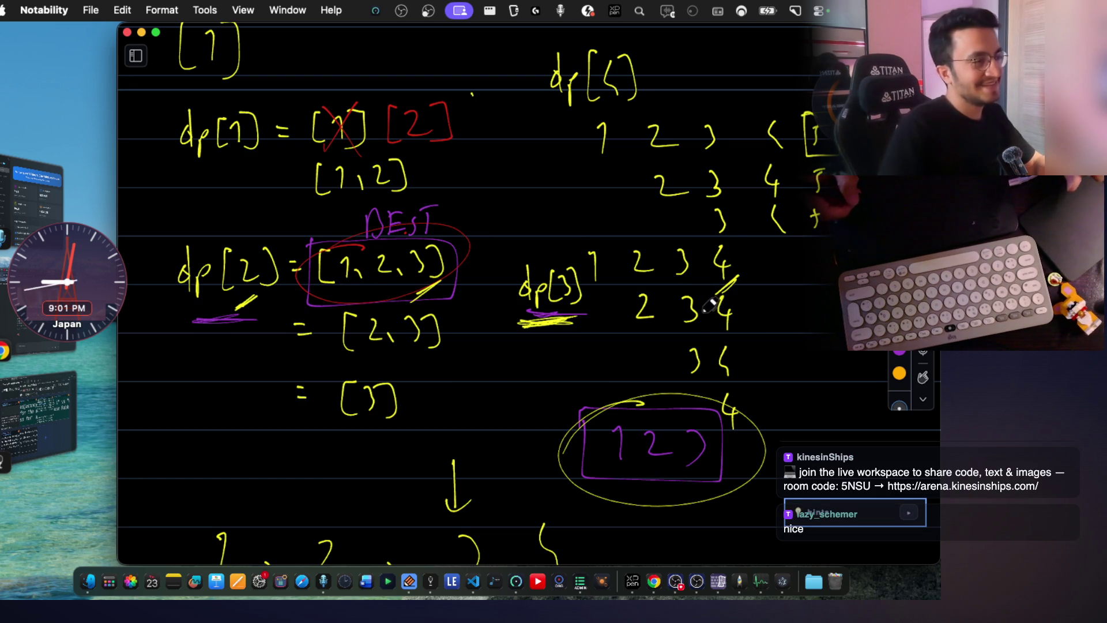
left_click_drag(717, 250, 724, 270)
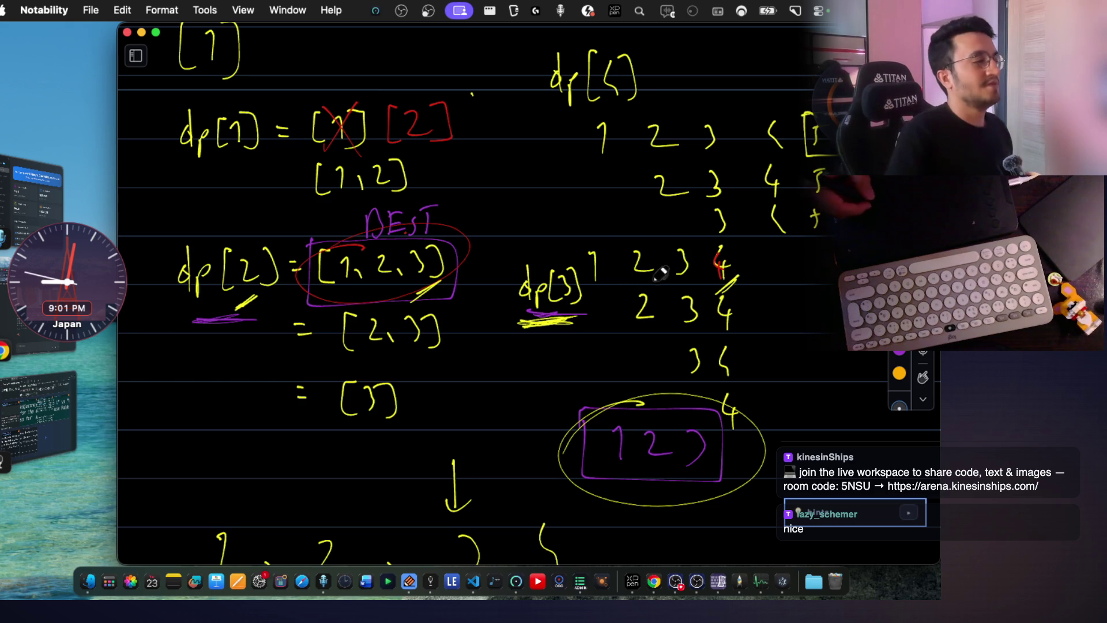
left_click_drag(443, 210, 473, 363)
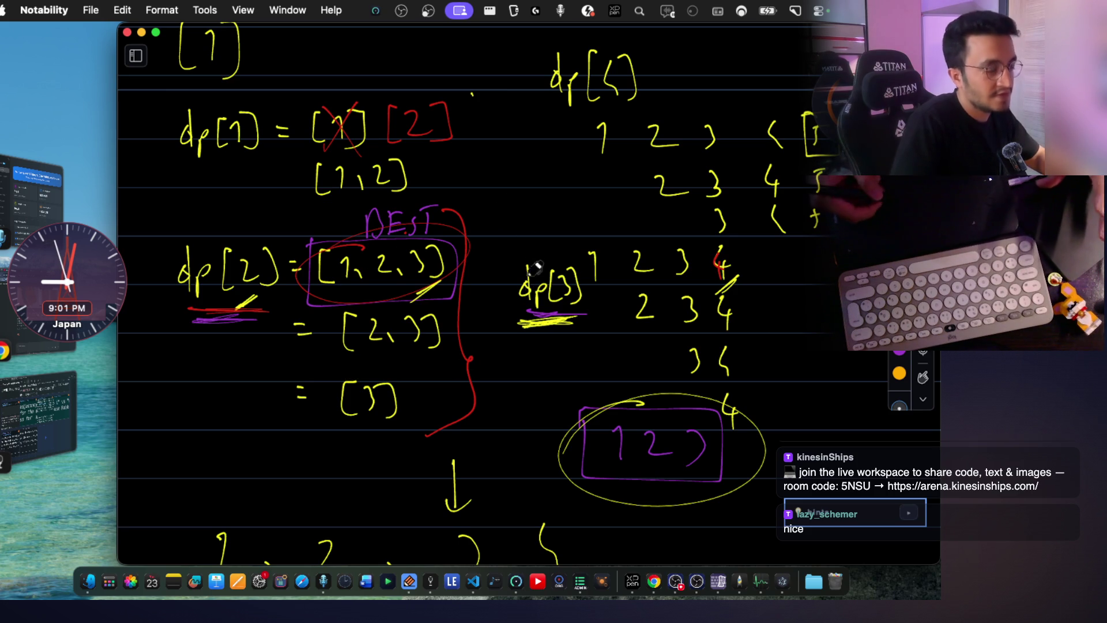
scroll(511, 230, "down", 3)
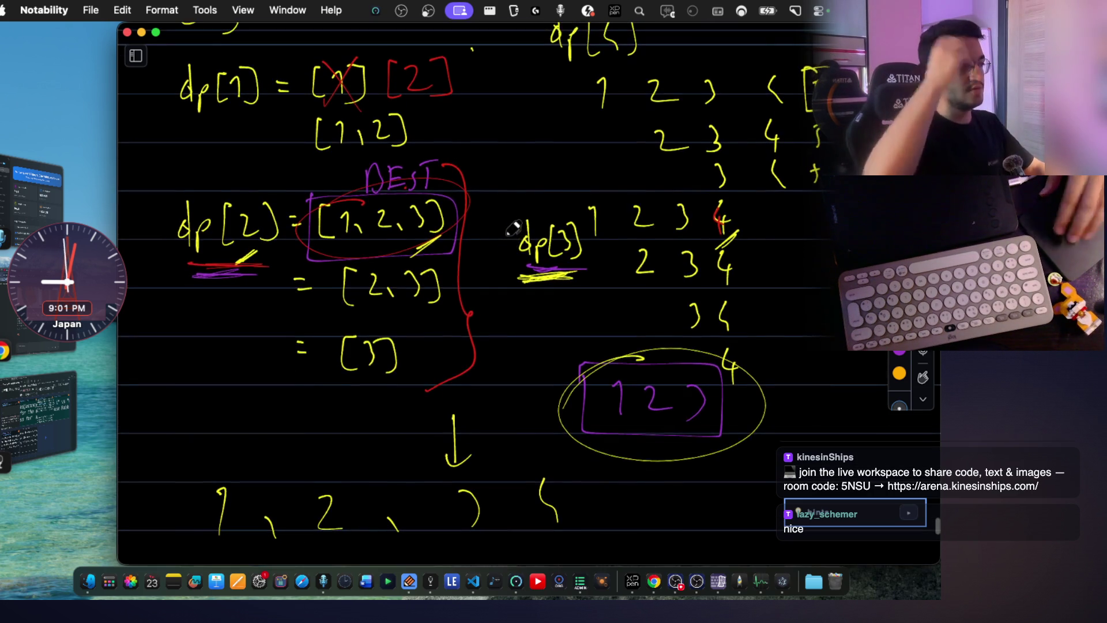
Switch away from Notability to the LeetCode problem in the browser.
key("super+Tab")
key("super+Tab")
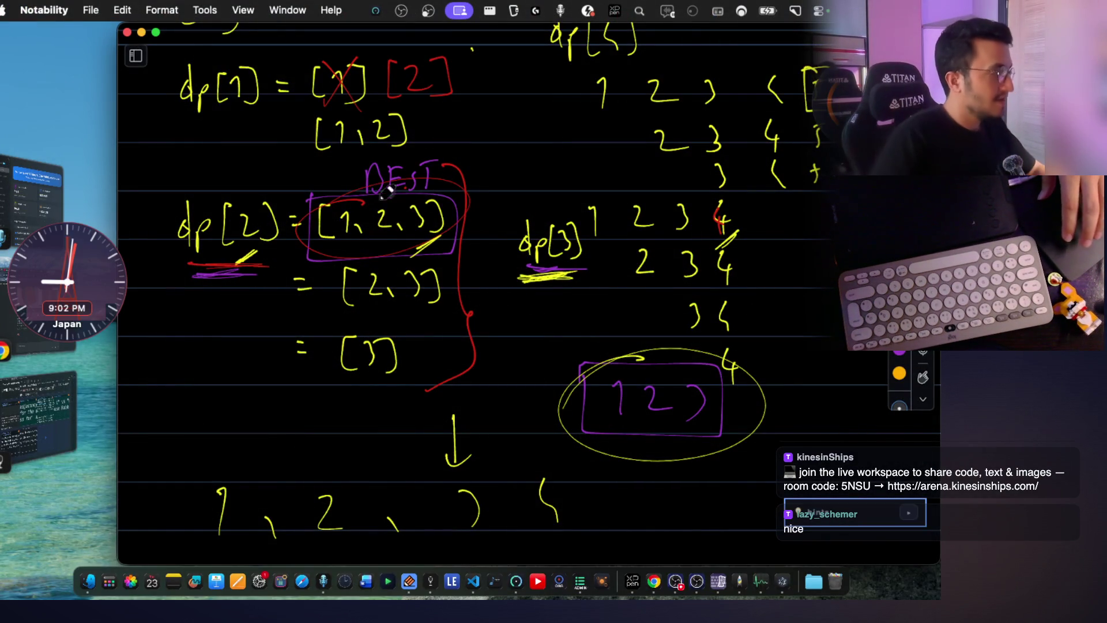
key("super+Tab")
key("super+Tab")
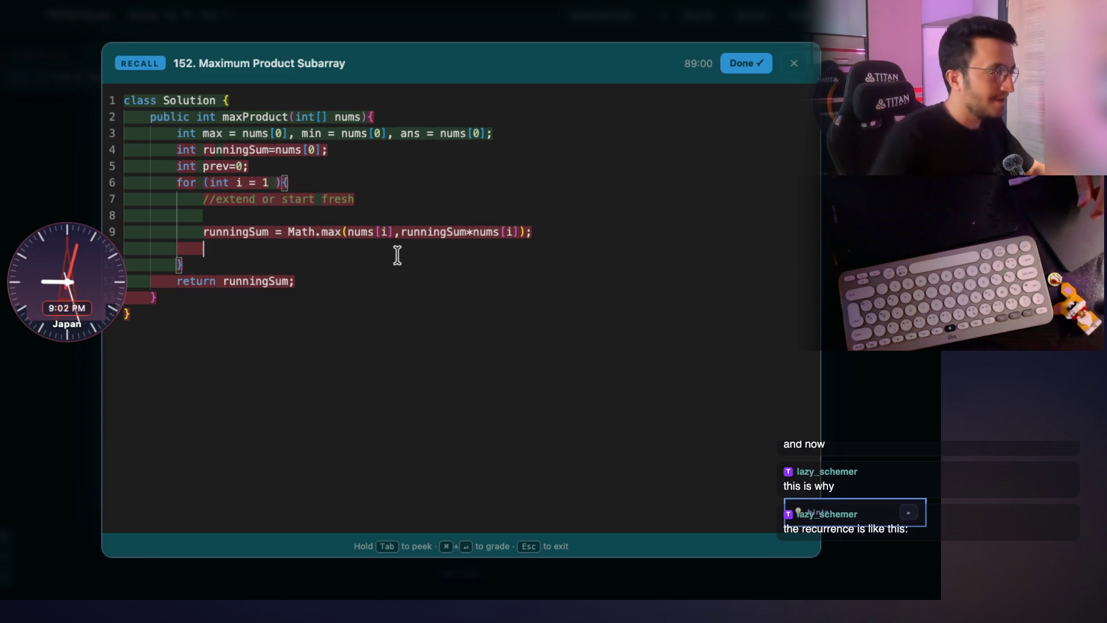
Add blank lines after the runningSum update and prev declaration, and initialise result to Integer.MIN_VALUE.
left_click(338, 201)
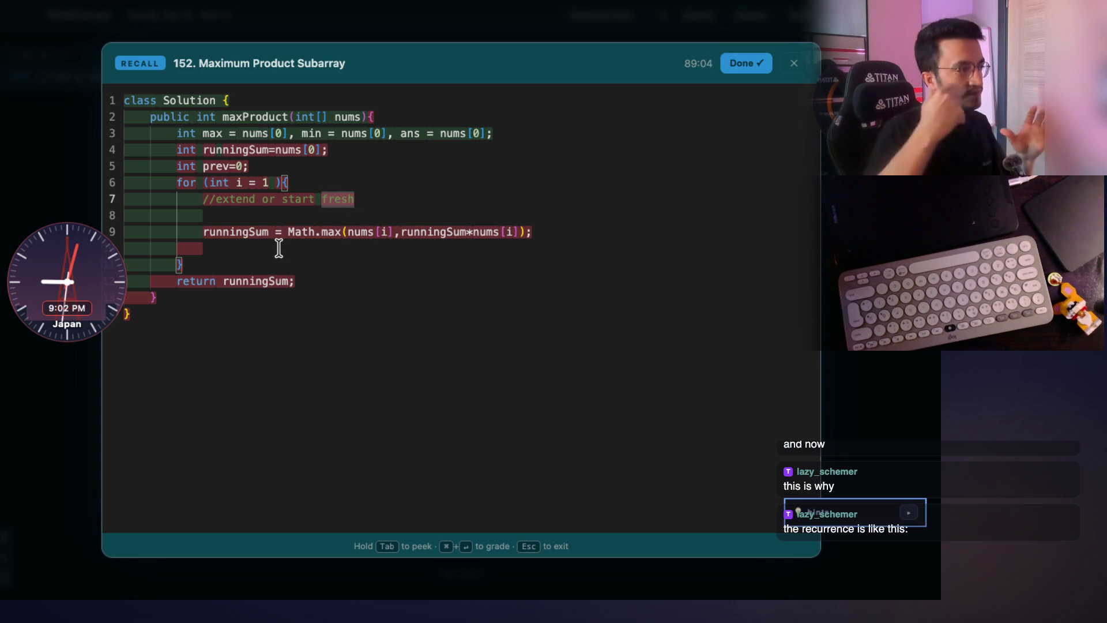
left_click(561, 231)
key("Return")
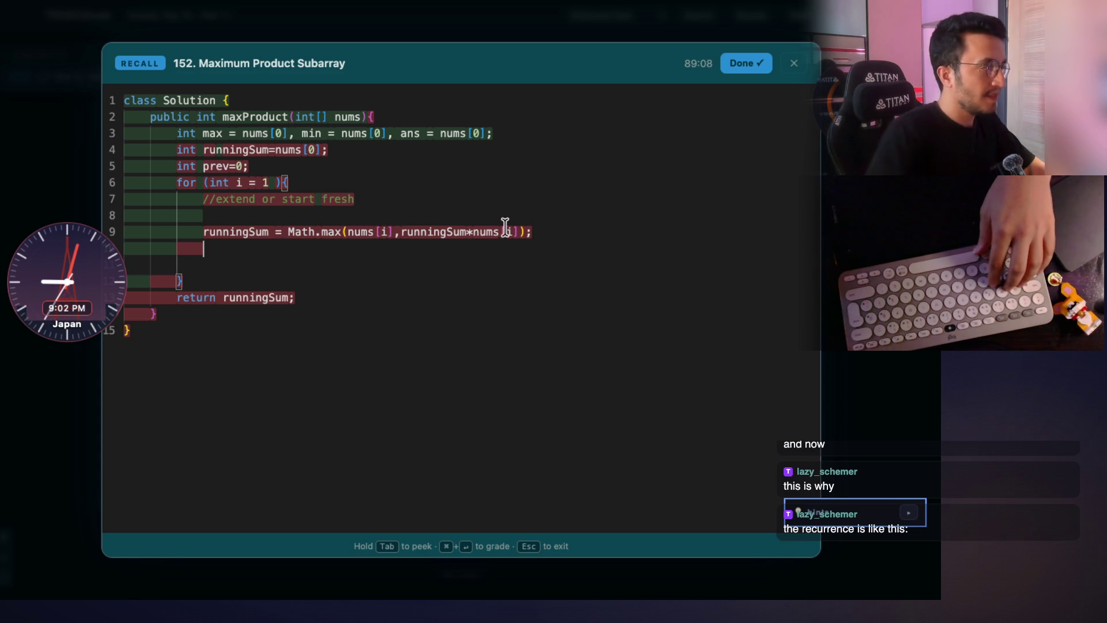
left_click(309, 162)
key("Return")
type("int ")
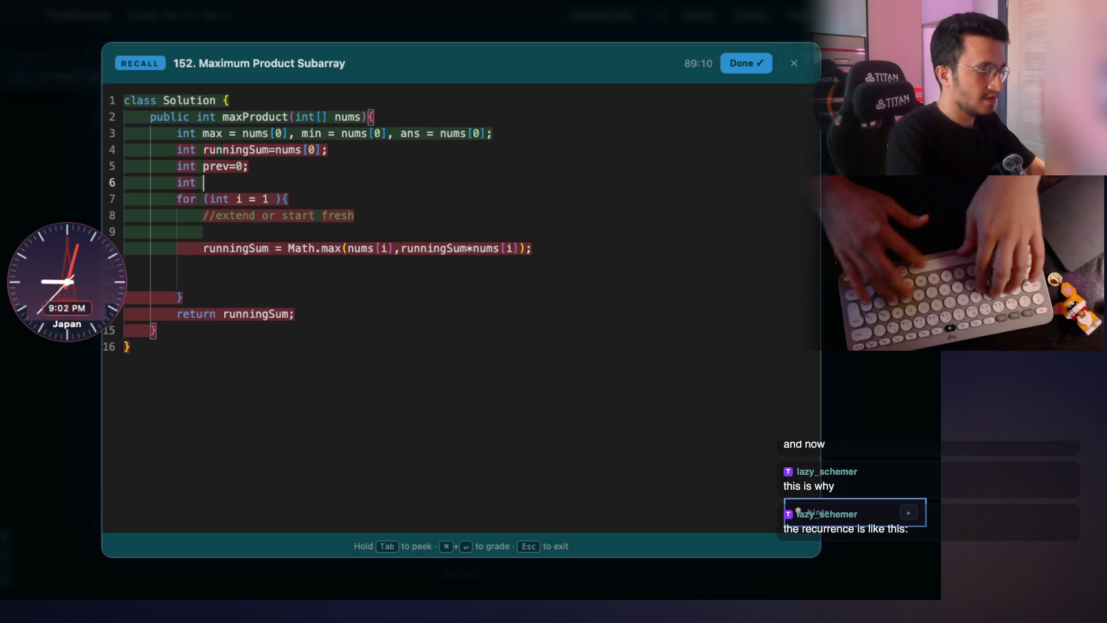
type("result")
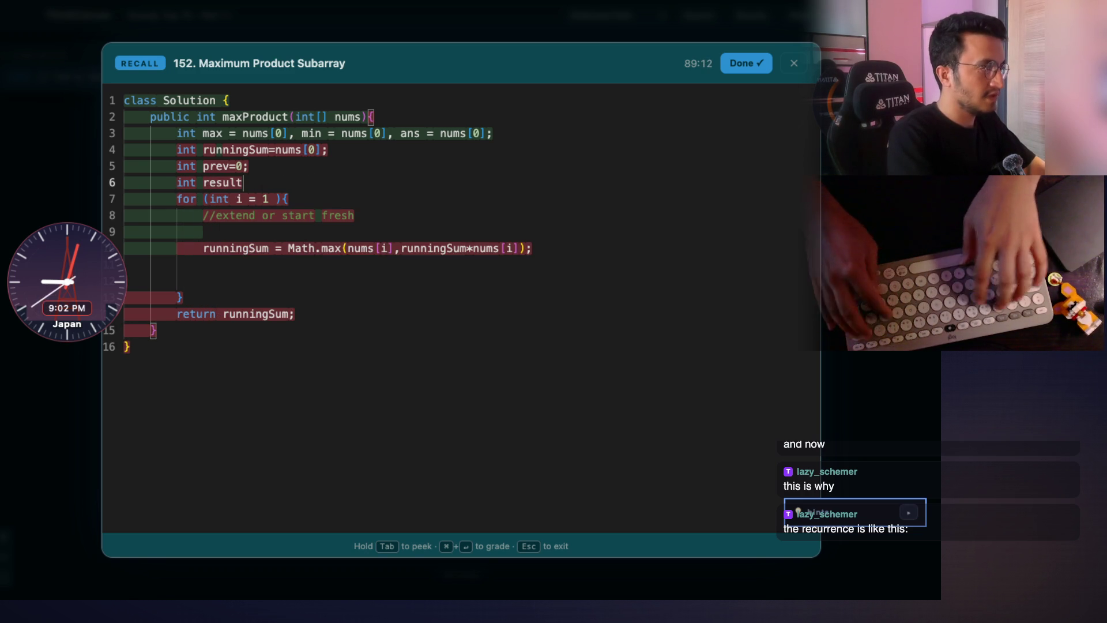
type("=0")
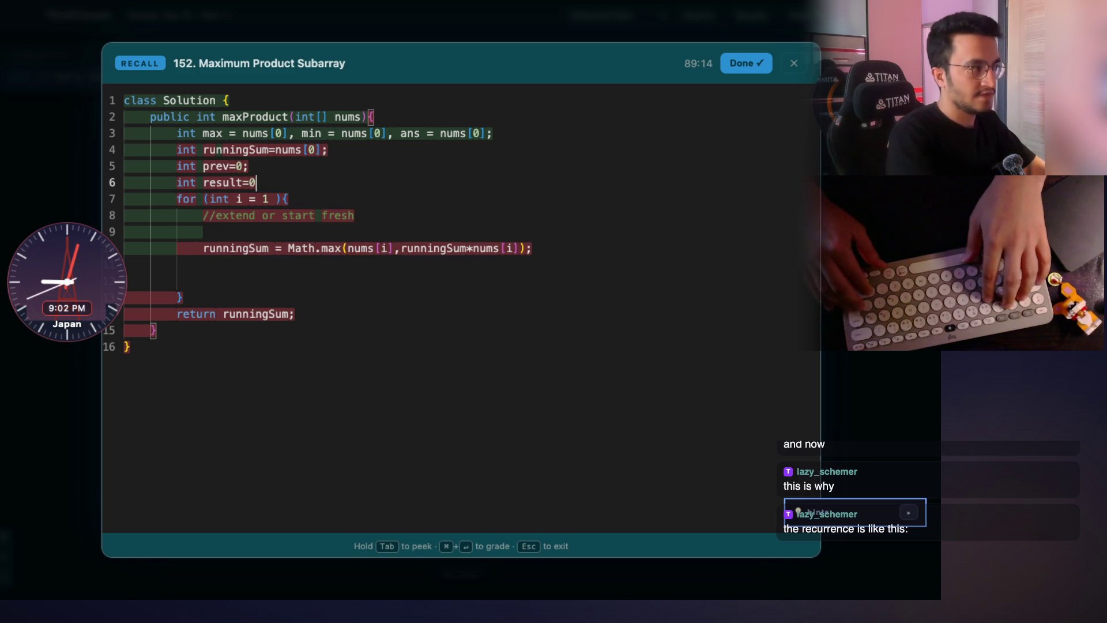
type(";")
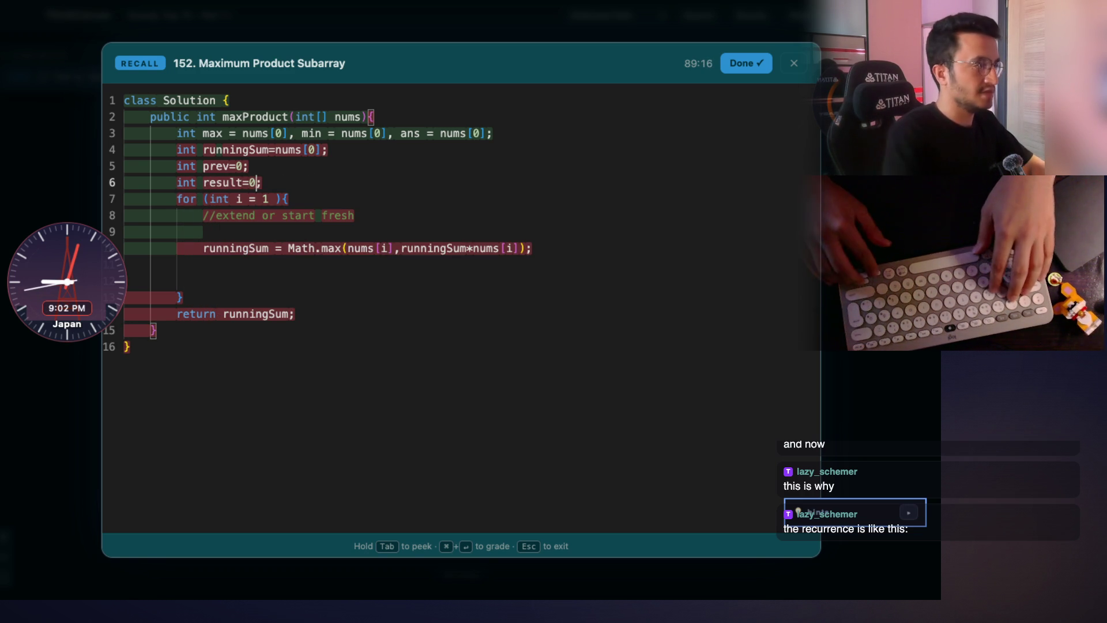
key("Left")
key("BackSpace")
type("Integer.")
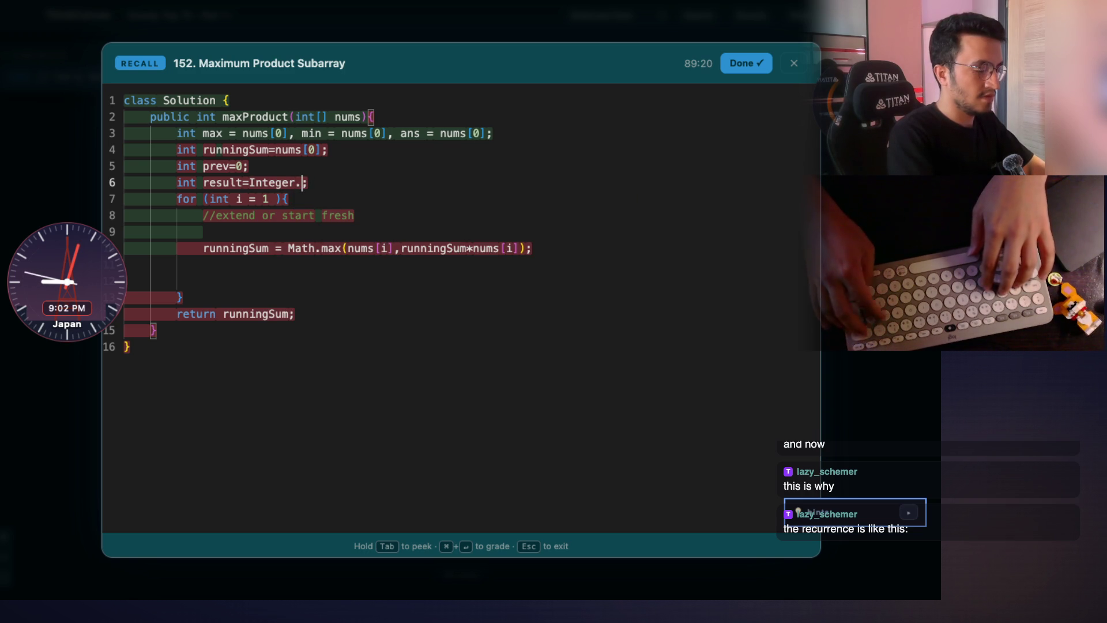
type("MIN")
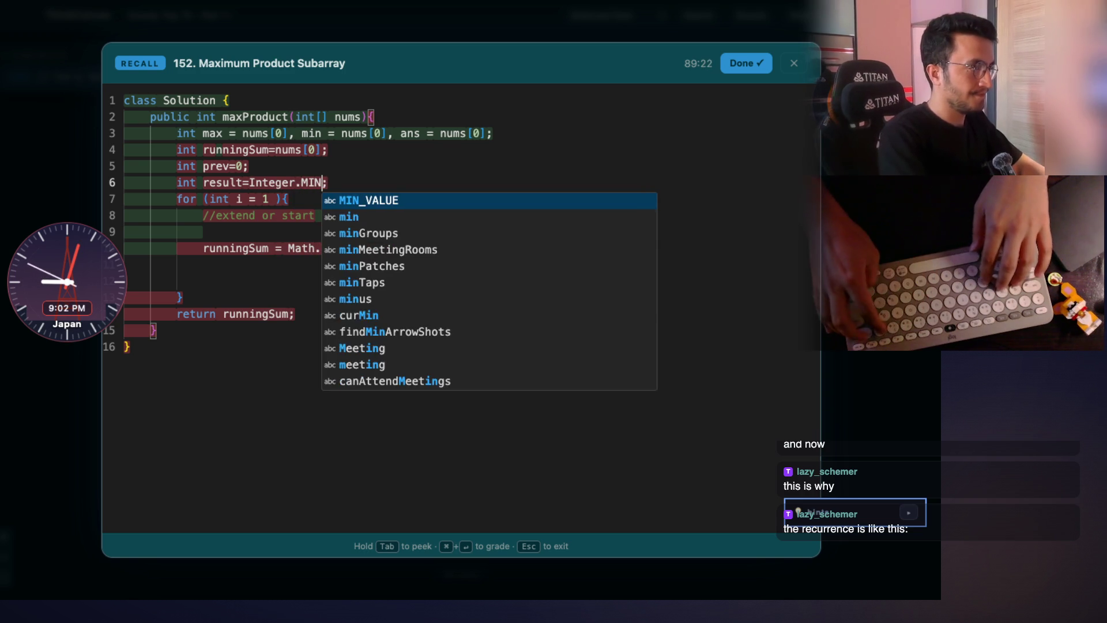
type("_VALUE")
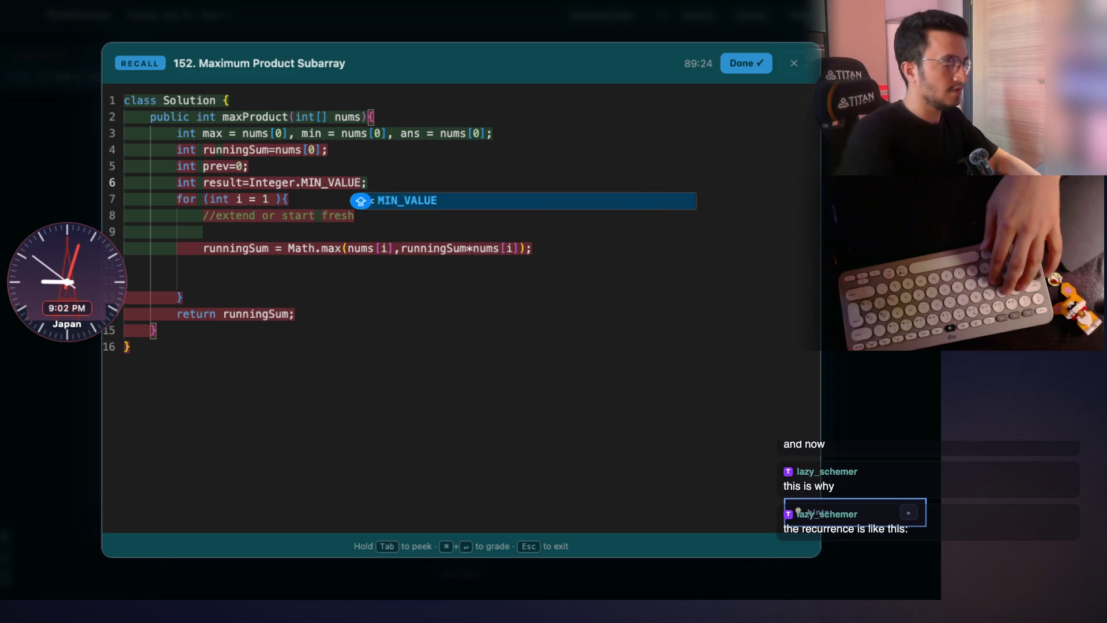
key("Escape")
key("Tab")
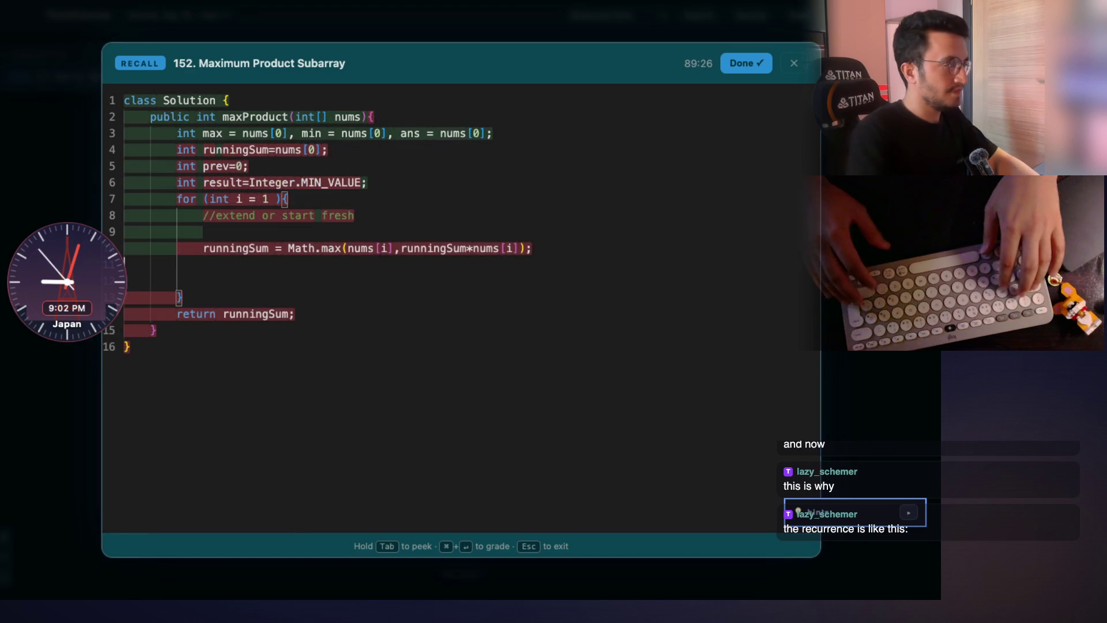
Add result = Math.max(); on a new loop line with the caret inside the parentheses.
key("Tab")
key("Tab")
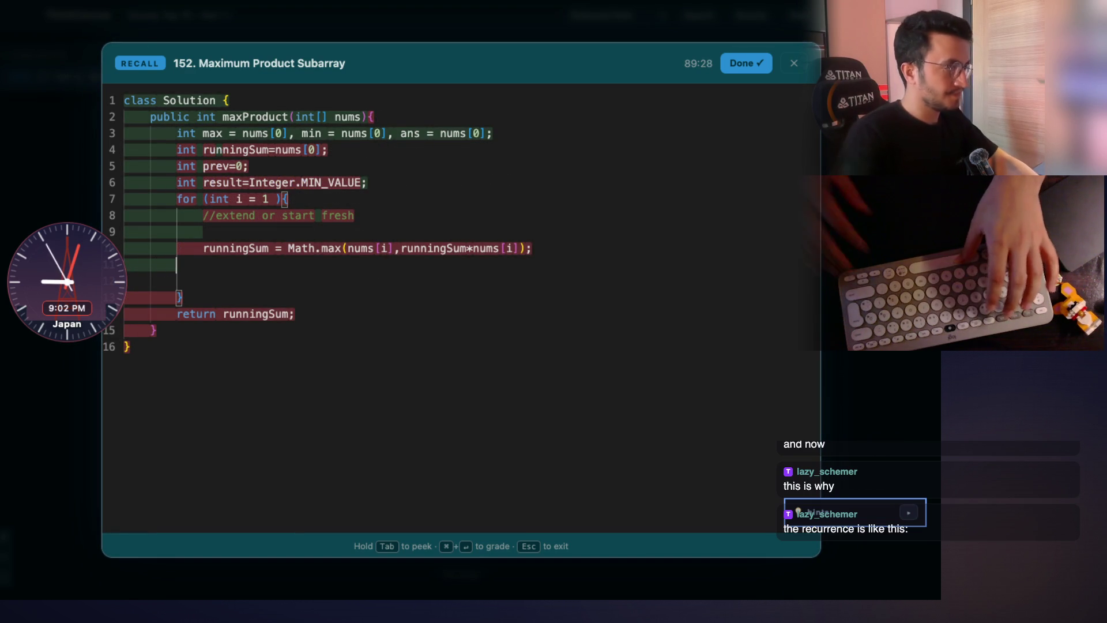
key("Tab")
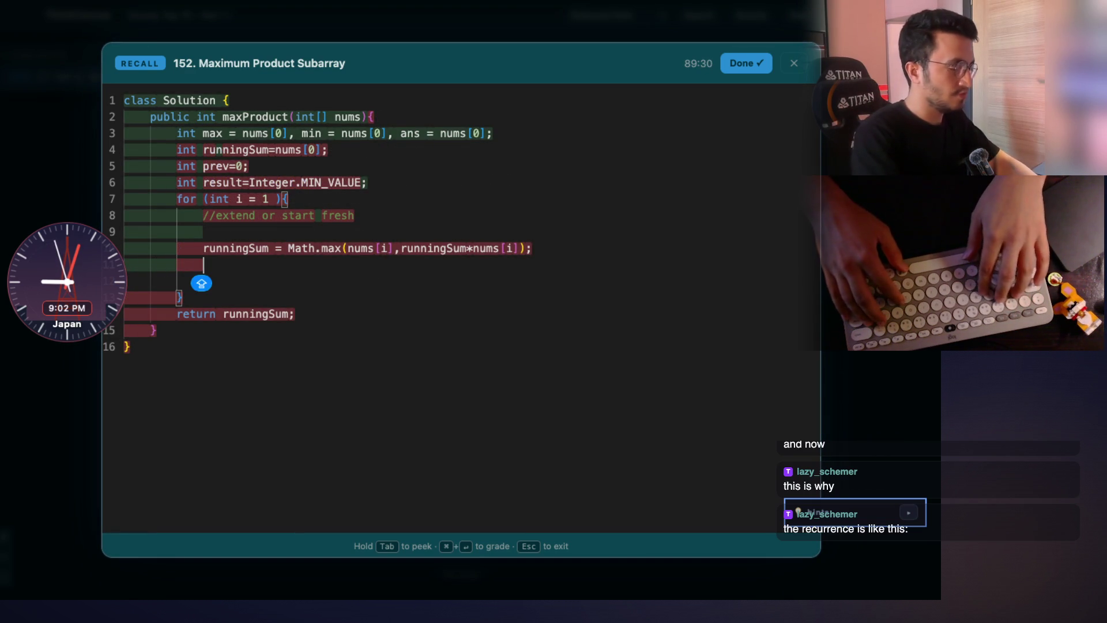
type("resu")
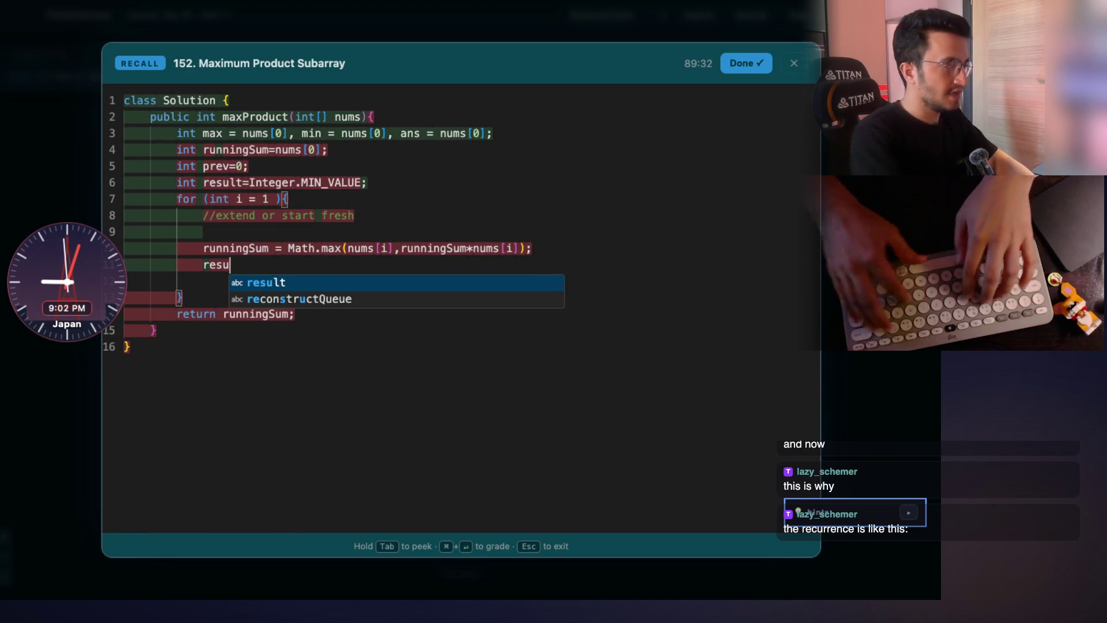
type("lt")
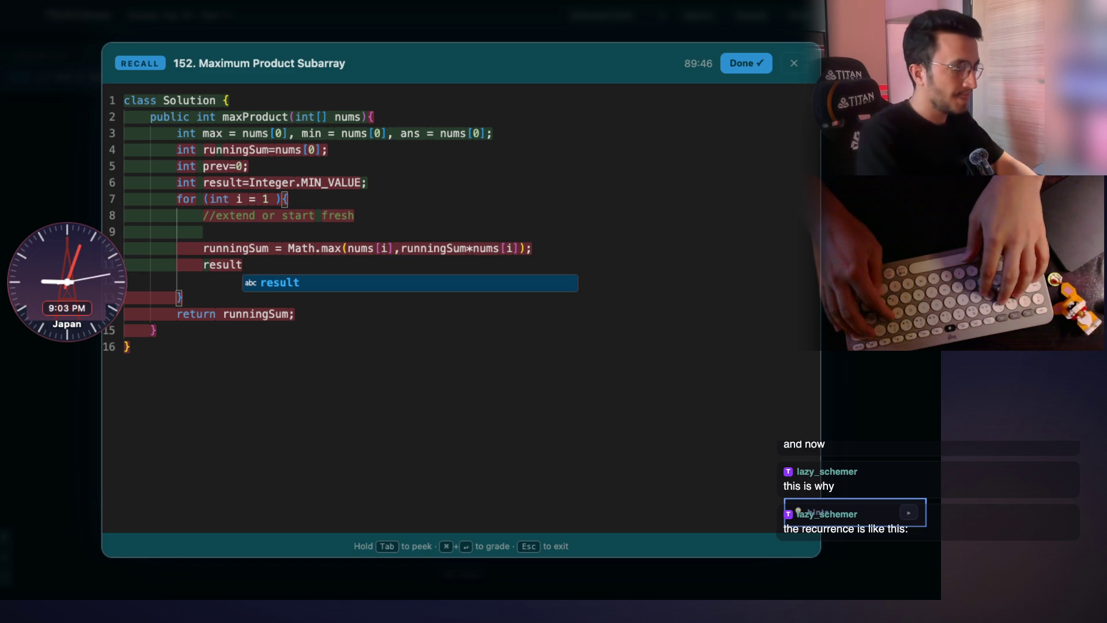
type("=")
key("Left")
type("= Math.max")
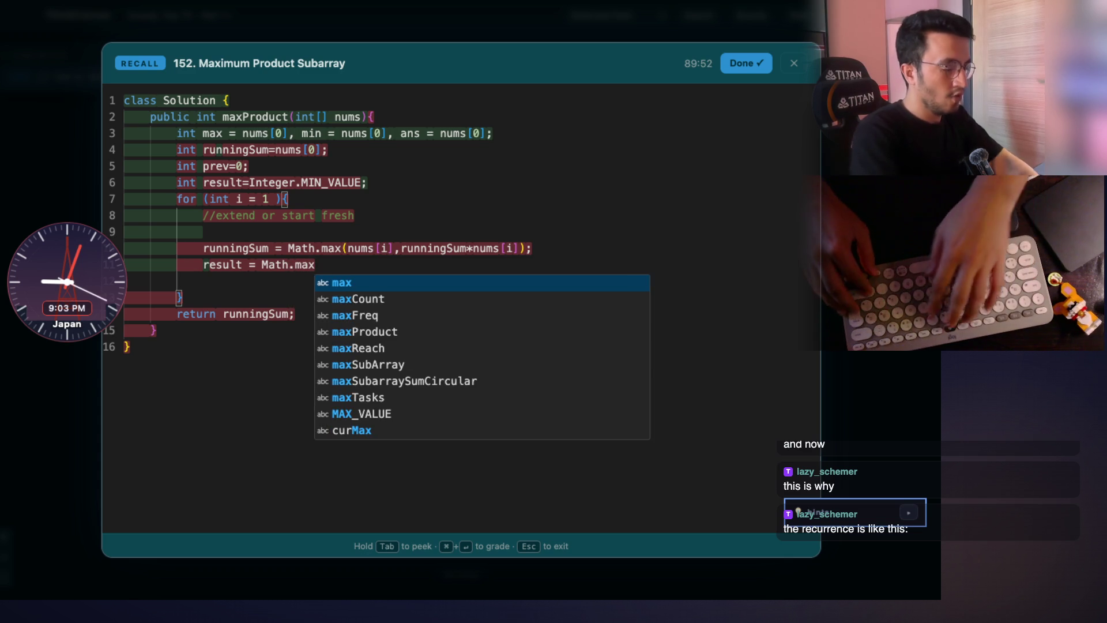
type("(")
key("Right")
type(";")
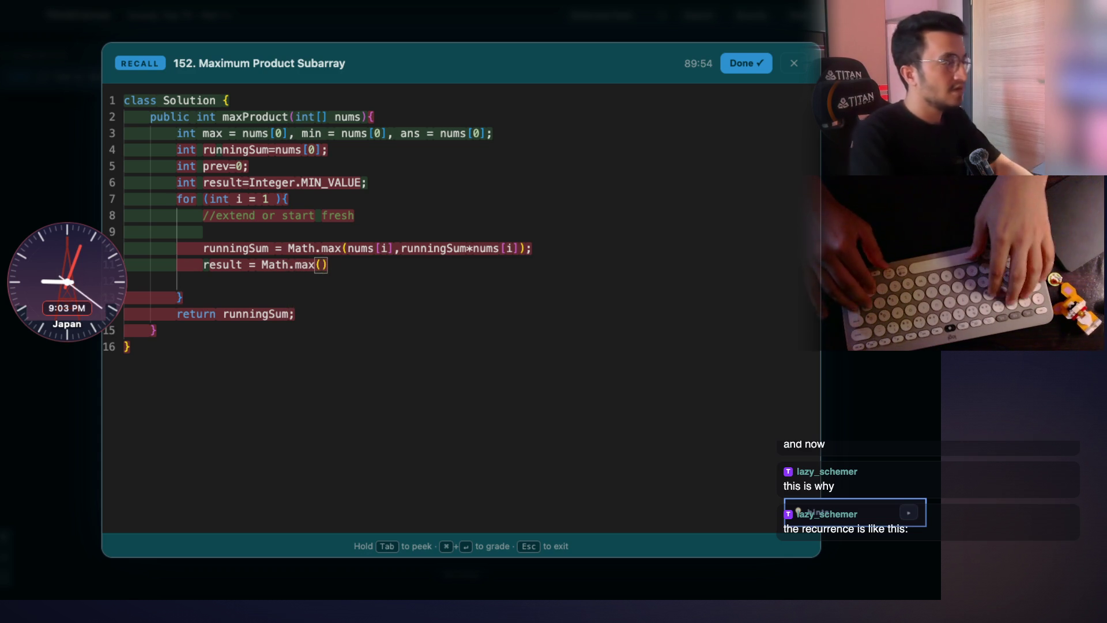
key("Left")
key("Left")
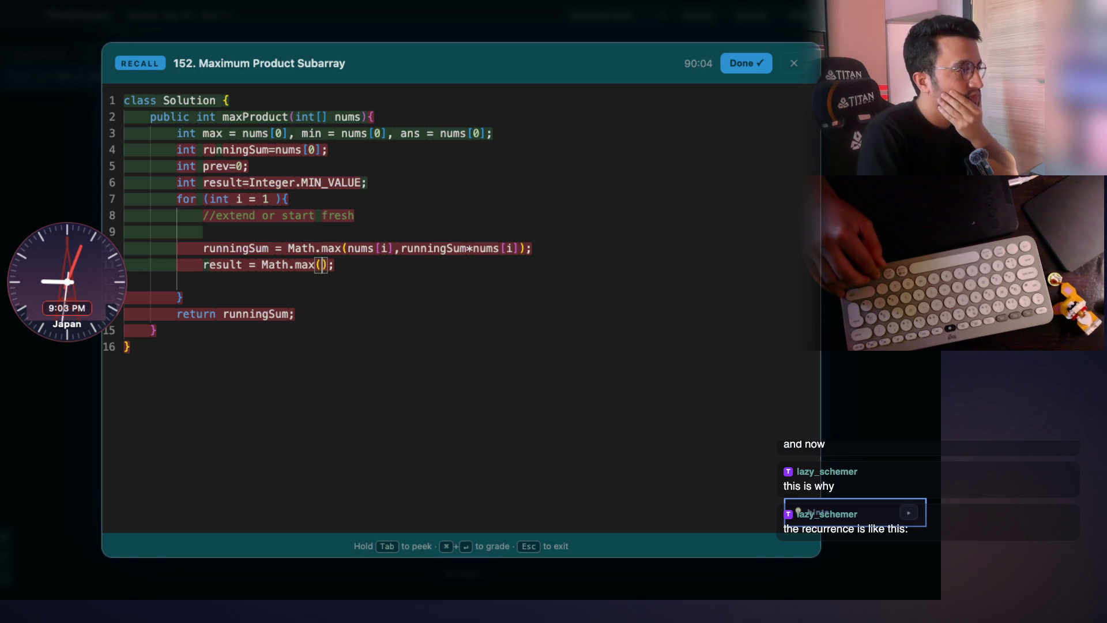
Rename runningSum to runningProduct in its declaration and both uses on line 10.
left_click(273, 154)
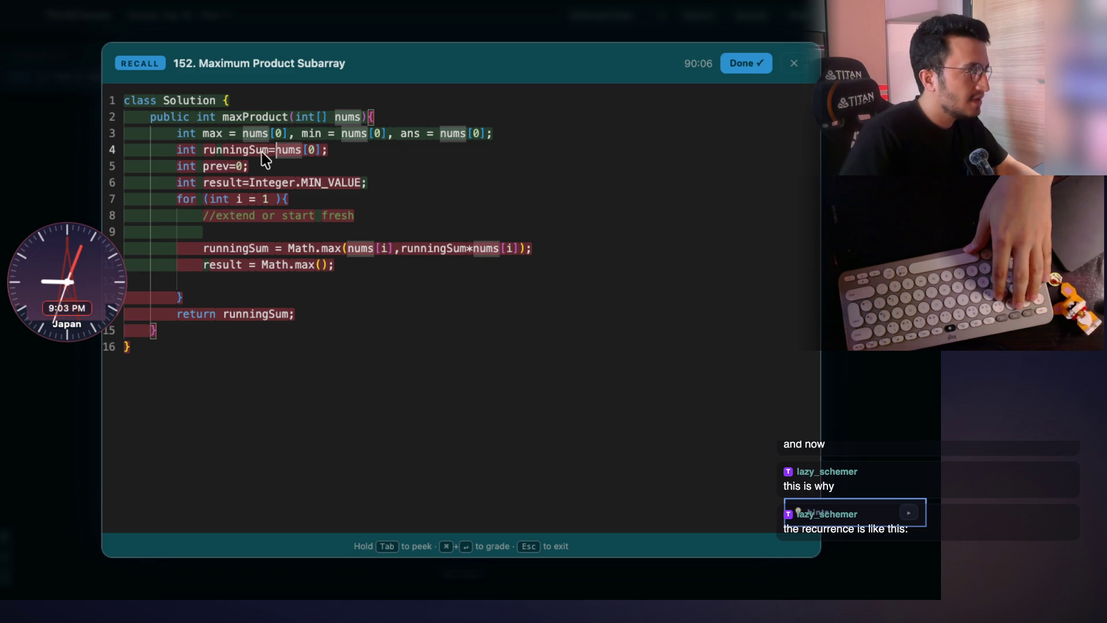
key("BackSpace")
key("BackSpace")
key("BackSpace")
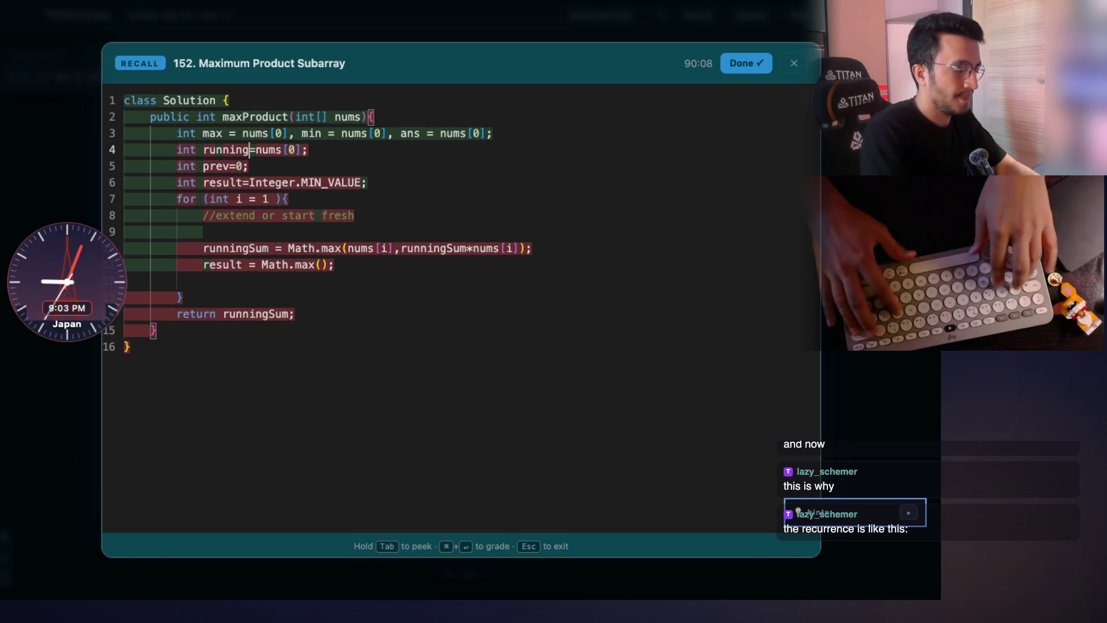
type("Product")
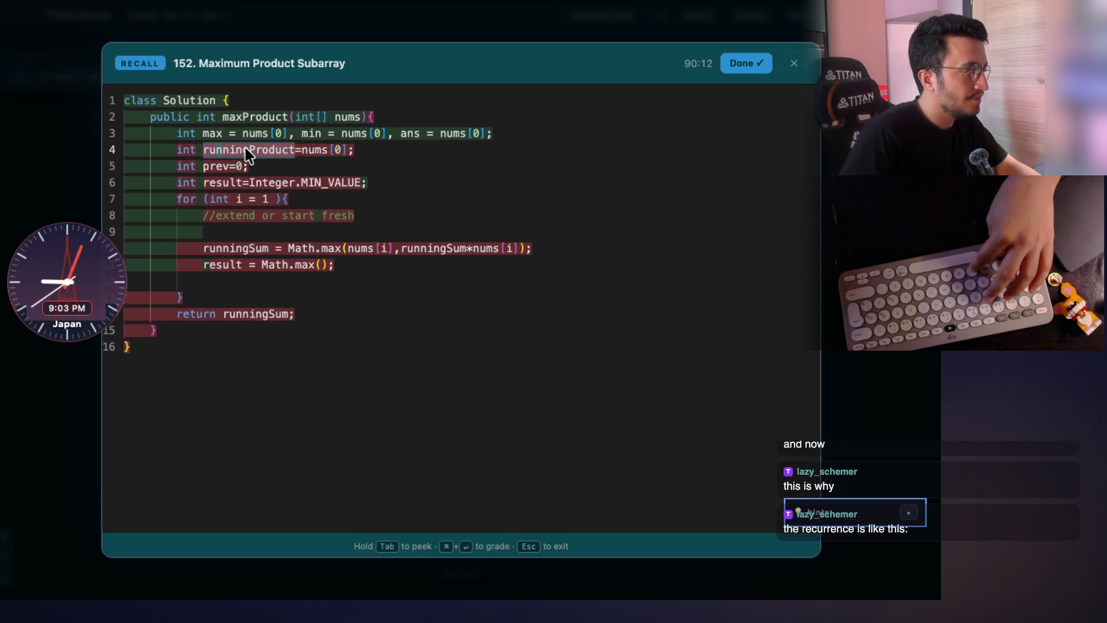
double_click(440, 250)
type("runningProduct")
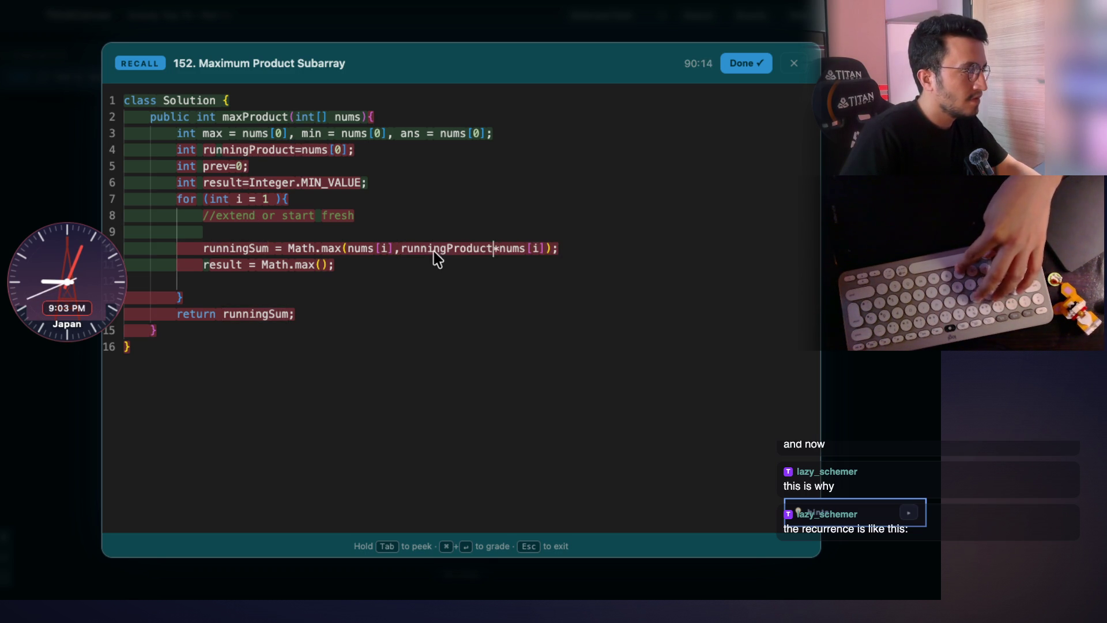
double_click(233, 249)
type("runningProduct")
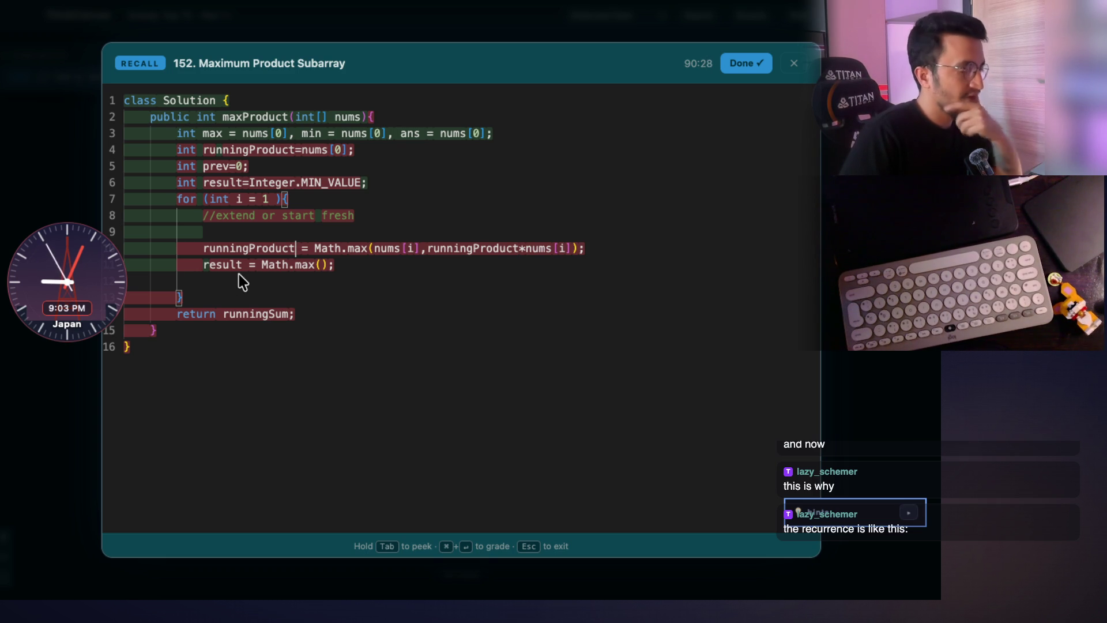
key("shift+alt+Left")
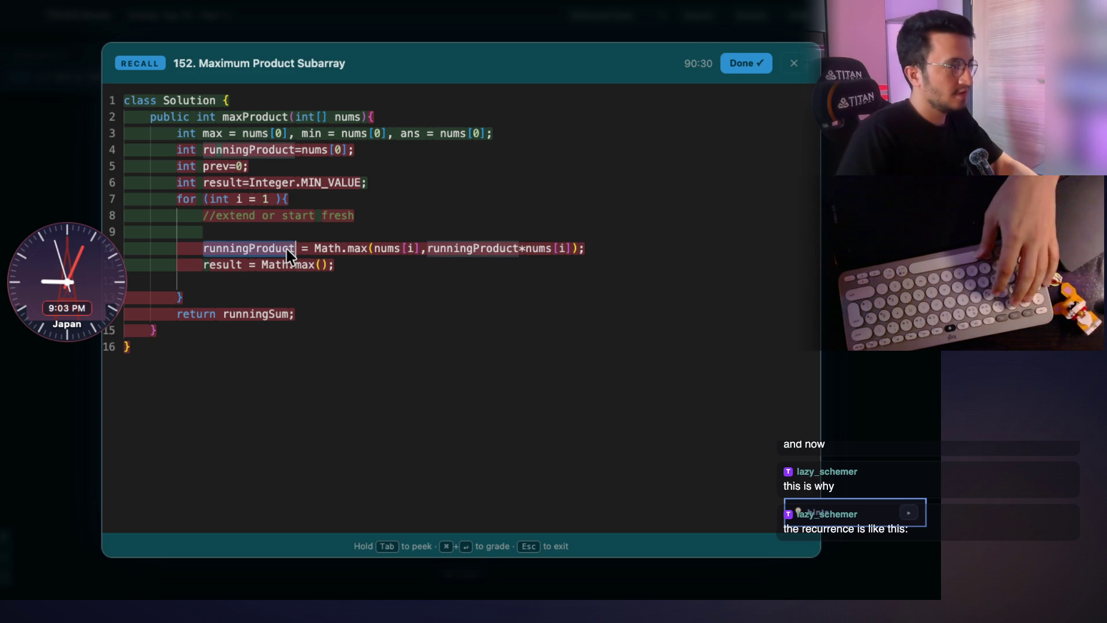
left_click(350, 152)
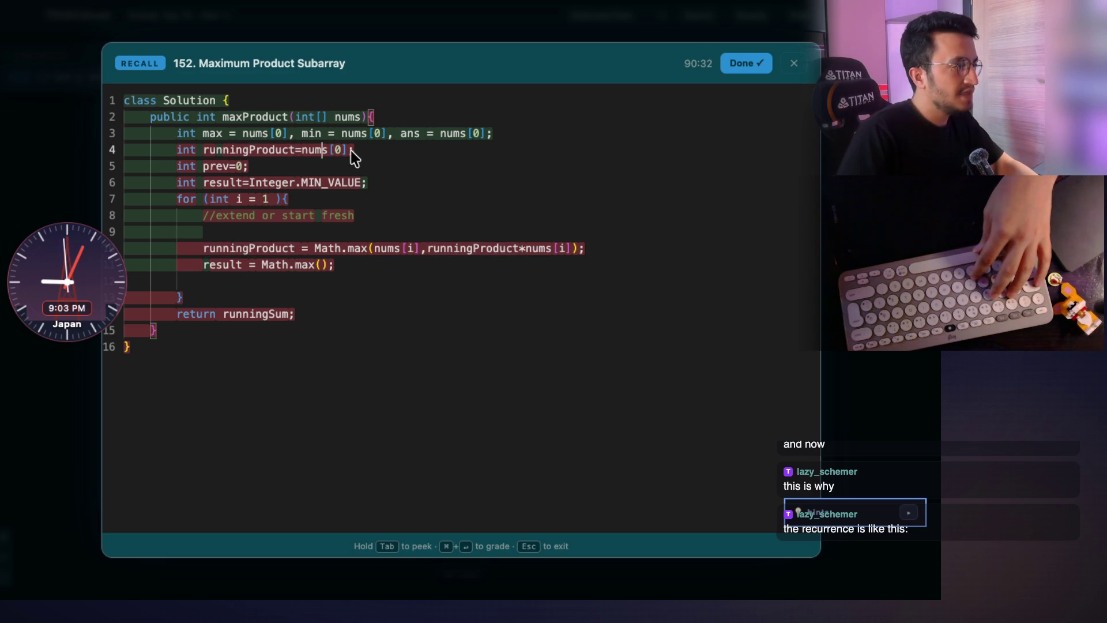
key("shift+alt+Left")
key("shift+alt+Left")
key("shift+alt+Left")
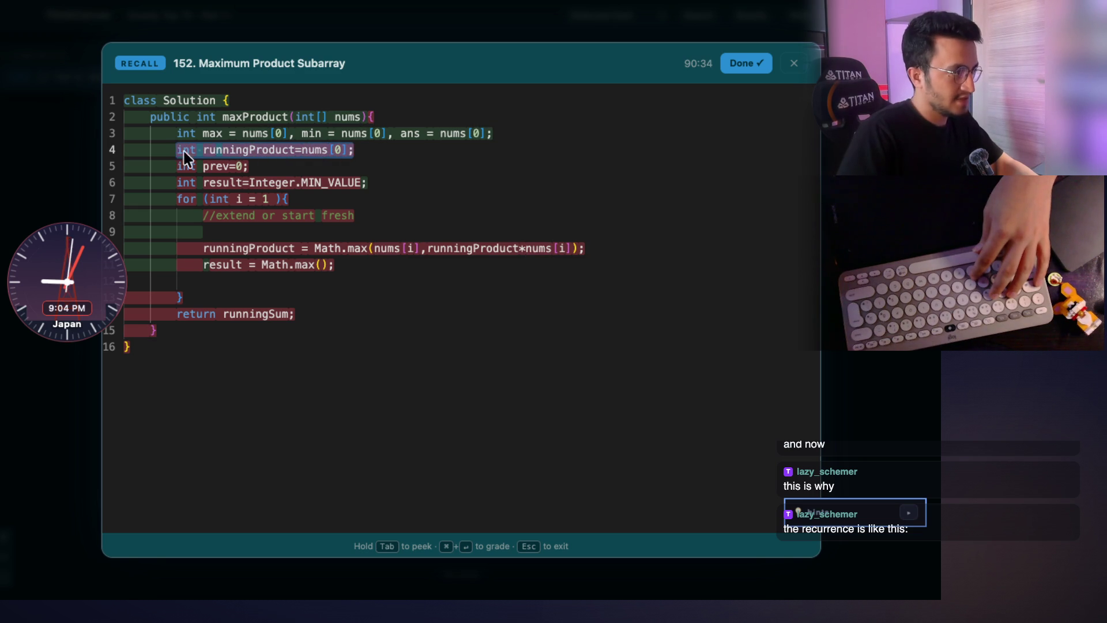
mouse_move(294, 202)
left_mouse_down()
mouse_move(189, 186)
mouse_move(177, 201)
left_mouse_up()
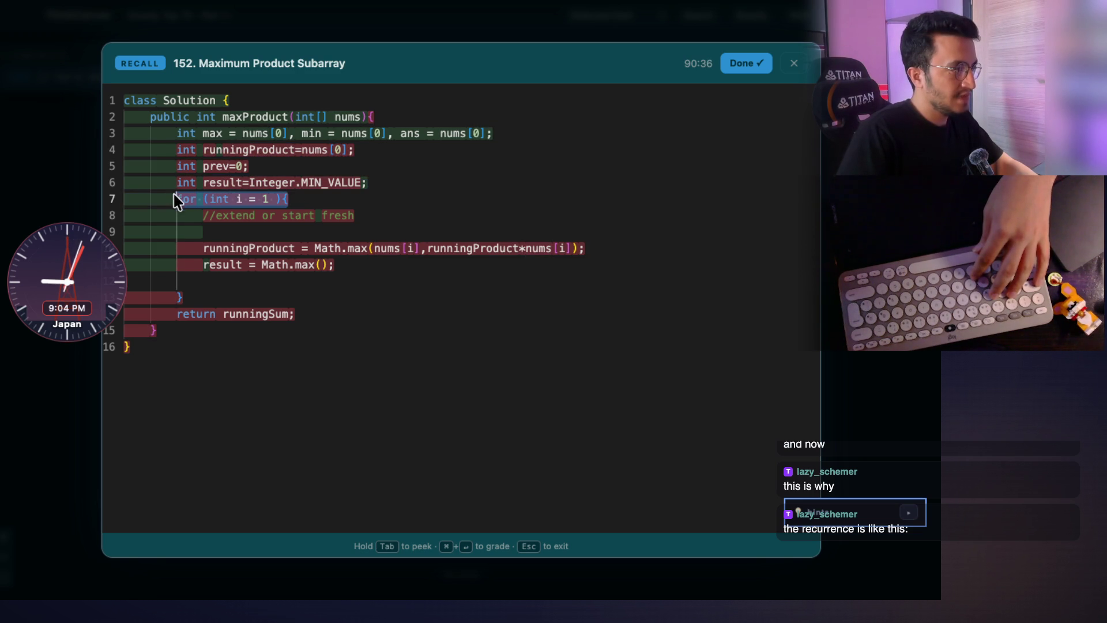
Fill Math.max with runningProduct and result so result keeps the larger value.
left_click(320, 265)
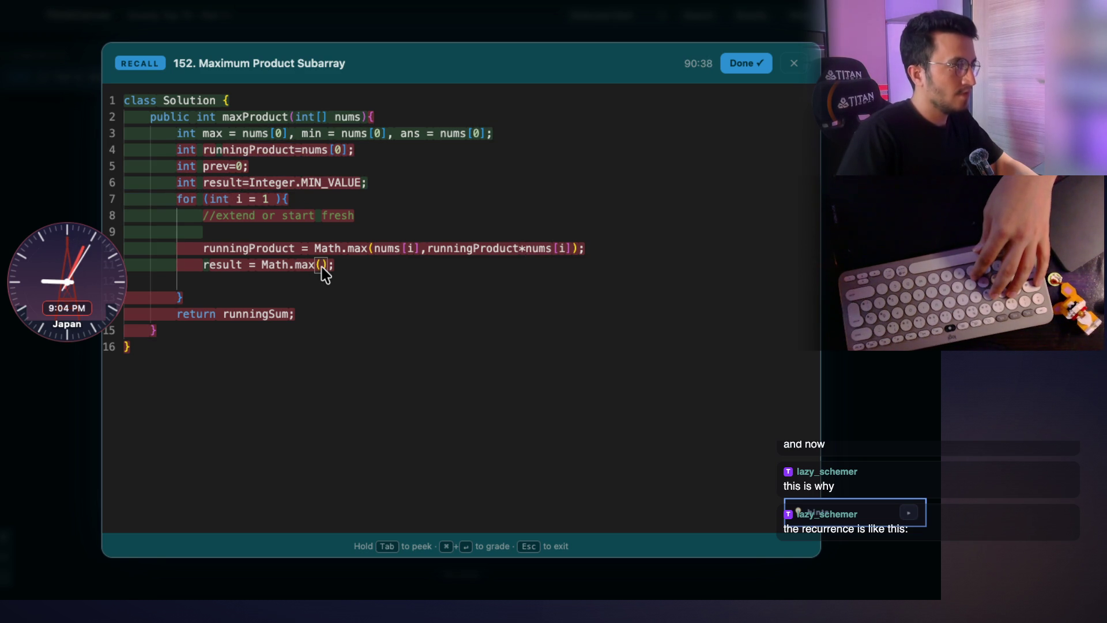
type("runni")
key("Down")
key("Return")
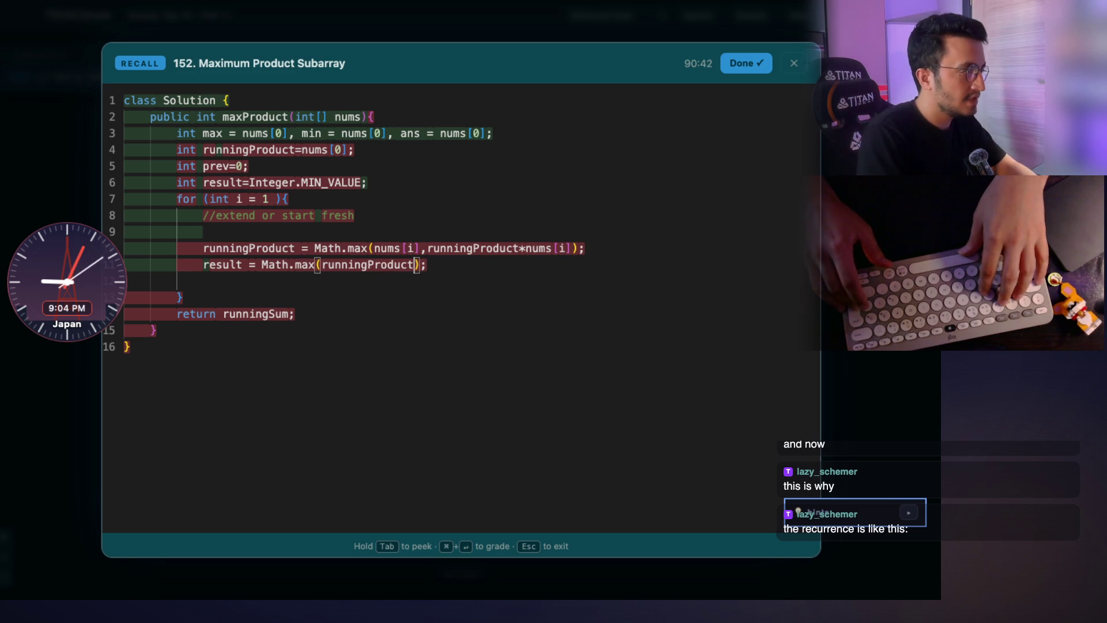
type(",resu")
key("BackSpace")
key("BackSpace")
type("sult")
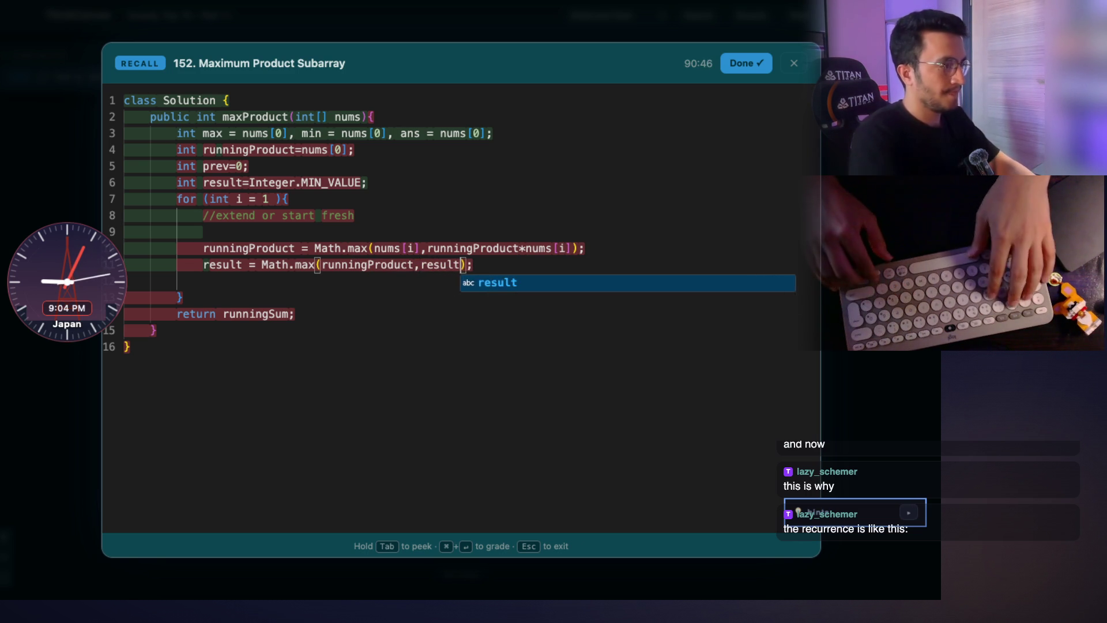
key("Escape")
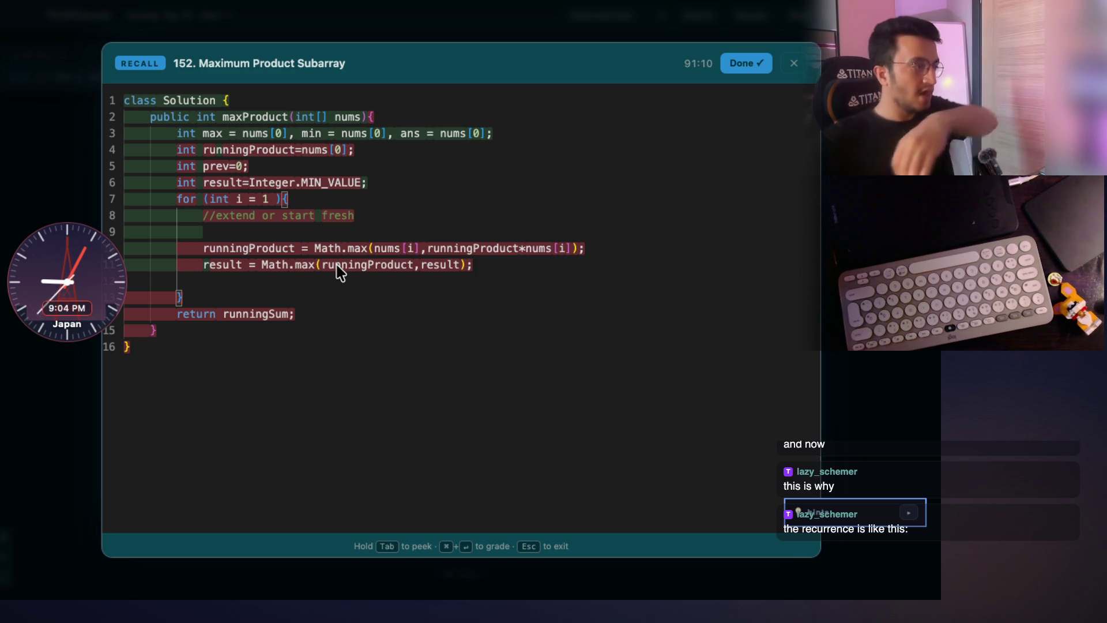
mouse_move(26, 2)
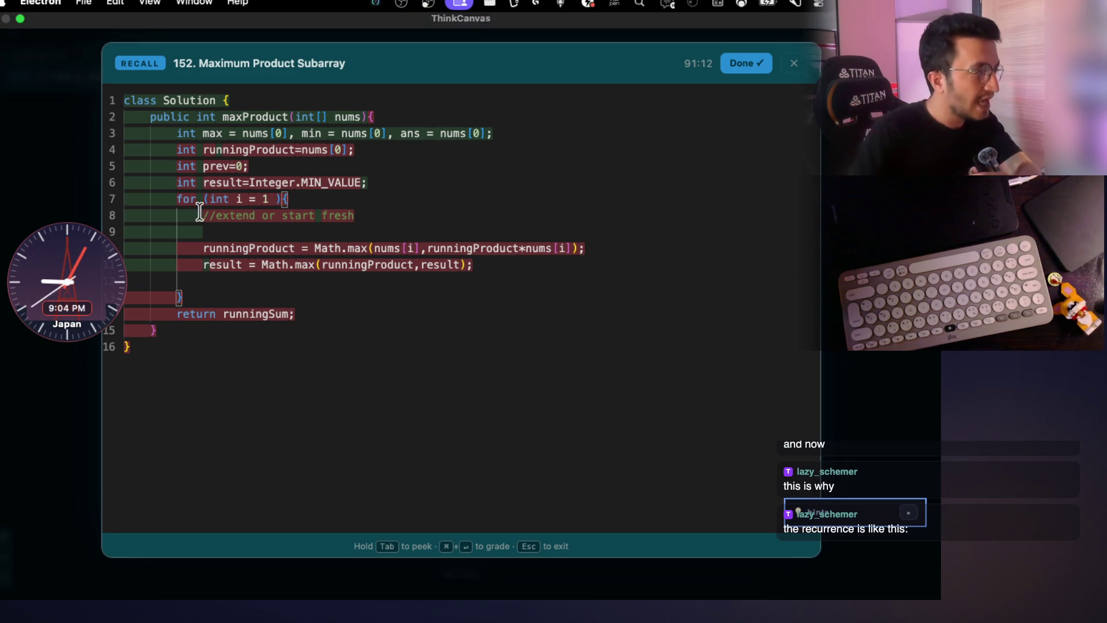
Review the runningProduct and result updates and add blank lines before the result update.
triple_click(208, 248)
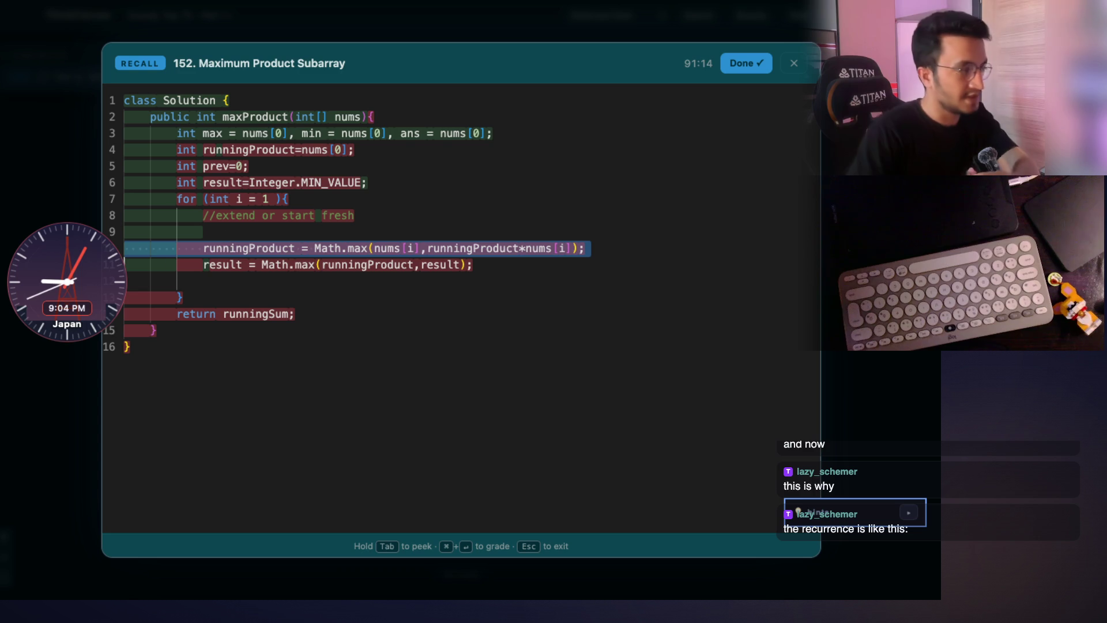
left_click(218, 269)
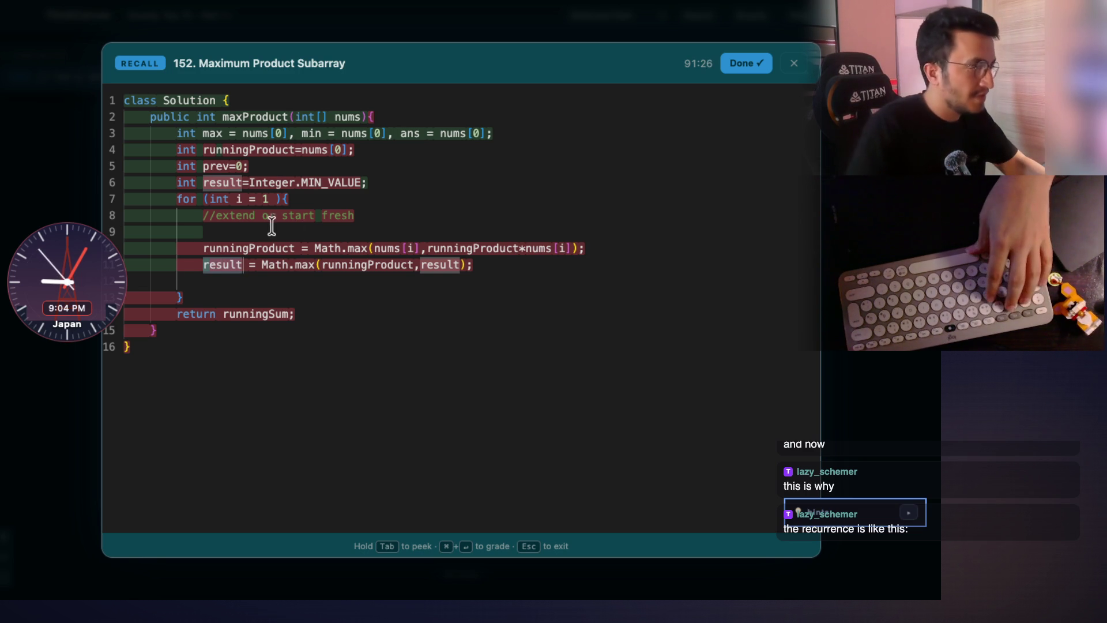
left_click(406, 249)
left_click(603, 252)
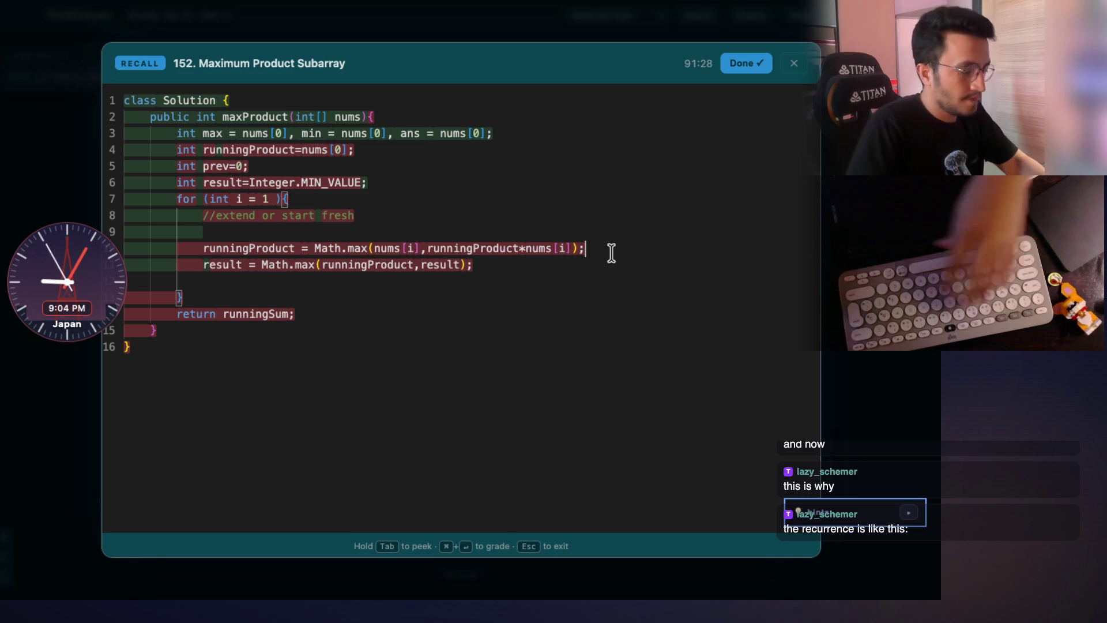
key("Return")
key("Return")
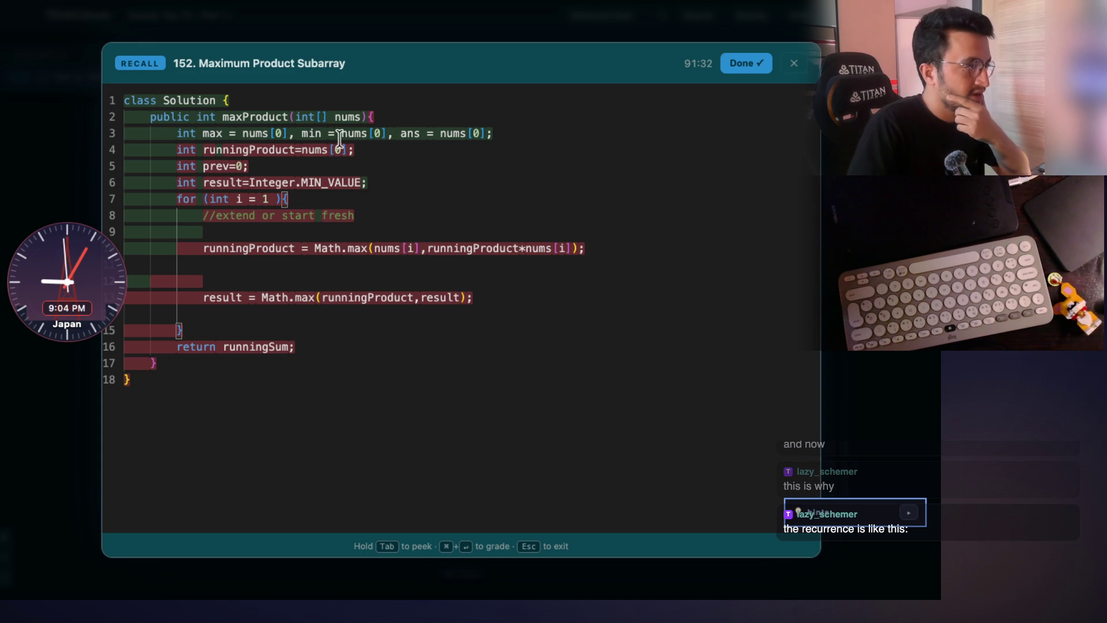
Review the line declaring max, min and ans, then close the recall code editor.
triple_click(308, 135)
double_click(309, 135)
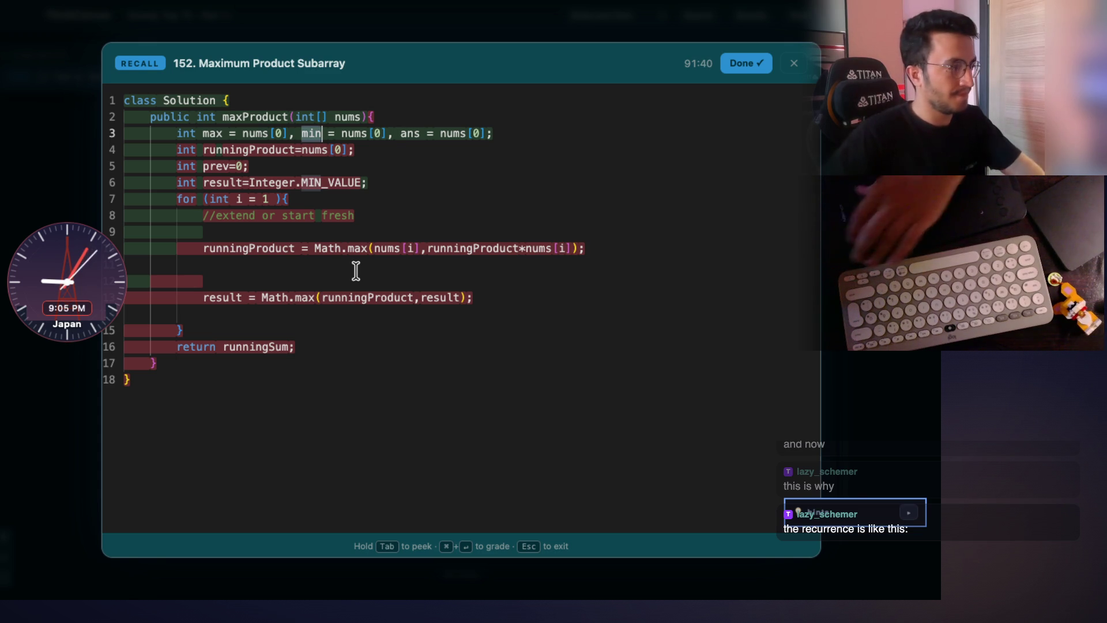
key("Escape")
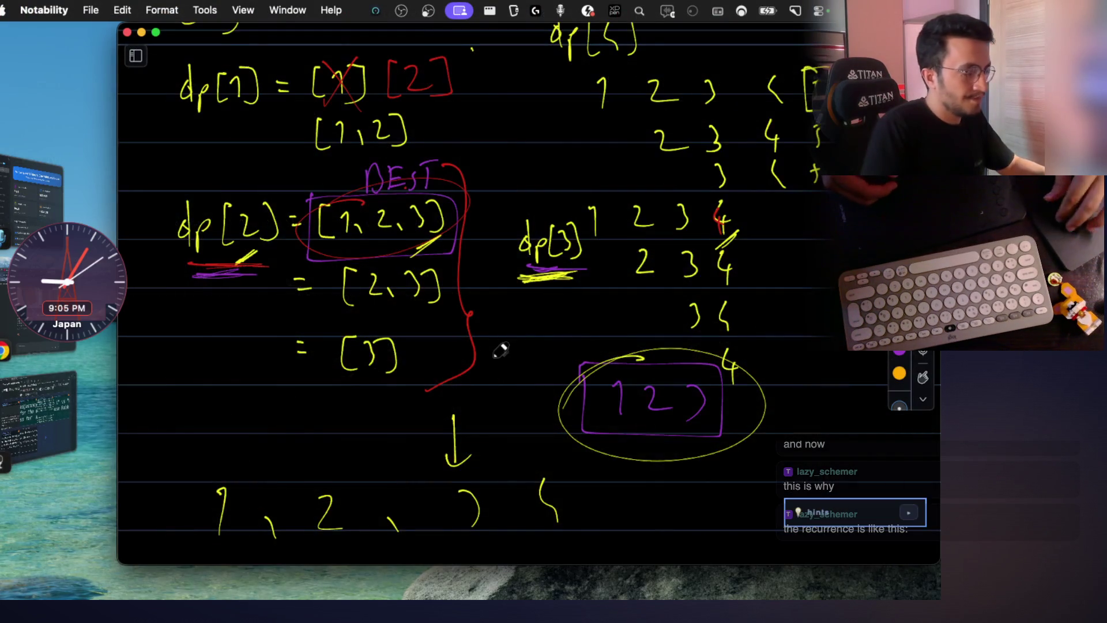
scroll(507, 334, "down", 5)
scroll(503, 332, "down", 5)
scroll(489, 312, "down", 5)
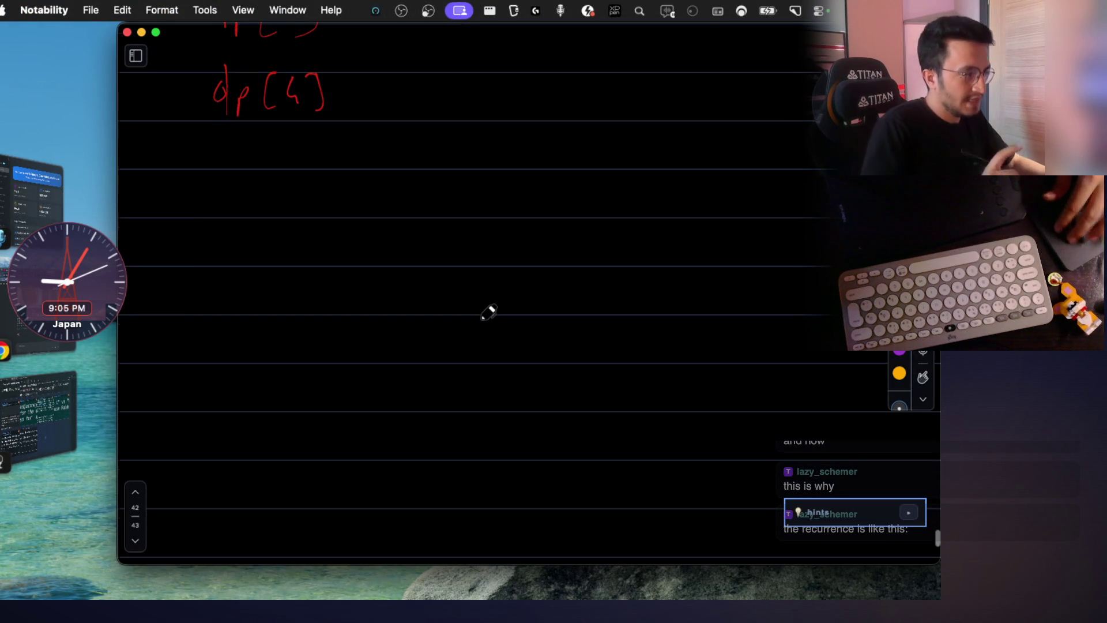
scroll(488, 312, "down", 1)
Write the green 1 2 3 row on the fresh page, undoing a stray red mark.
left_click_drag(423, 234, 419, 272)
key("super+z")
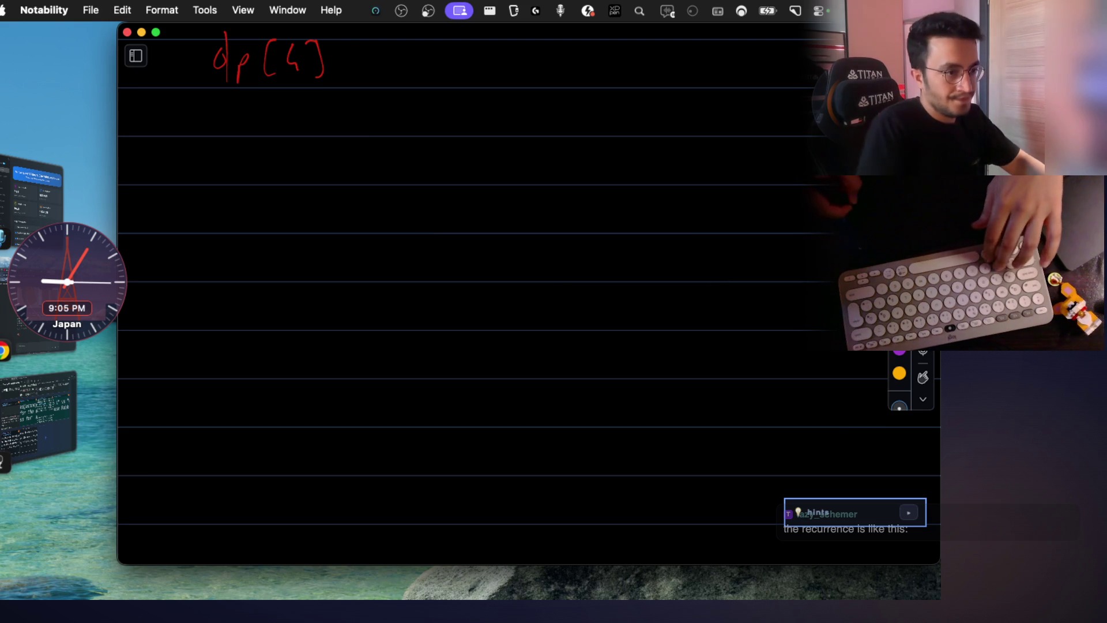
left_click_drag(434, 239, 457, 262)
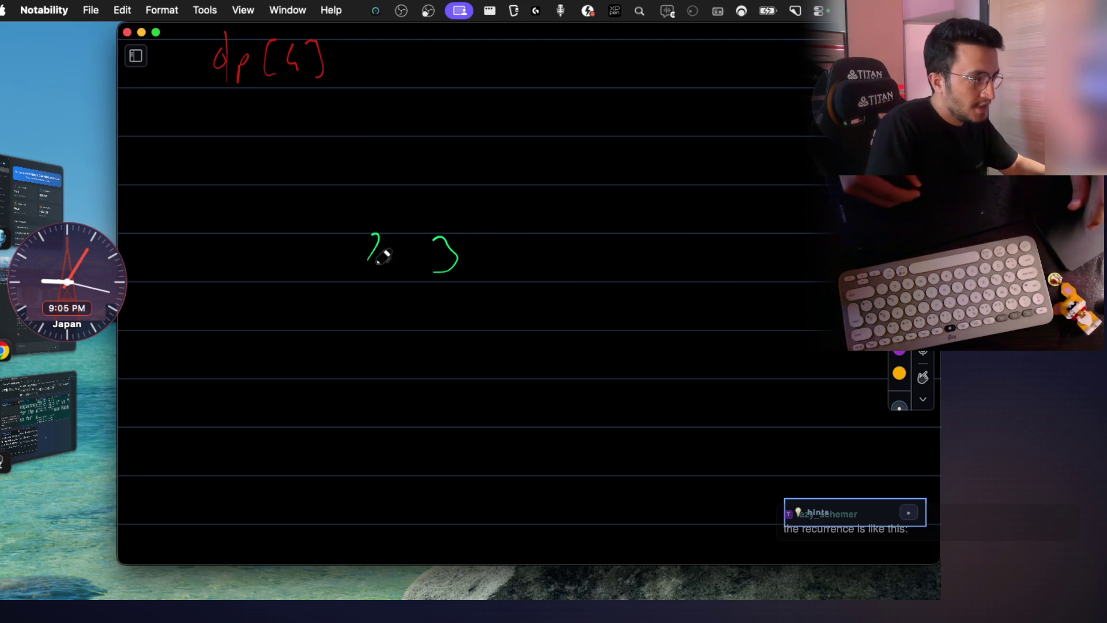
left_click_drag(305, 265, 300, 278)
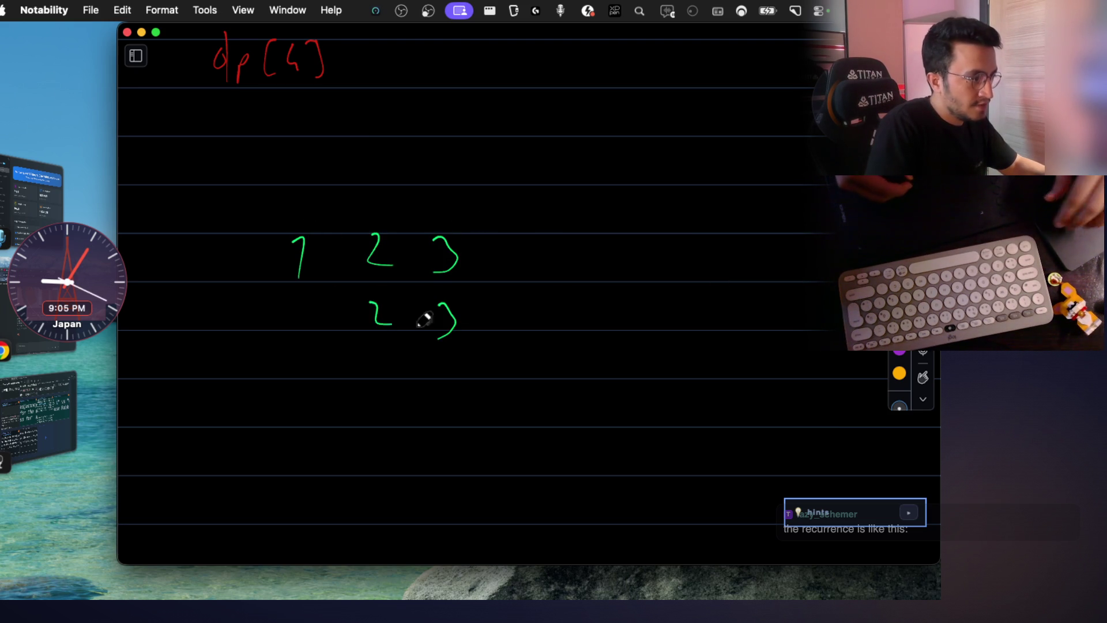
scroll(424, 319, "down", 2)
scroll(709, 231, "up", 1)
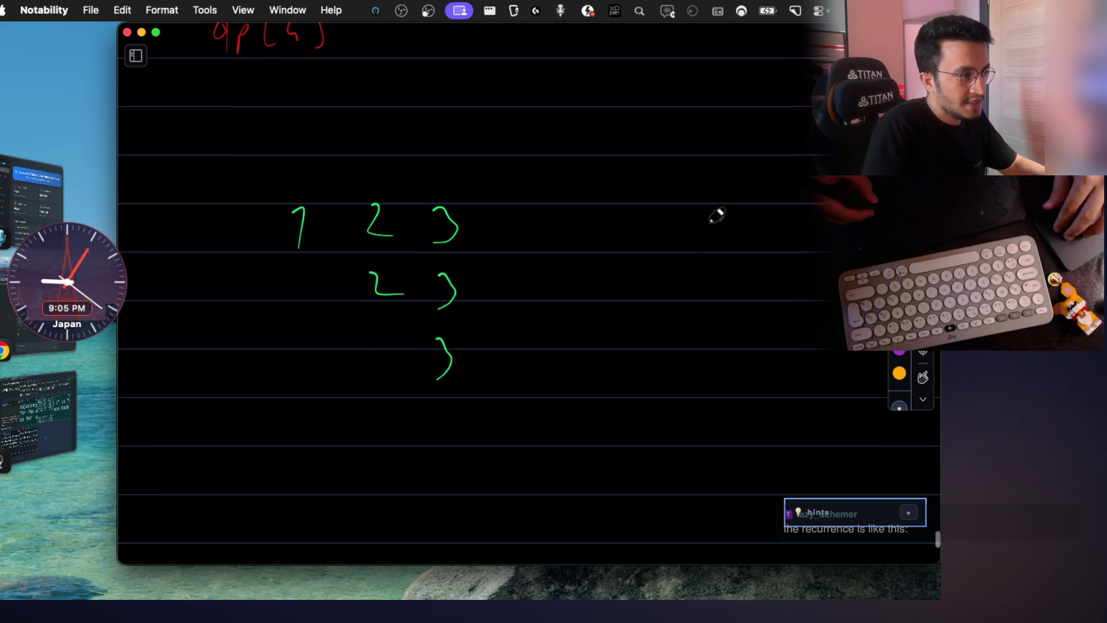
left_click_drag(741, 268, 764, 284)
scroll(739, 208, "down", 1)
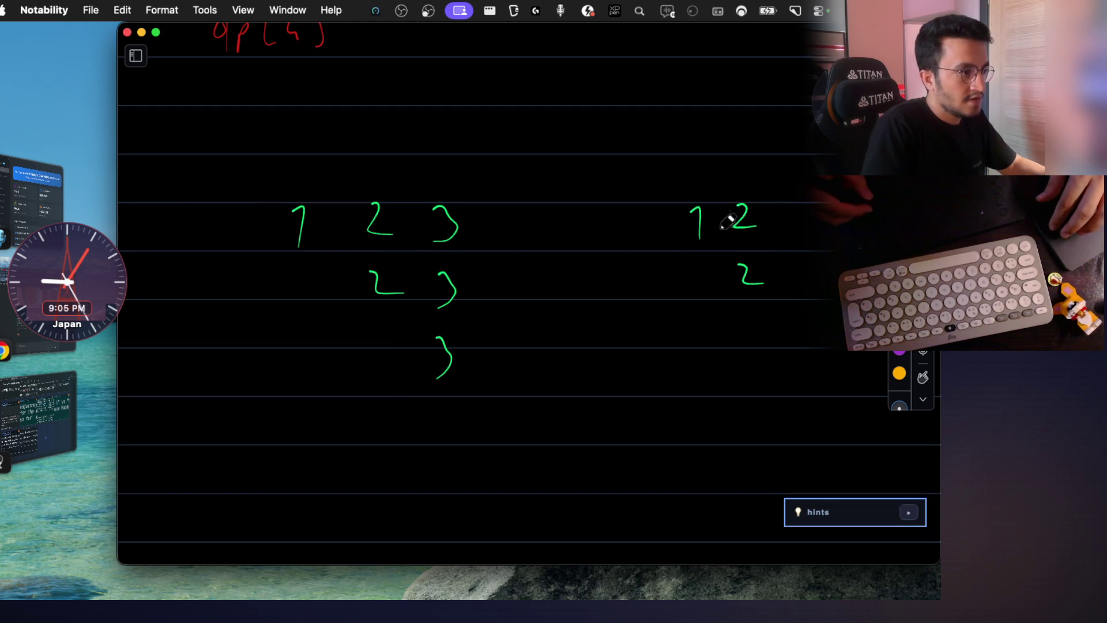
Lasso the 1 2 group and move it further left.
left_click_drag(661, 180, 791, 326)
left_click_drag(769, 265, 653, 265)
left_click(652, 265)
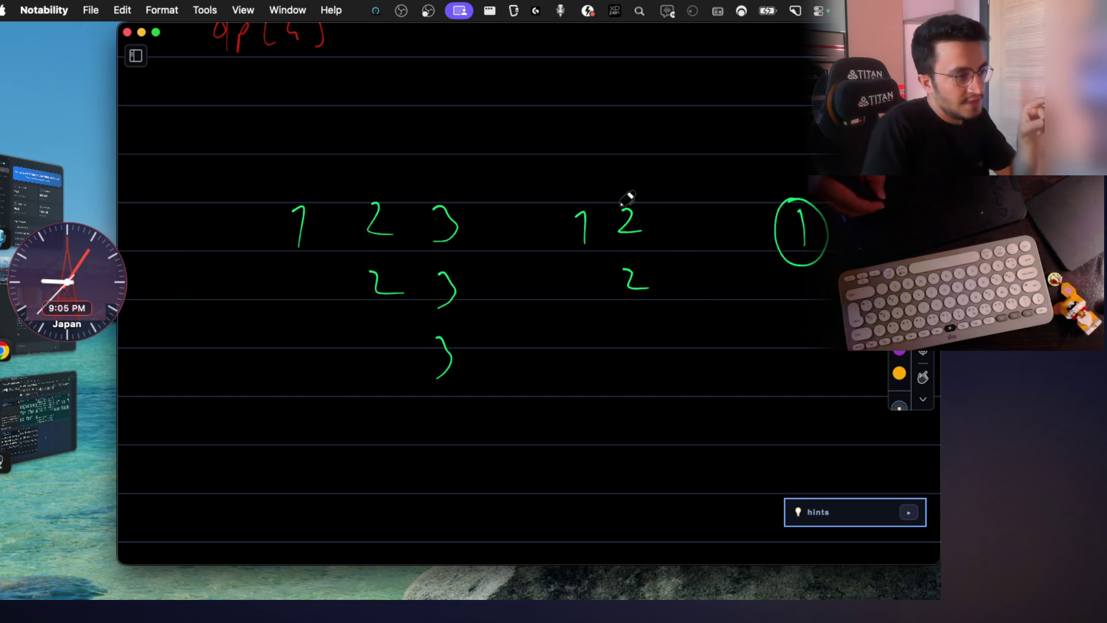
Box the top 2 and the 1, underline the lower 2, and undo a trial ellipse.
left_click_drag(609, 201, 611, 217)
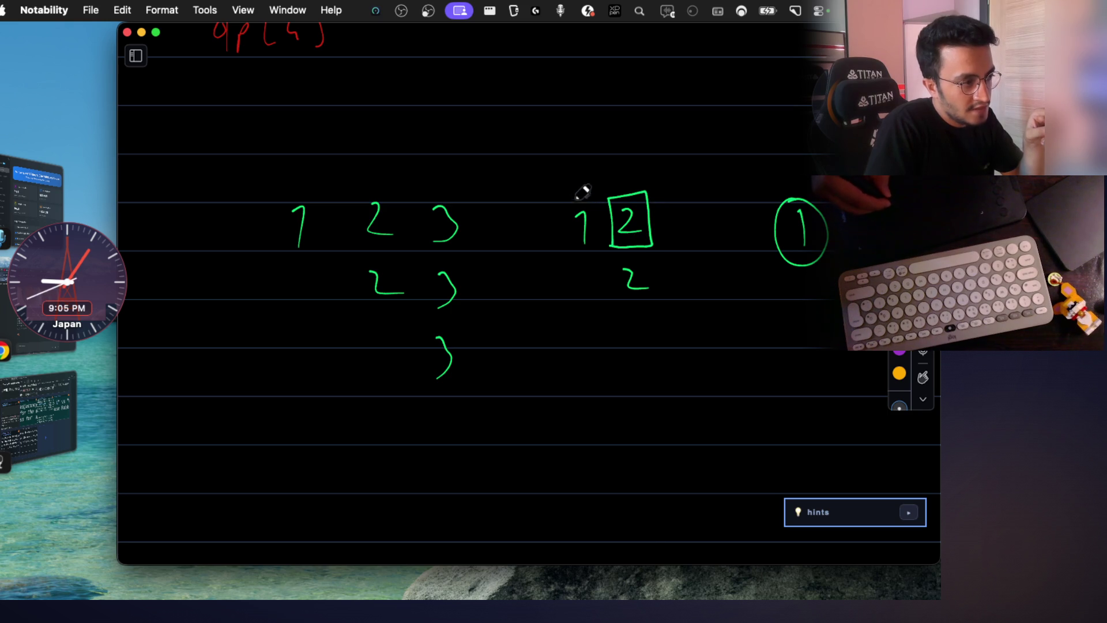
scroll(605, 238, "up", 2)
scroll(613, 238, "up", 2)
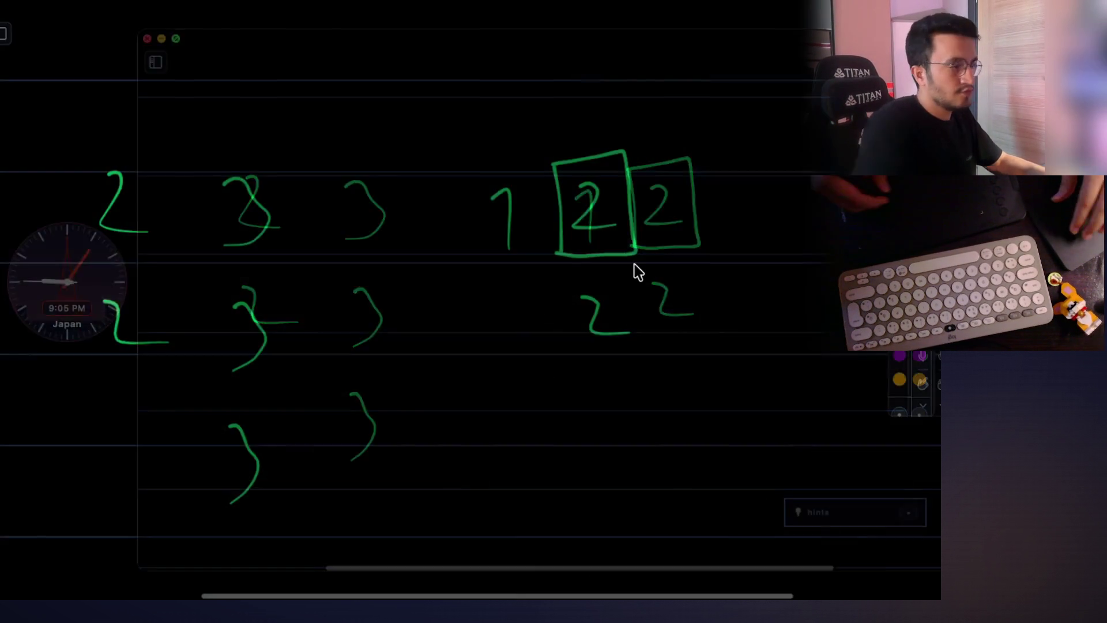
scroll(630, 248, "down", 1)
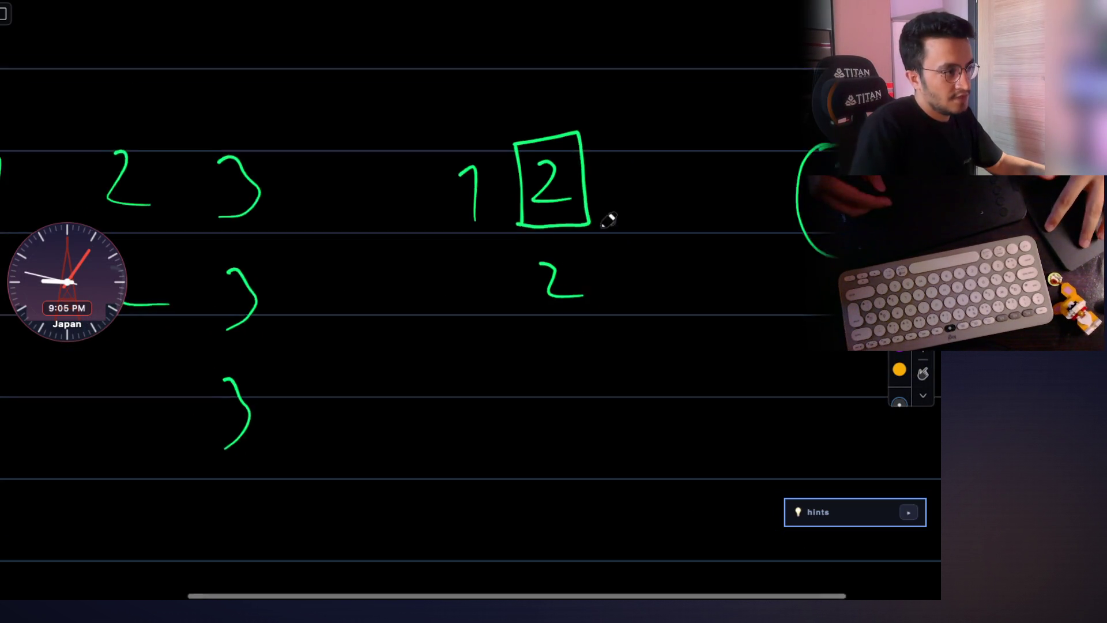
scroll(608, 221, "down", 2)
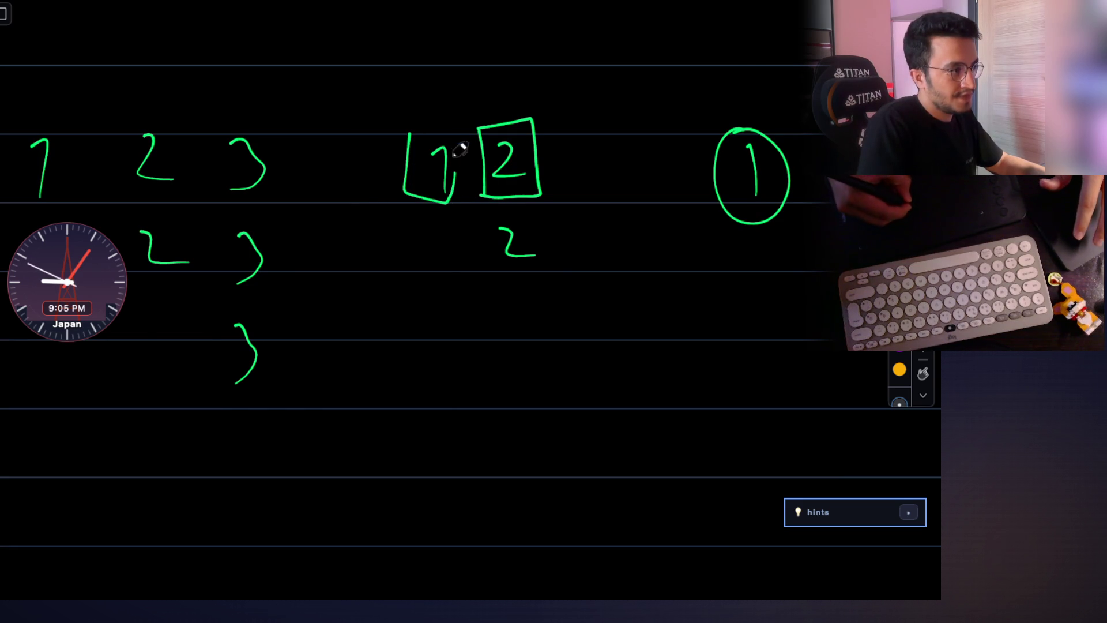
left_click_drag(404, 127, 398, 140)
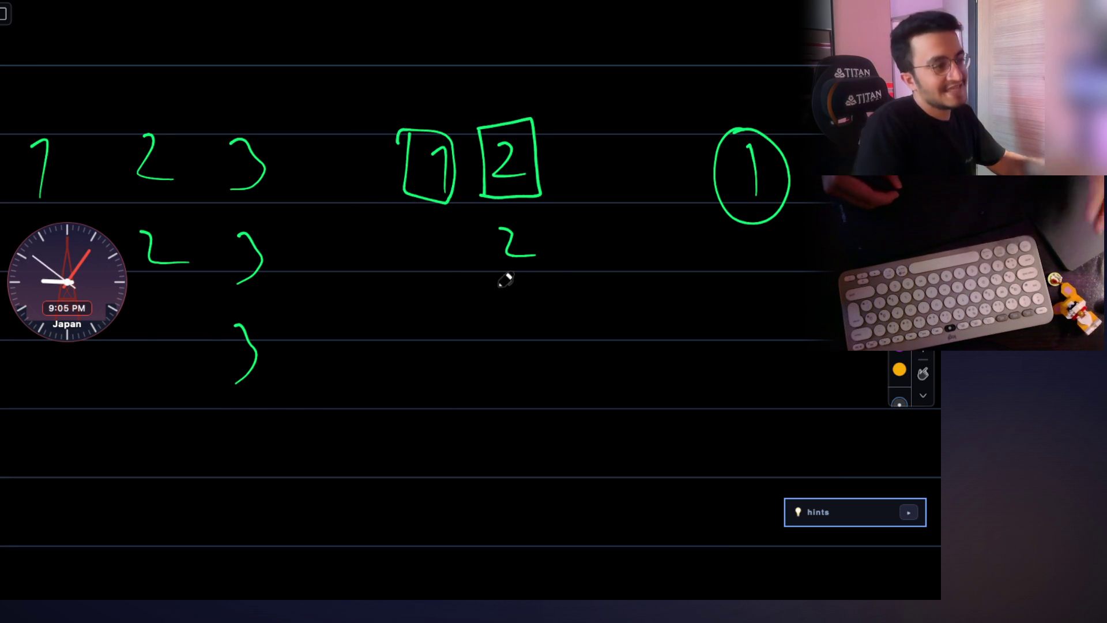
left_click_drag(496, 280, 550, 279)
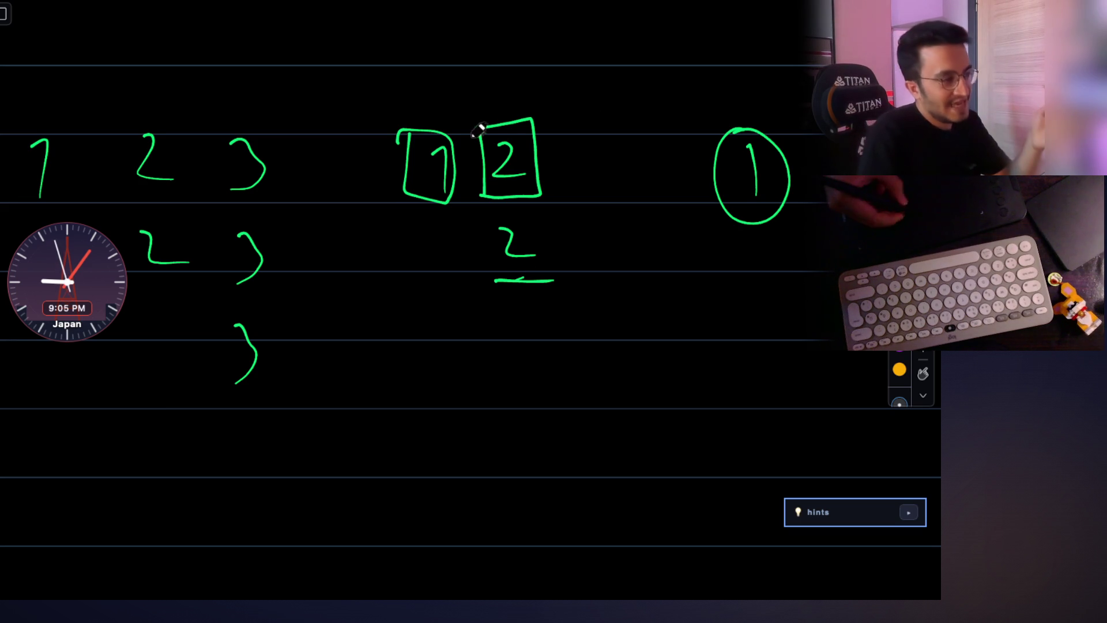
left_click_drag(493, 104, 399, 132)
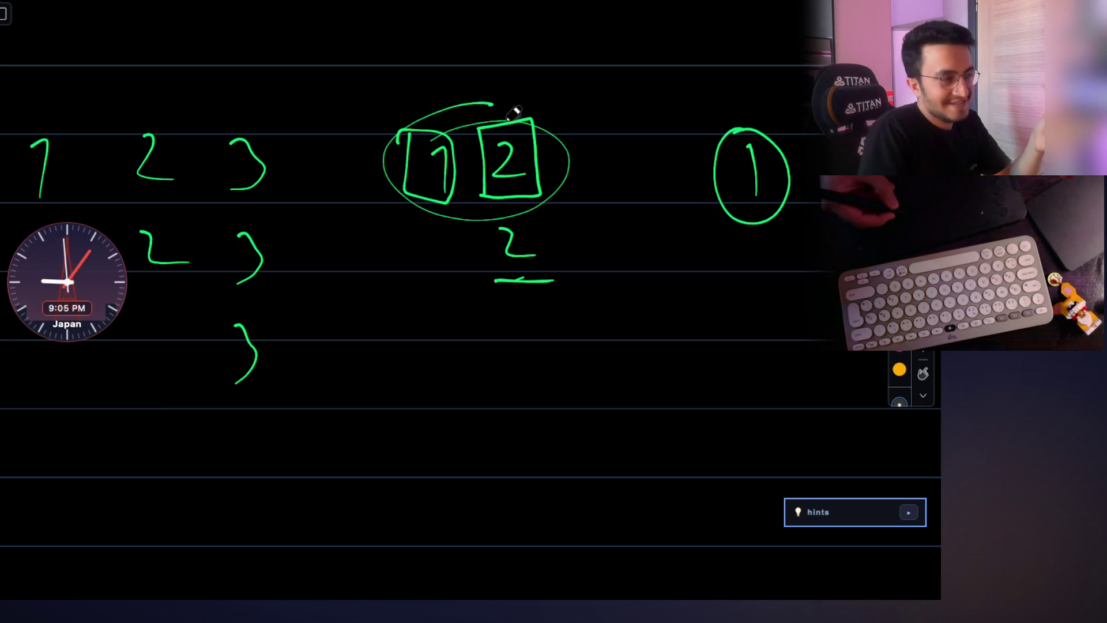
key("ctrl+z")
key("ctrl+z")
key("ctrl+z")
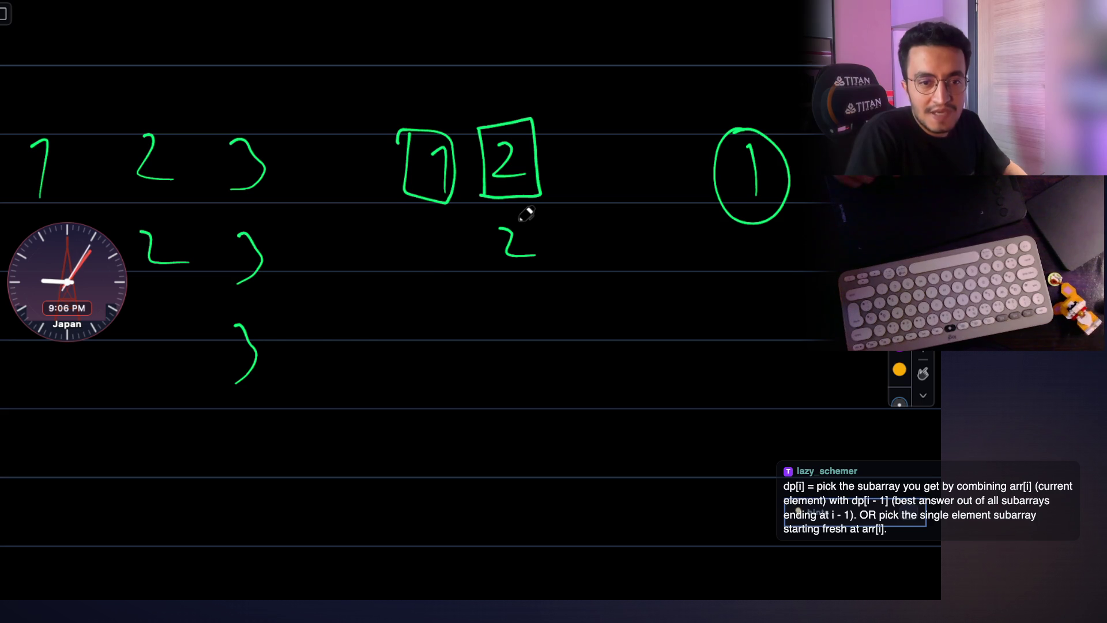
scroll(569, 297, "left", 3)
scroll(569, 296, "up", 3)
Write the dp[2] = label above the boxed numbers.
mouse_move(552, 177)
left_mouse_down()
mouse_move(601, 202)
mouse_move(627, 196)
left_mouse_up()
mouse_move(630, 156)
left_mouse_down()
mouse_move(634, 200)
mouse_move(673, 174)
left_mouse_up()
left_click_drag(660, 184, 673, 183)
scroll(636, 265, "right", 3)
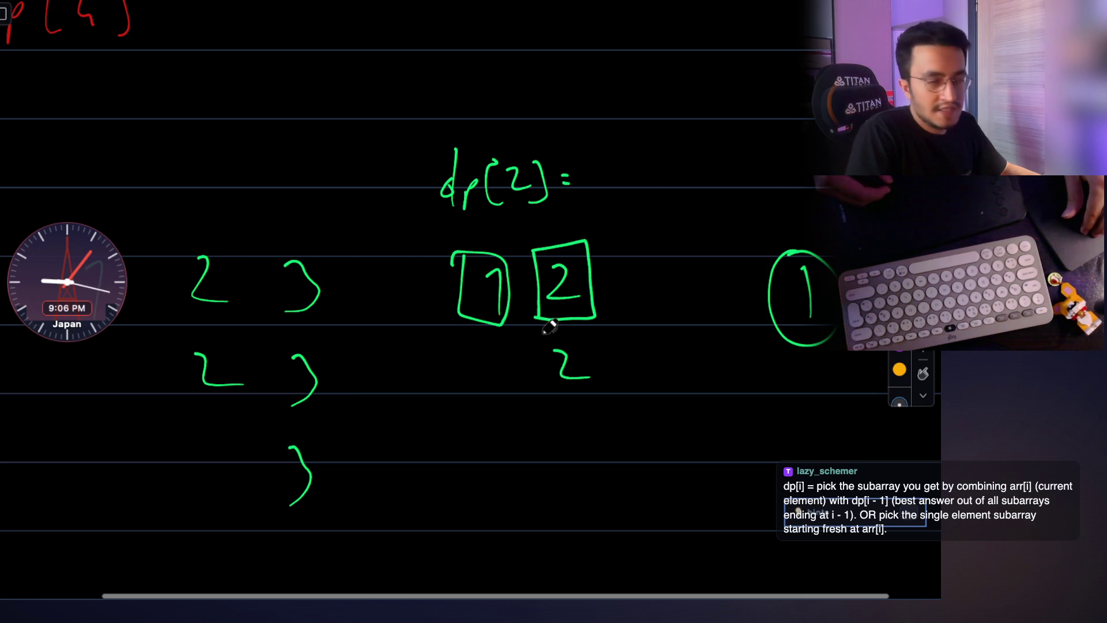
Undo a stray underline and rewrite the label index as dp[1].
mouse_move(575, 386)
left_mouse_down()
mouse_move(554, 400)
mouse_move(590, 401)
mouse_move(559, 403)
mouse_move(587, 392)
left_mouse_up()
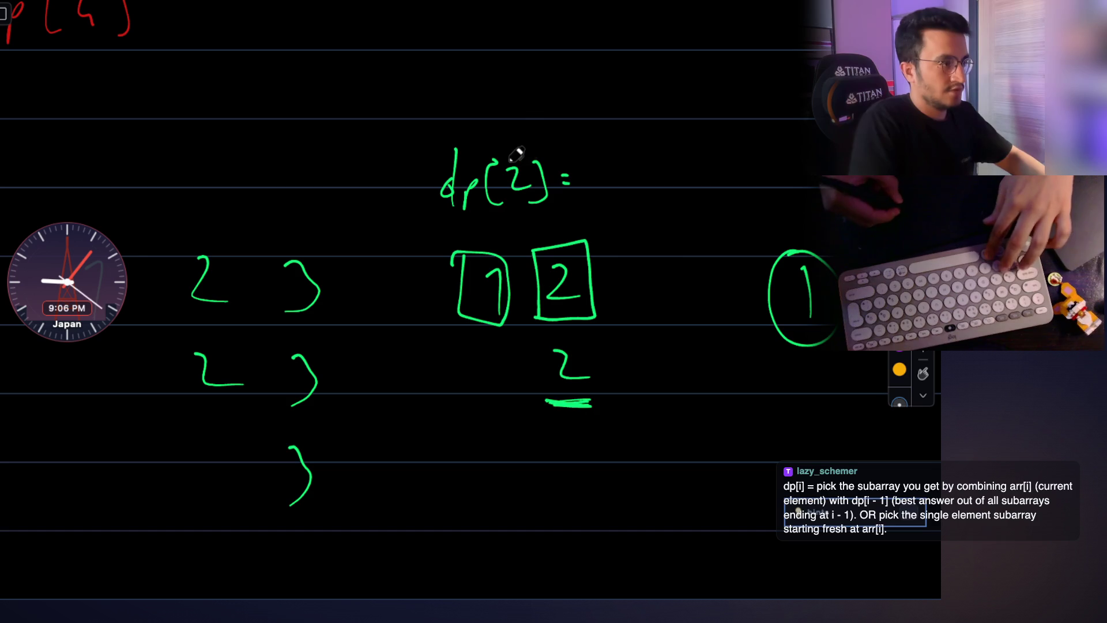
key("ctrl+z")
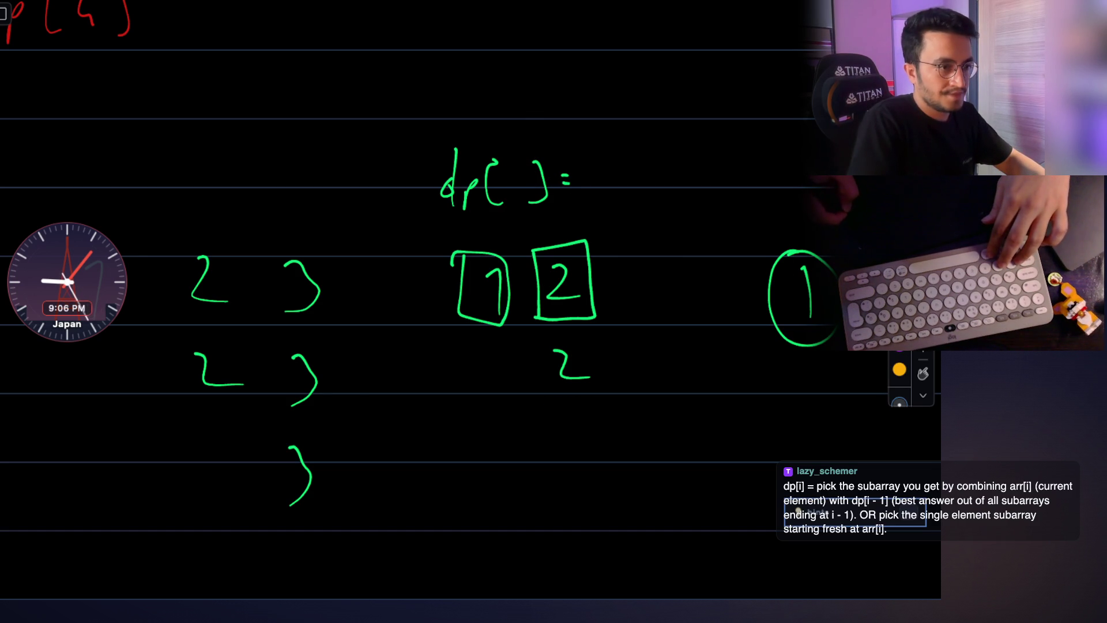
left_click_drag(500, 170, 508, 201)
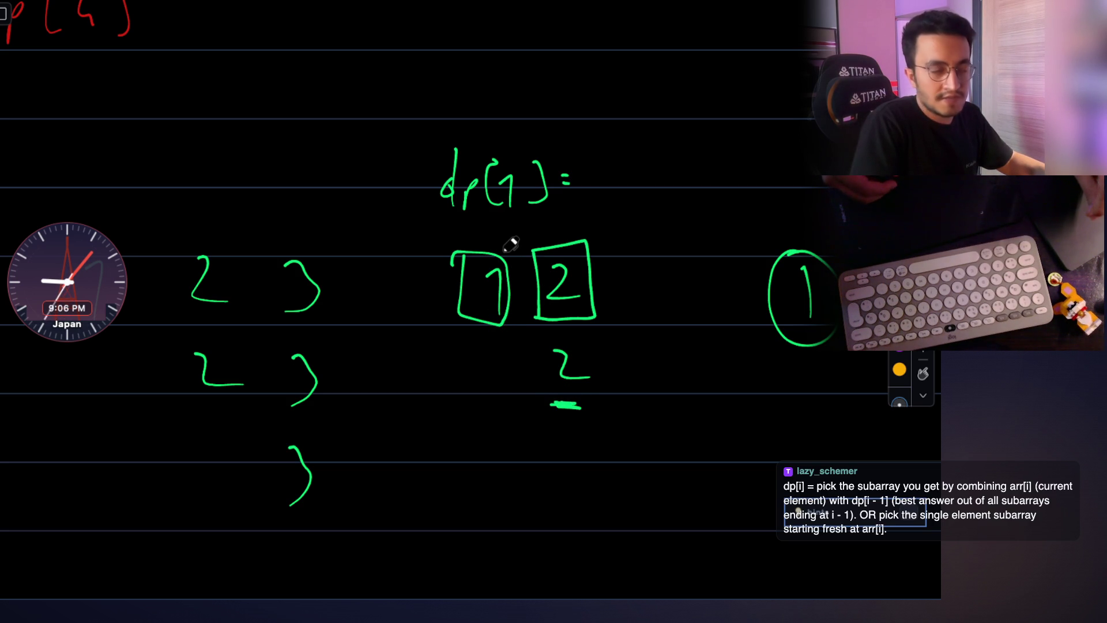
Underline the circled 1 and write an underlined dp[0] label above it.
left_click_drag(782, 364, 839, 367)
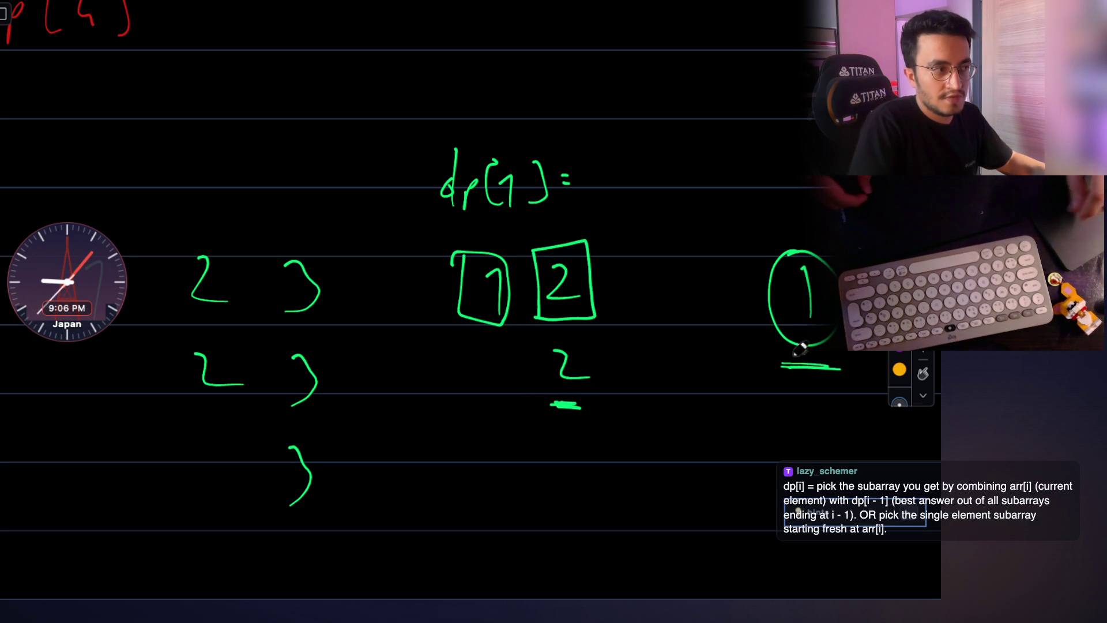
mouse_move(757, 168)
left_mouse_down()
mouse_move(754, 203)
mouse_move(783, 174)
mouse_move(794, 208)
left_mouse_up()
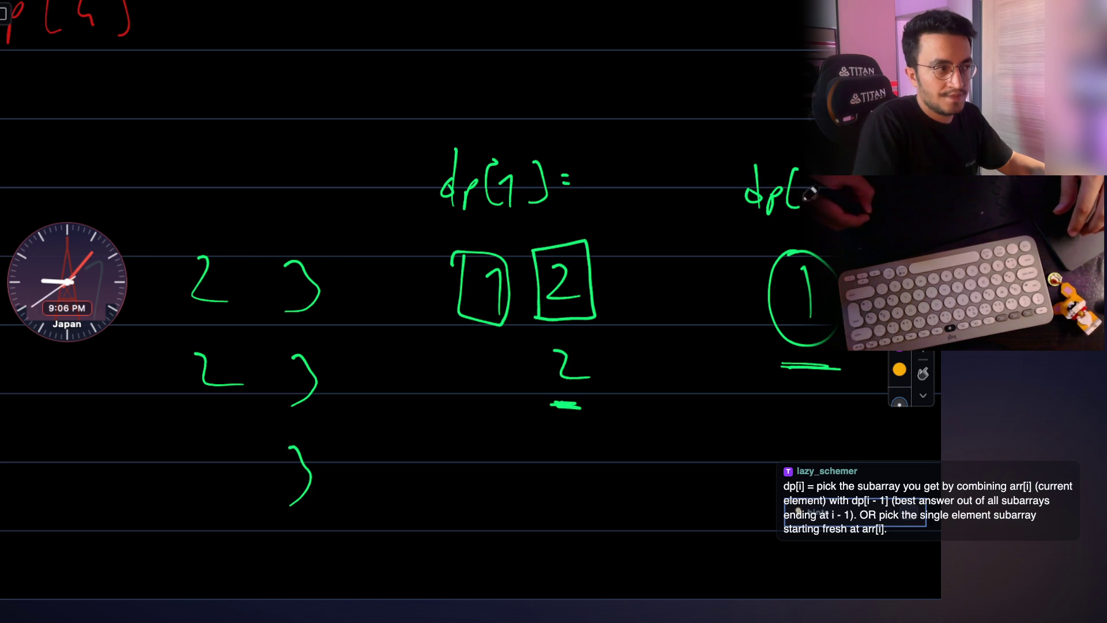
left_click_drag(827, 173, 828, 206)
left_click_drag(745, 223, 837, 225)
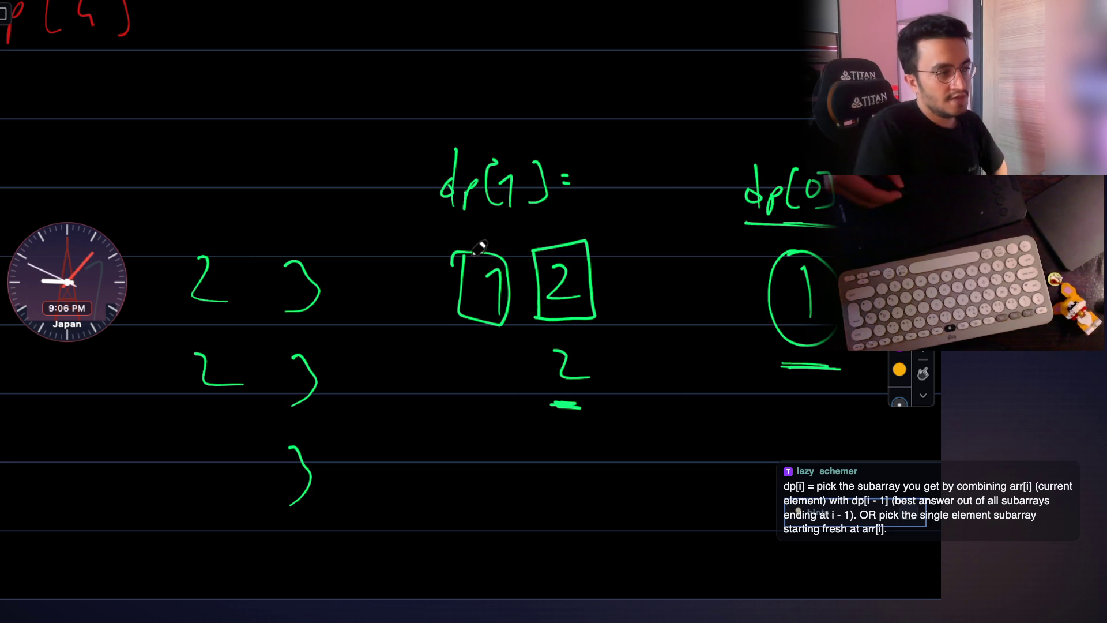
Circle and underline the boxed 1 and thicken the dp[0] underline.
mouse_move(466, 251)
left_mouse_down()
mouse_move(500, 318)
mouse_move(472, 248)
left_mouse_up()
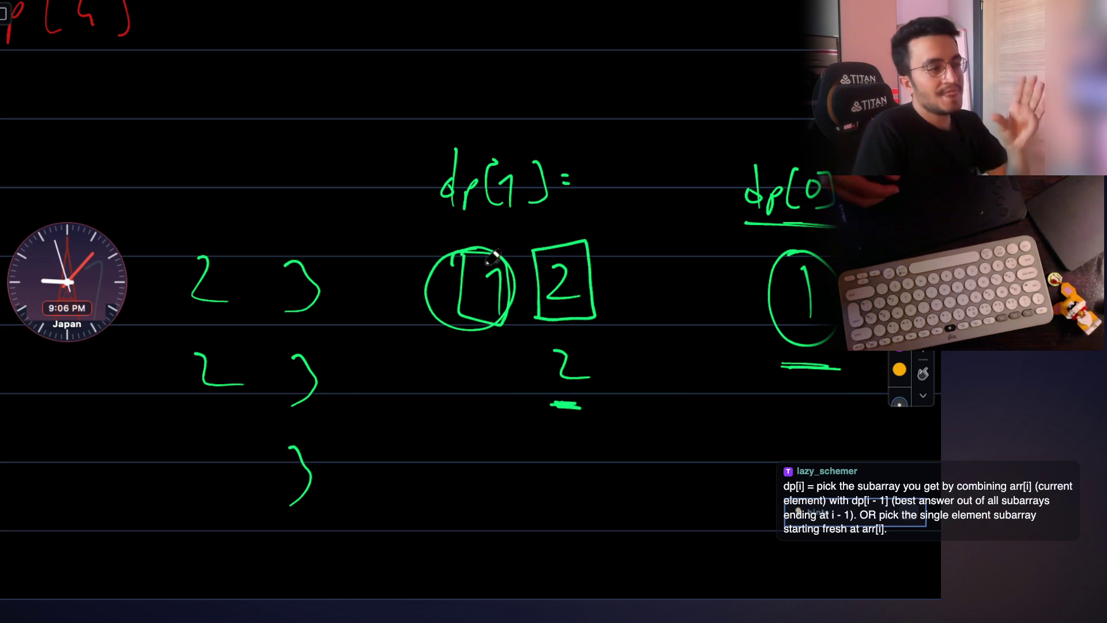
left_click_drag(472, 341, 512, 339)
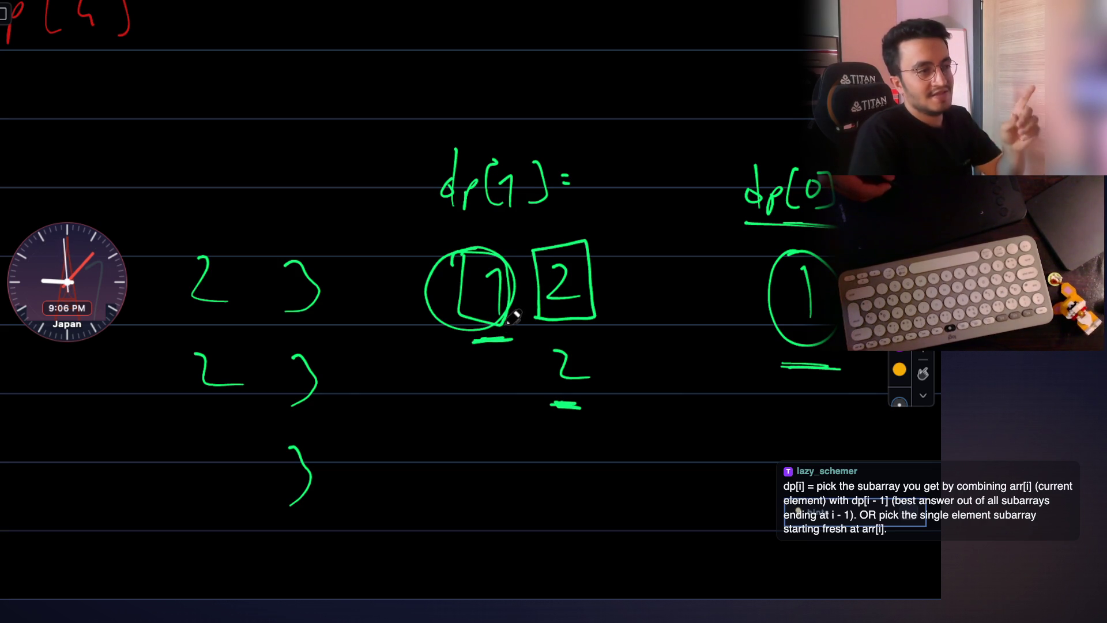
left_click_drag(830, 225, 786, 223)
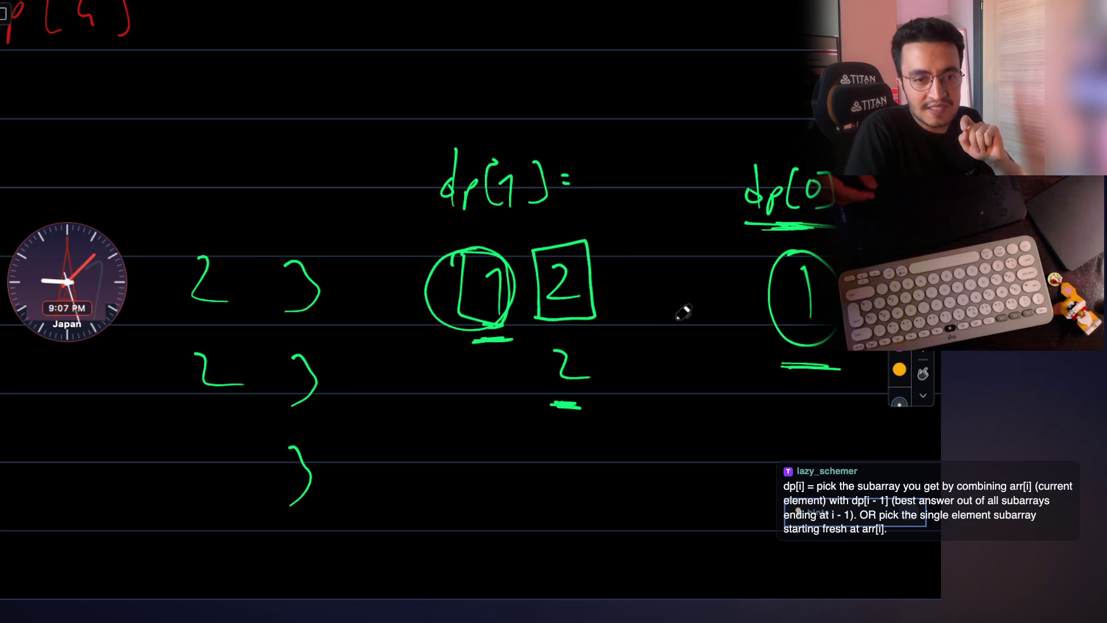
scroll(666, 294, "down", 5)
scroll(645, 265, "up", 1)
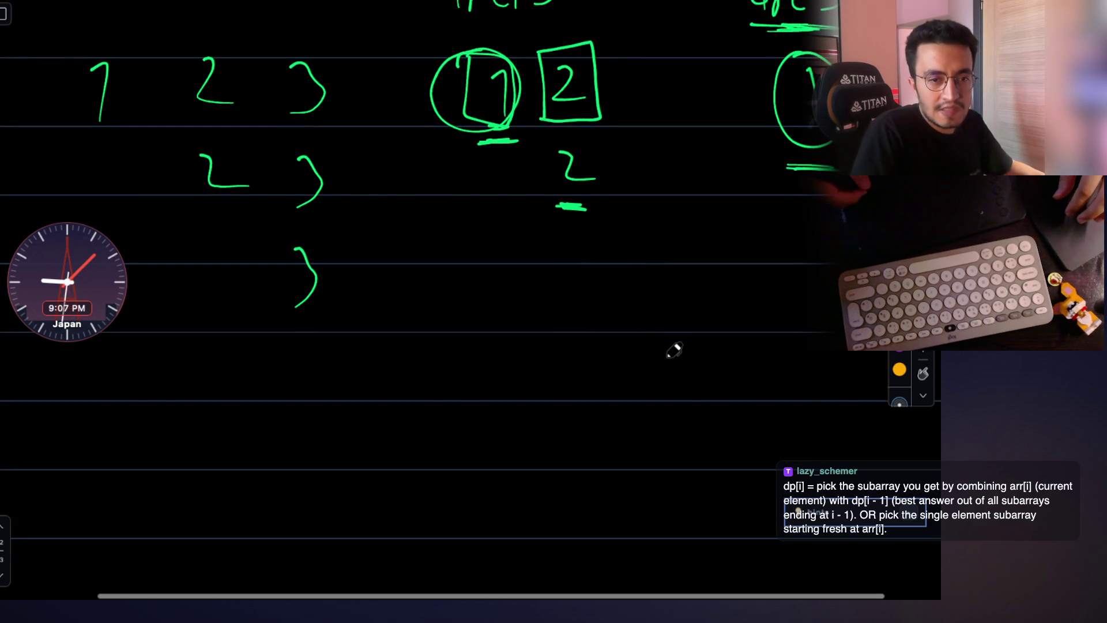
scroll(672, 346, "up", 1)
scroll(672, 346, "up", 1)
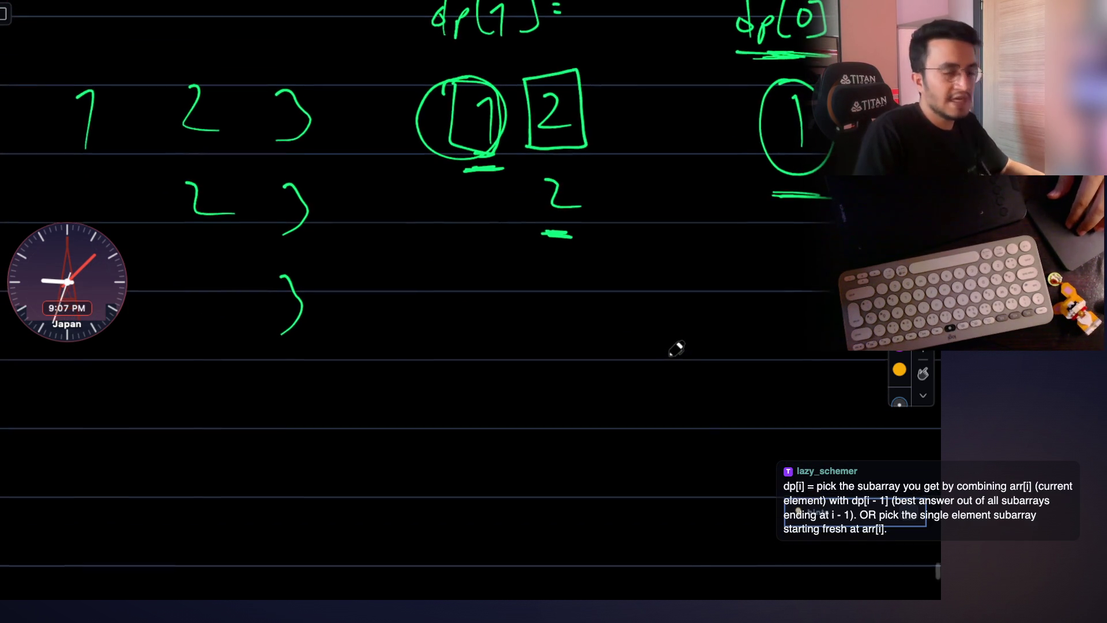
scroll(520, 346, "down", 2)
scroll(519, 347, "left", 2)
scroll(390, 329, "down", 3)
left_click_drag(299, 327, 295, 343)
left_click_drag(295, 296, 294, 346)
mouse_move(309, 343)
left_mouse_down()
mouse_move(309, 357)
mouse_move(313, 338)
left_mouse_up()
Handwrite dp[i] = and start the first arr term, undoing a bad letter.
left_click_drag(353, 303, 363, 366)
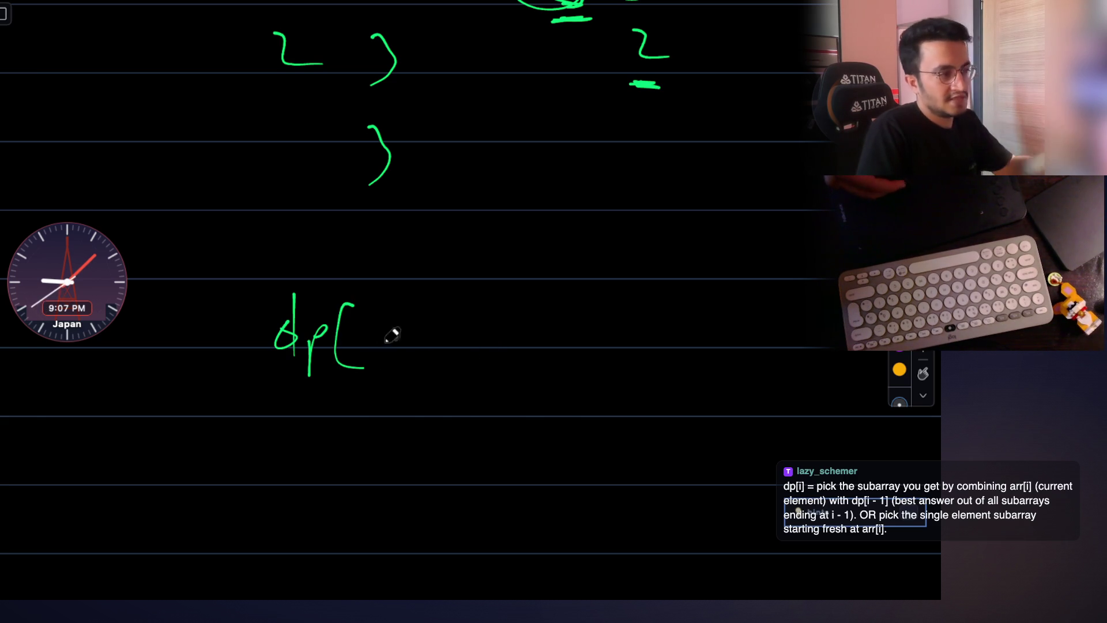
left_click_drag(373, 327, 374, 347)
left_click(370, 323)
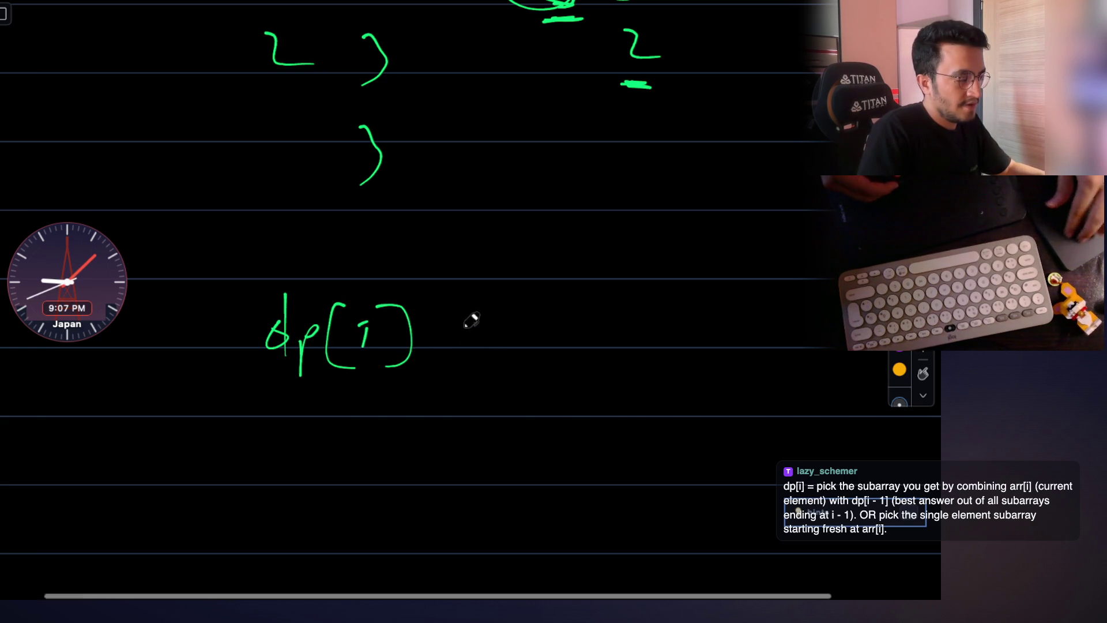
scroll(371, 321, "right", 3)
scroll(370, 320, "down", 1)
left_click_drag(328, 331, 348, 330)
mouse_move(437, 310)
left_mouse_down()
mouse_move(452, 327)
mouse_move(437, 328)
left_mouse_up()
key("ctrl+z")
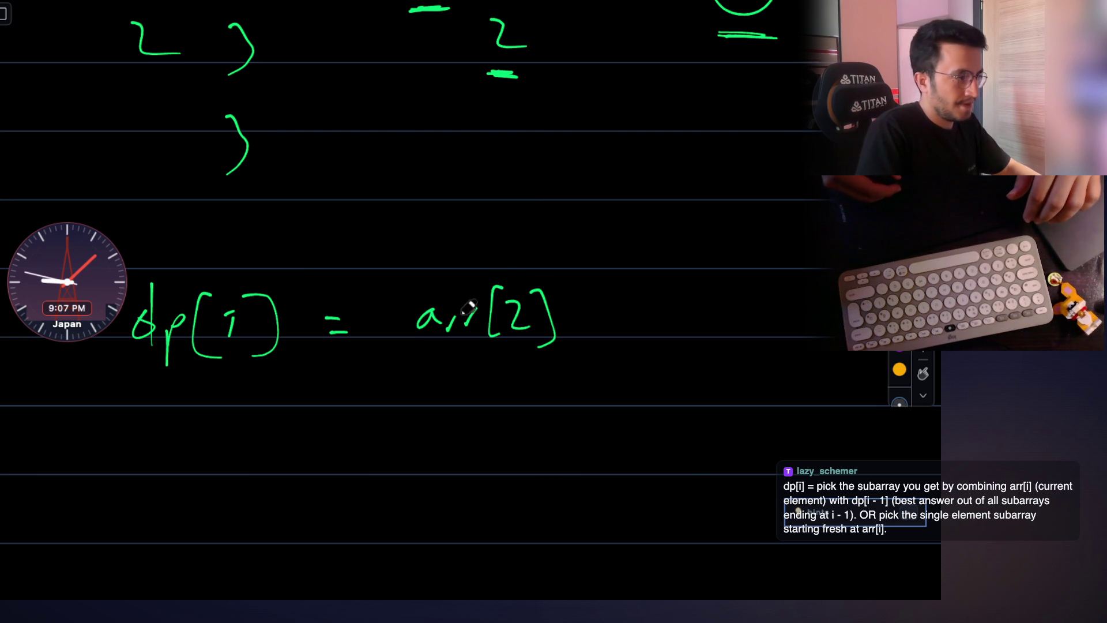
Write the terms (arr[i], arr[i] + dp[i-1]), erasing mistakes, and draw a separating line.
mouse_move(577, 331)
left_mouse_down()
mouse_move(579, 353)
mouse_move(632, 318)
left_mouse_up()
mouse_move(635, 332)
left_mouse_down()
mouse_move(645, 318)
mouse_move(663, 334)
mouse_move(689, 332)
left_mouse_up()
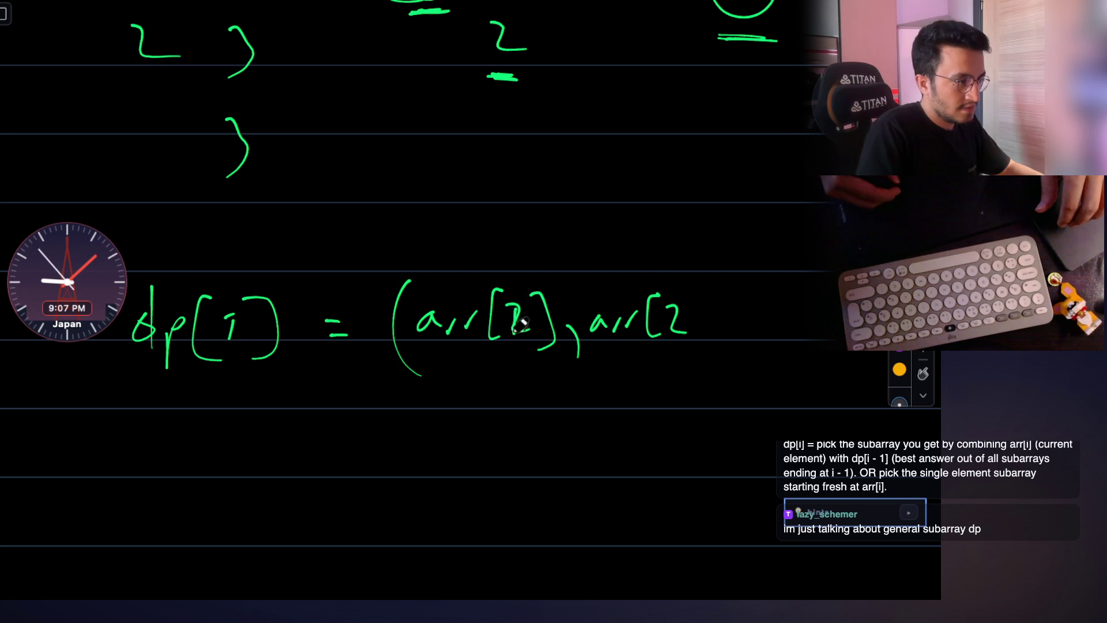
left_click(517, 294)
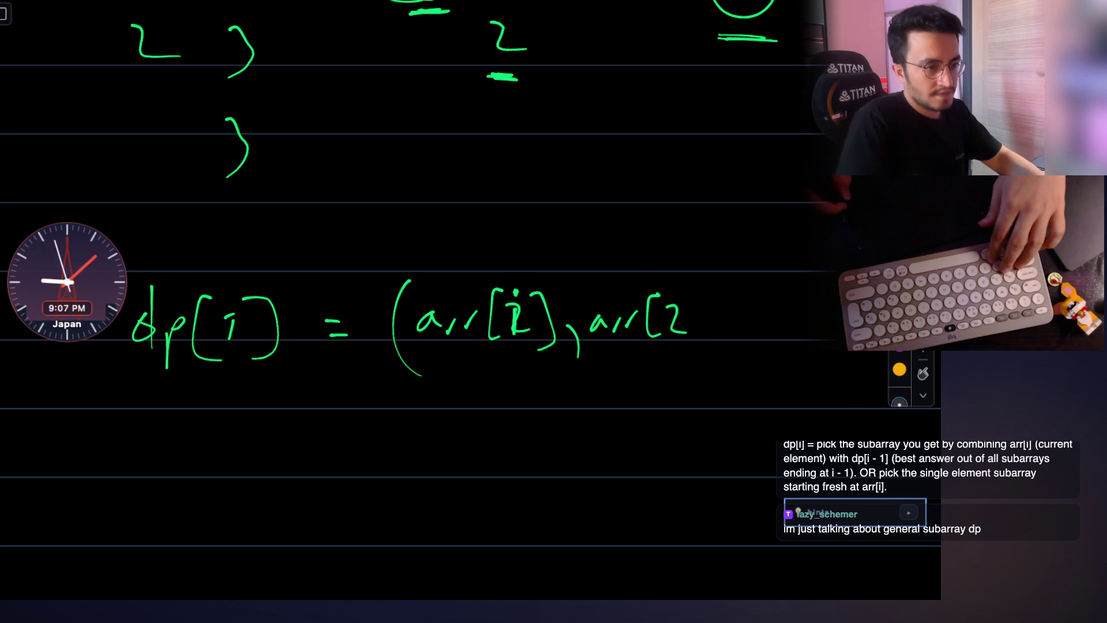
mouse_move(519, 311)
left_mouse_down()
mouse_move(450, 320)
mouse_move(566, 329)
mouse_move(787, 285)
left_mouse_up()
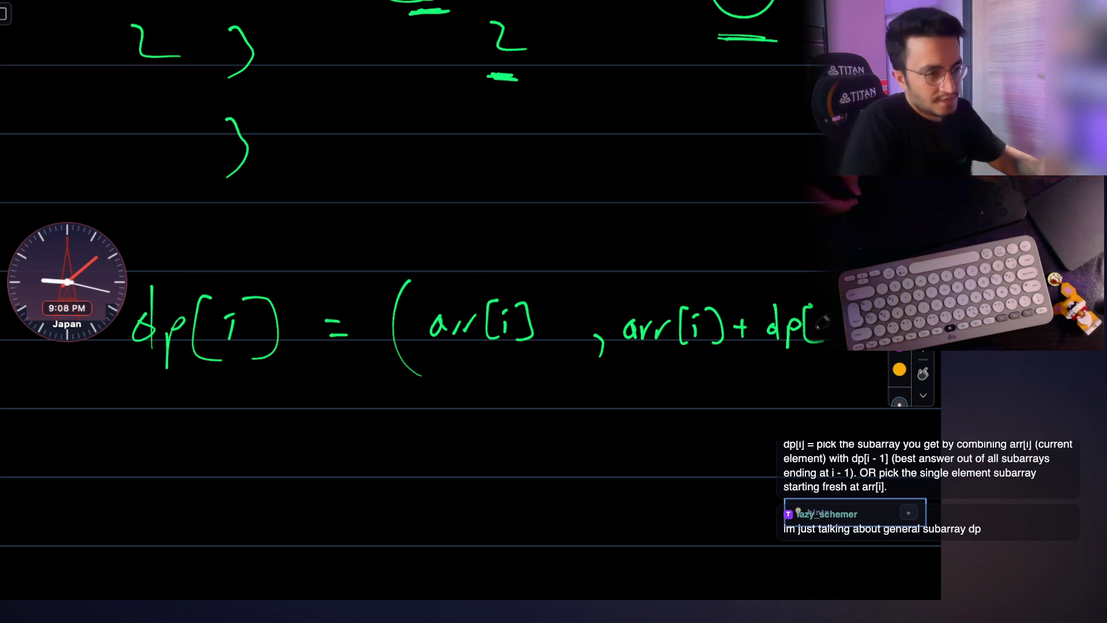
left_click_drag(813, 319, 815, 341)
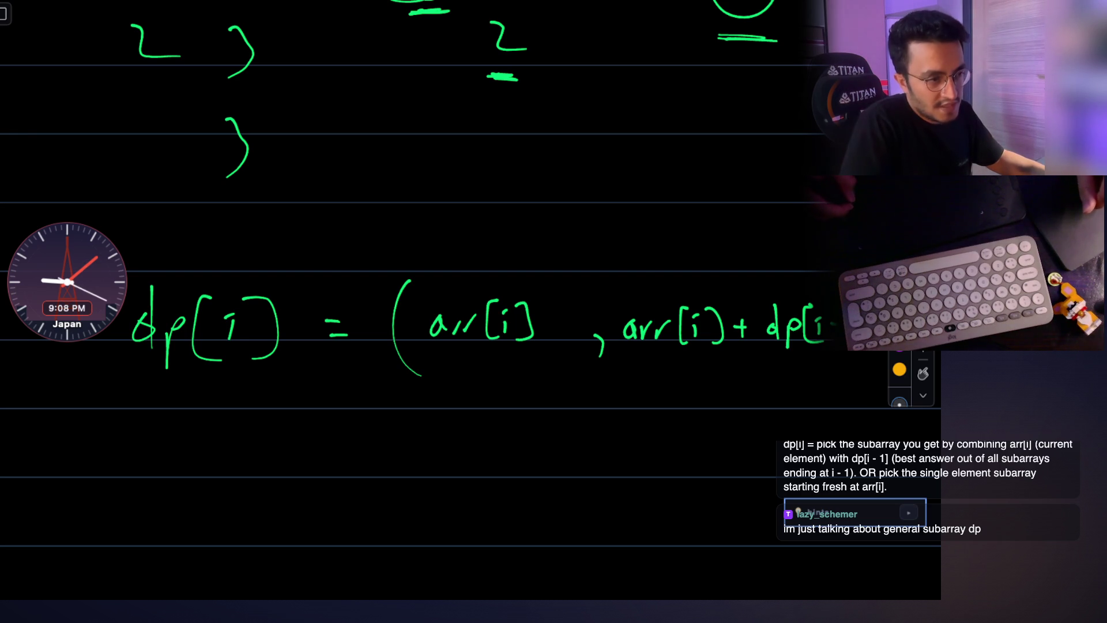
scroll(433, 303, "down", 1)
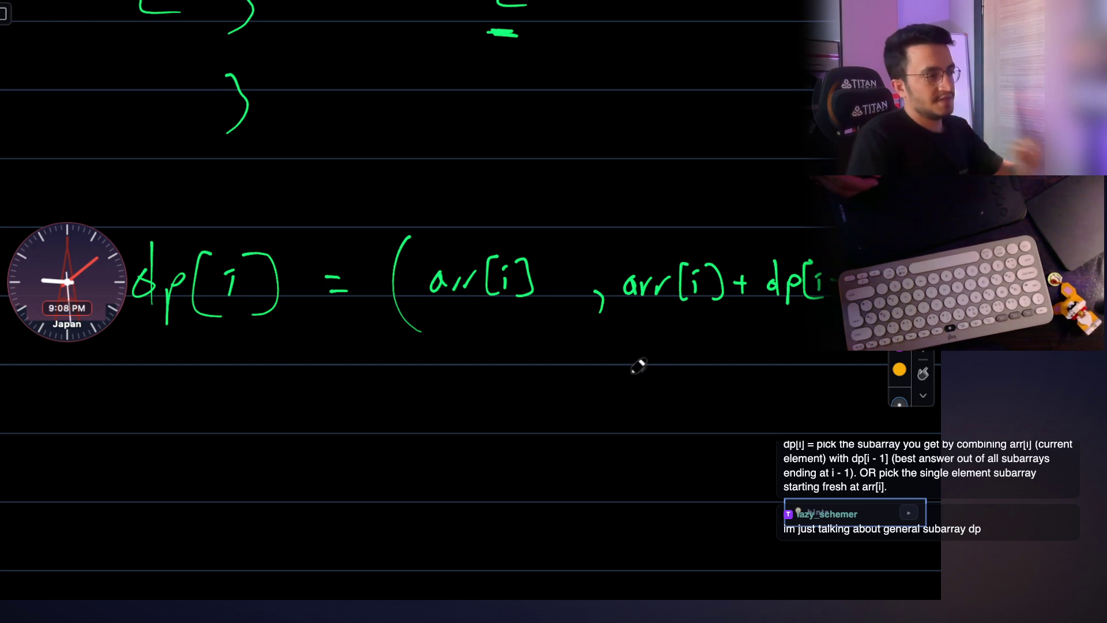
scroll(655, 354, "down", 1)
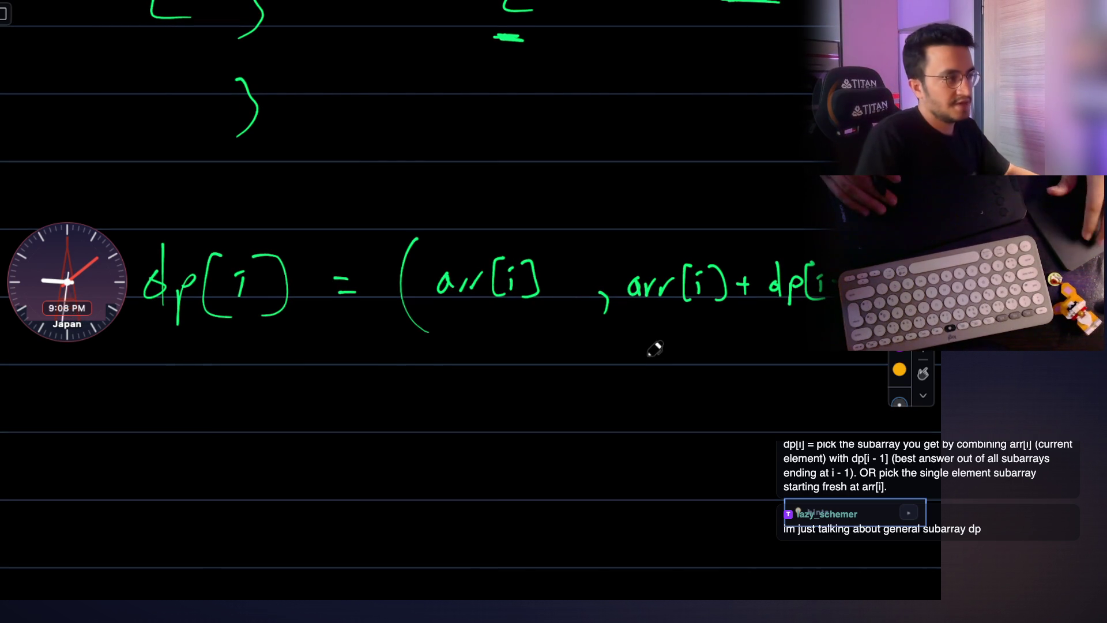
scroll(655, 349, "up", 3)
scroll(655, 349, "up", 3)
scroll(654, 349, "up", 3)
scroll(655, 349, "down", 2)
scroll(655, 349, "down", 1)
scroll(655, 349, "down", 2)
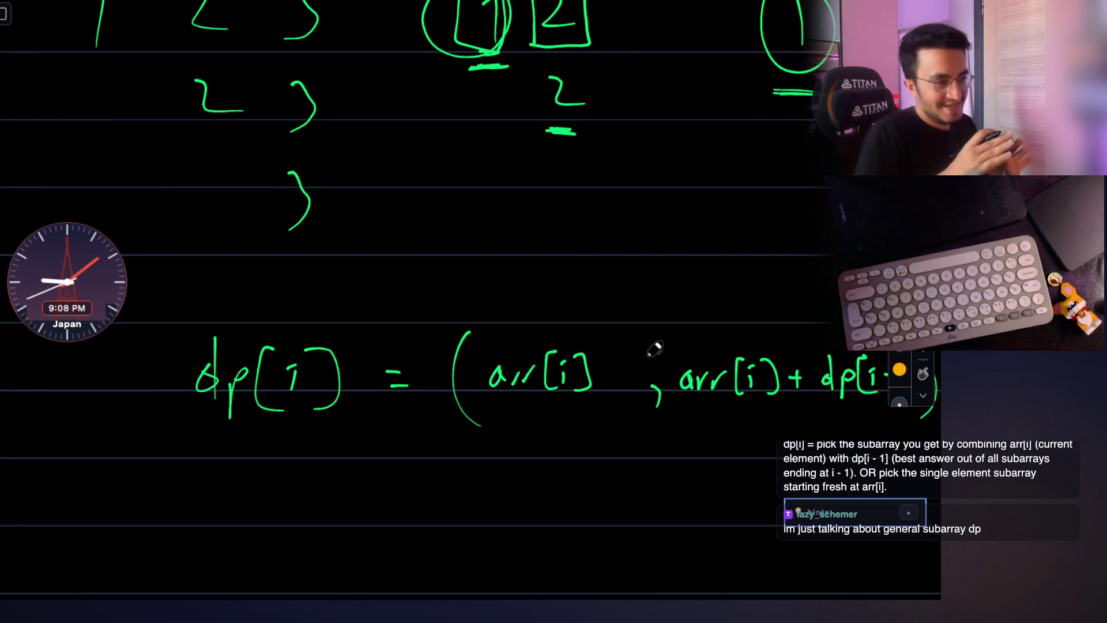
scroll(655, 349, "down", 3)
scroll(655, 349, "right", 2)
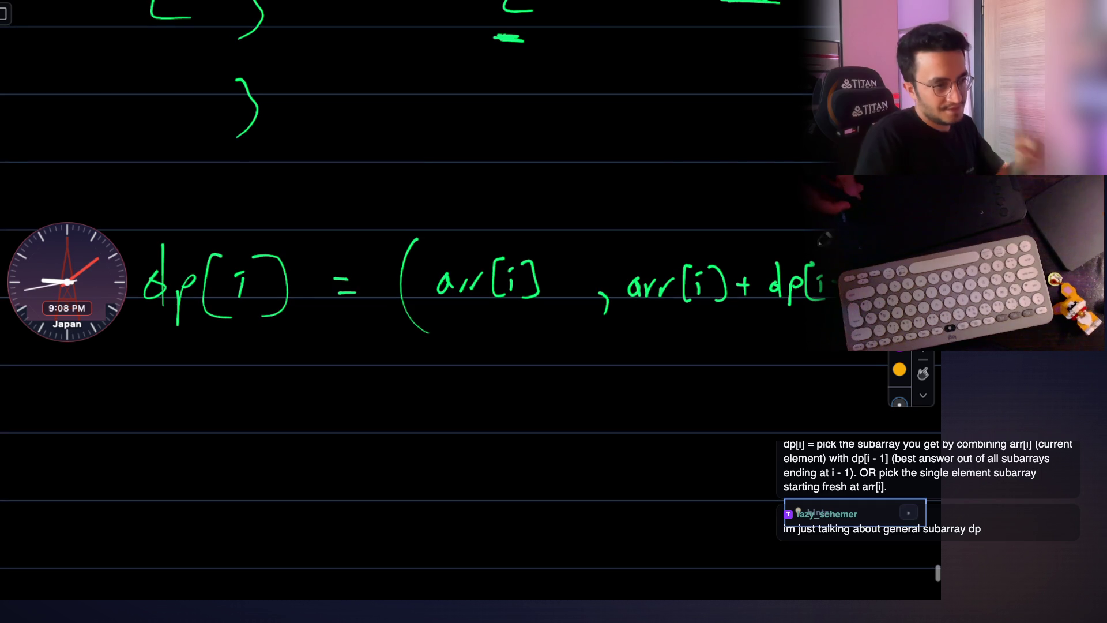
scroll(765, 279, "up", 3)
scroll(765, 279, "up", 3)
scroll(765, 279, "up", 1)
left_click_drag(69, 422, 361, 452)
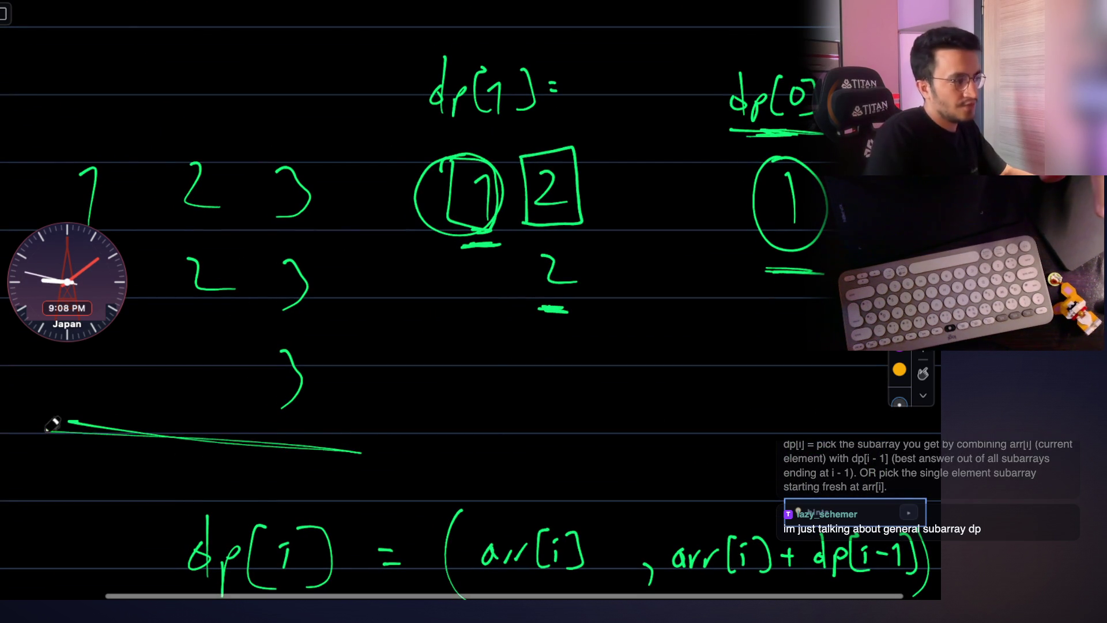
Underline the middle and right sketches and rewrite the bracketed rows 1 2 3, 2 3, 3 below.
left_click_drag(439, 350, 638, 364)
left_click_drag(742, 299, 832, 308)
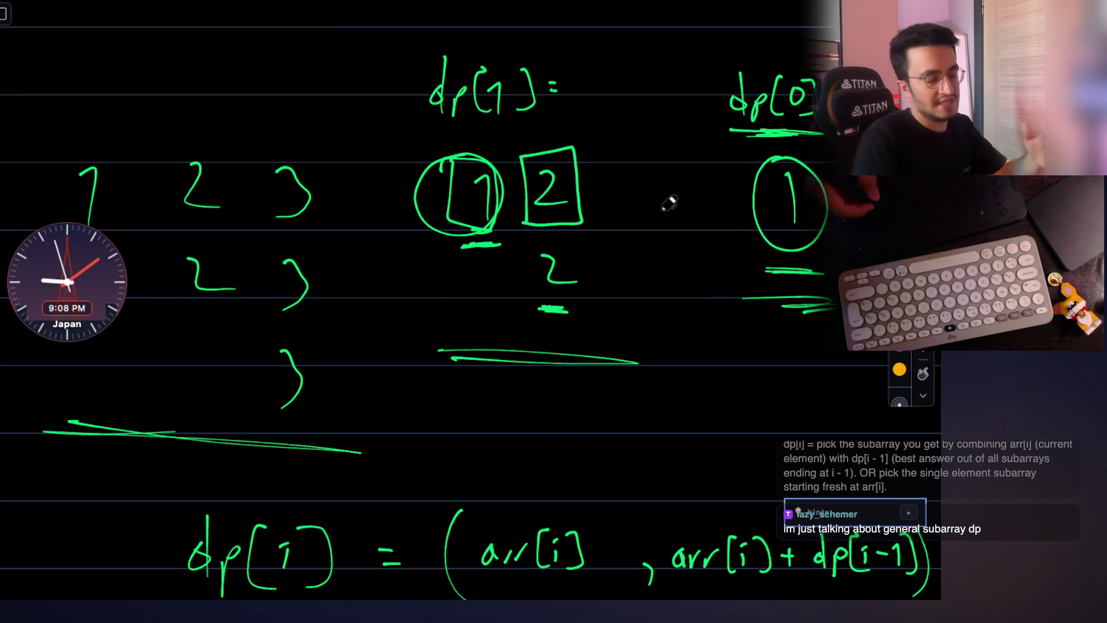
scroll(667, 203, "down", 5)
scroll(178, 303, "left", 2)
scroll(179, 302, "down", 1)
scroll(179, 302, "left", 2)
left_click_drag(157, 305, 161, 354)
left_click_drag(236, 314, 263, 350)
left_click_drag(312, 313, 322, 355)
scroll(297, 340, "down", 1)
left_click_drag(242, 345, 275, 369)
left_click_drag(316, 338, 300, 472)
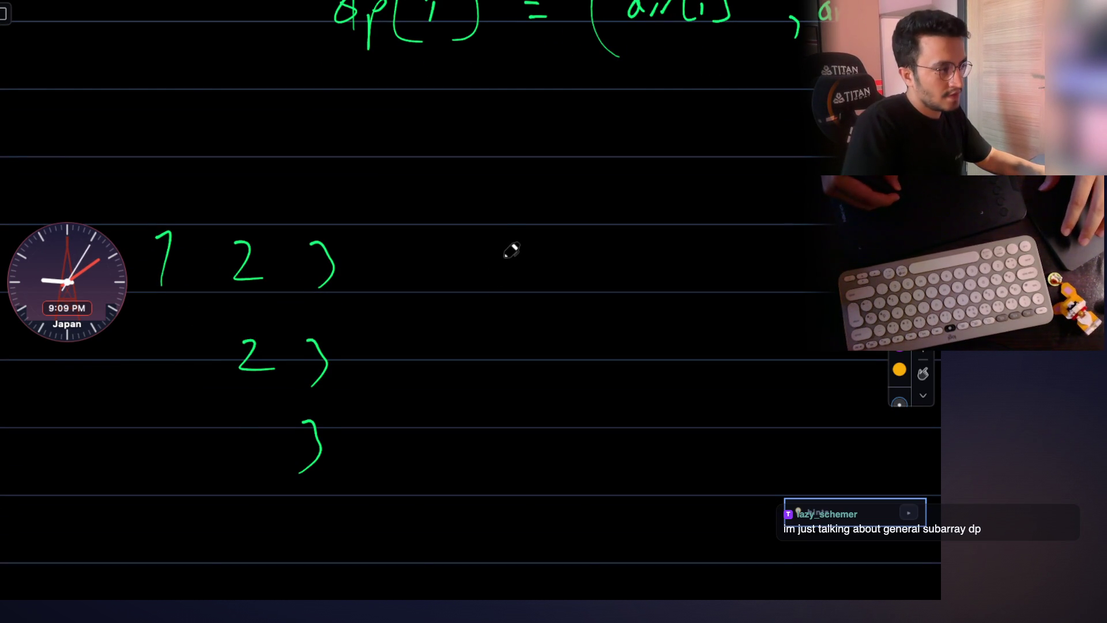
Write the subarray rows 1 2 and 2 to the right, plus a further 1.
left_click_drag(528, 284, 523, 293)
left_click_drag(578, 257, 608, 283)
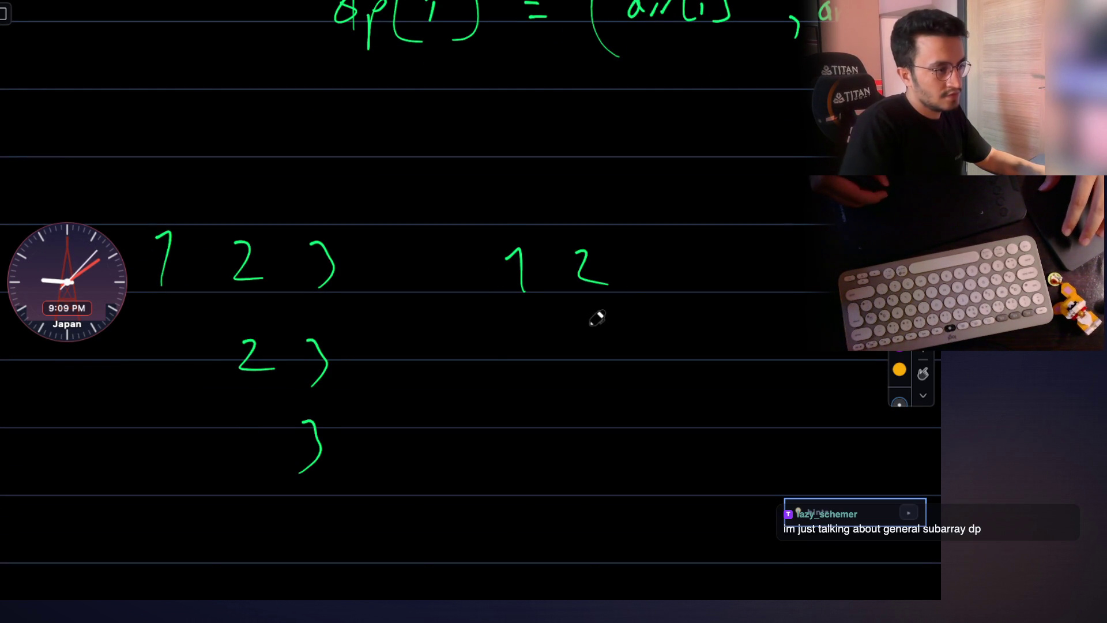
left_click_drag(580, 334, 611, 361)
scroll(758, 265, "right", 2)
left_click_drag(749, 261, 765, 289)
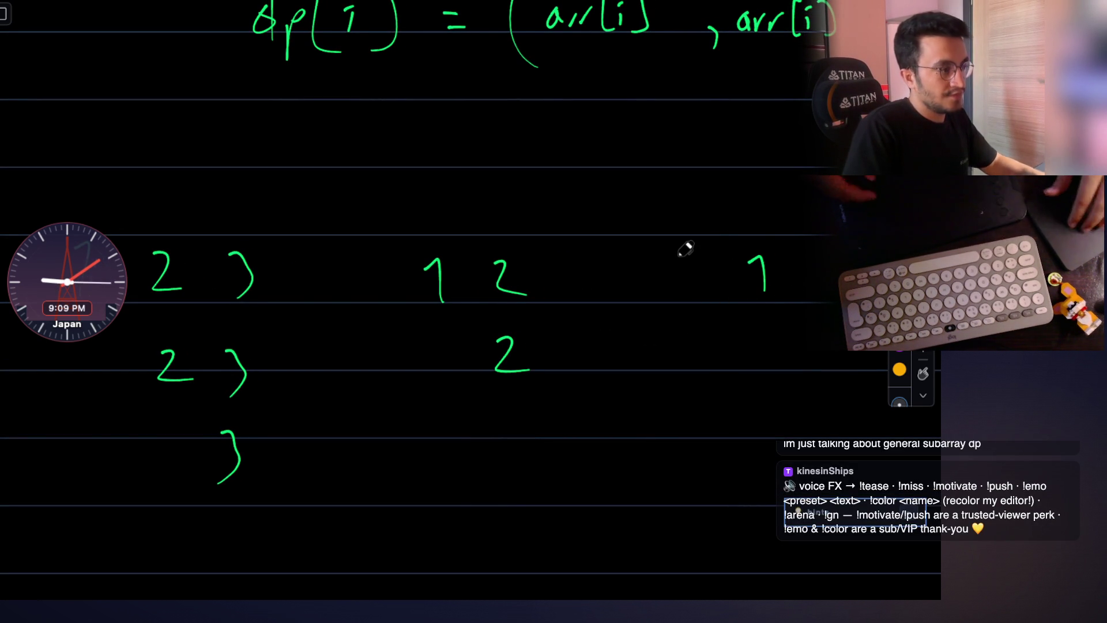
scroll(446, 317, "left", 2)
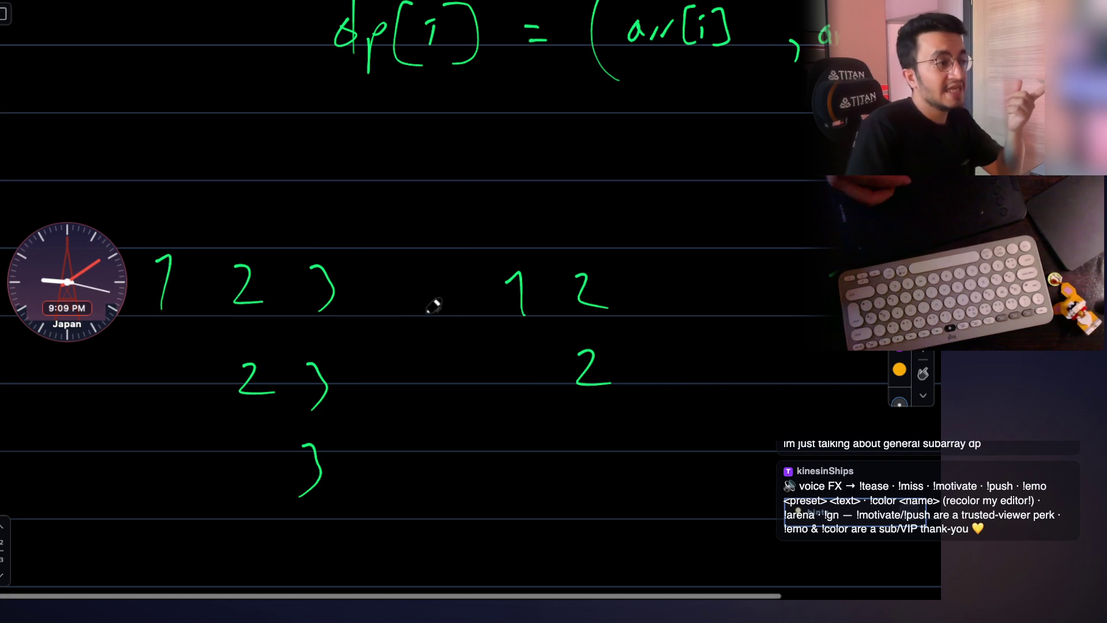
Turn the earlier rows' brackets into arrows and label the right group dp(1).
left_click_drag(293, 290, 308, 290)
left_click_drag(279, 456, 285, 460)
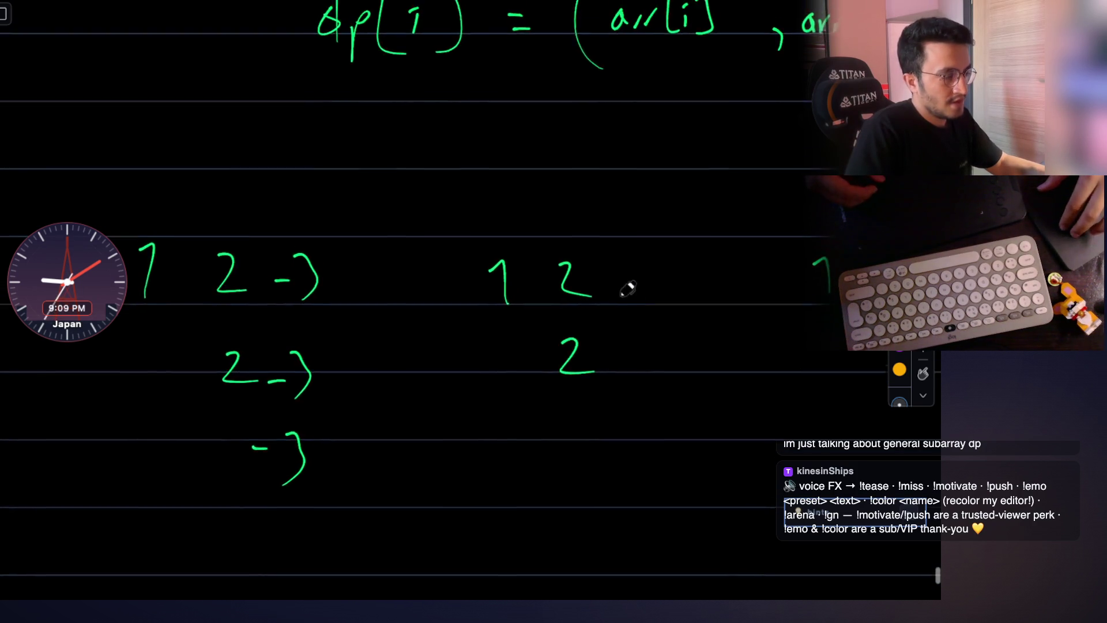
scroll(630, 289, "right", 2)
scroll(512, 245, "up", 2)
left_click_drag(512, 246, 509, 258)
left_click_drag(519, 248, 545, 261)
left_click_drag(562, 227, 601, 263)
scroll(588, 268, "up", 2)
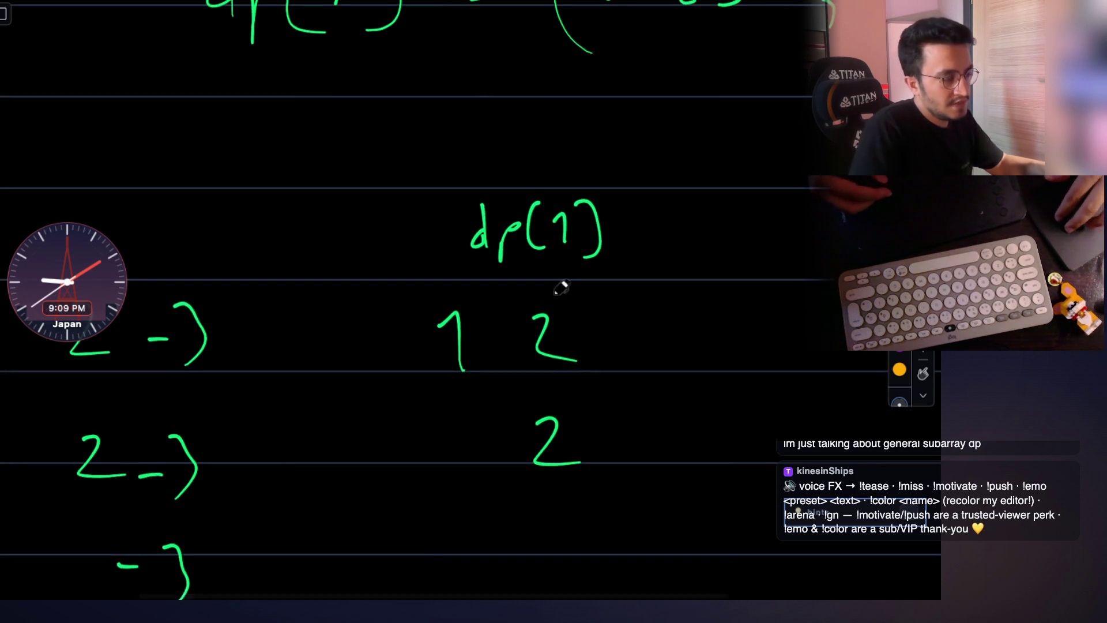
scroll(560, 288, "down", 1)
scroll(561, 289, "right", 1)
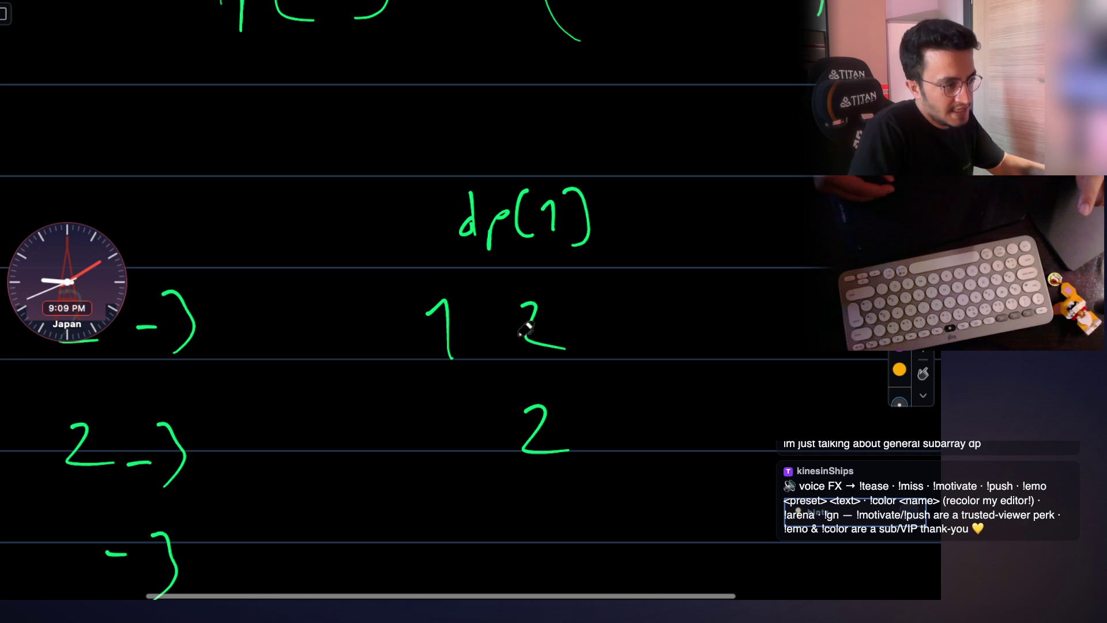
Circle the first-row 2 and box the 1 under dp(1).
left_click_drag(515, 304, 519, 298)
left_click_drag(384, 278, 459, 275)
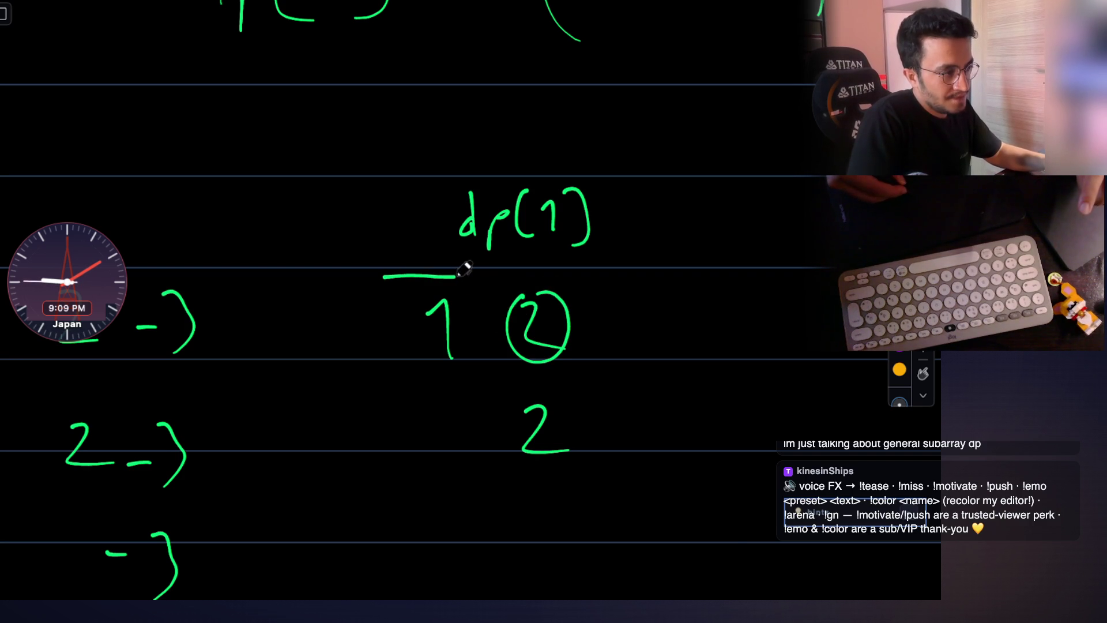
left_click_drag(387, 277, 372, 268)
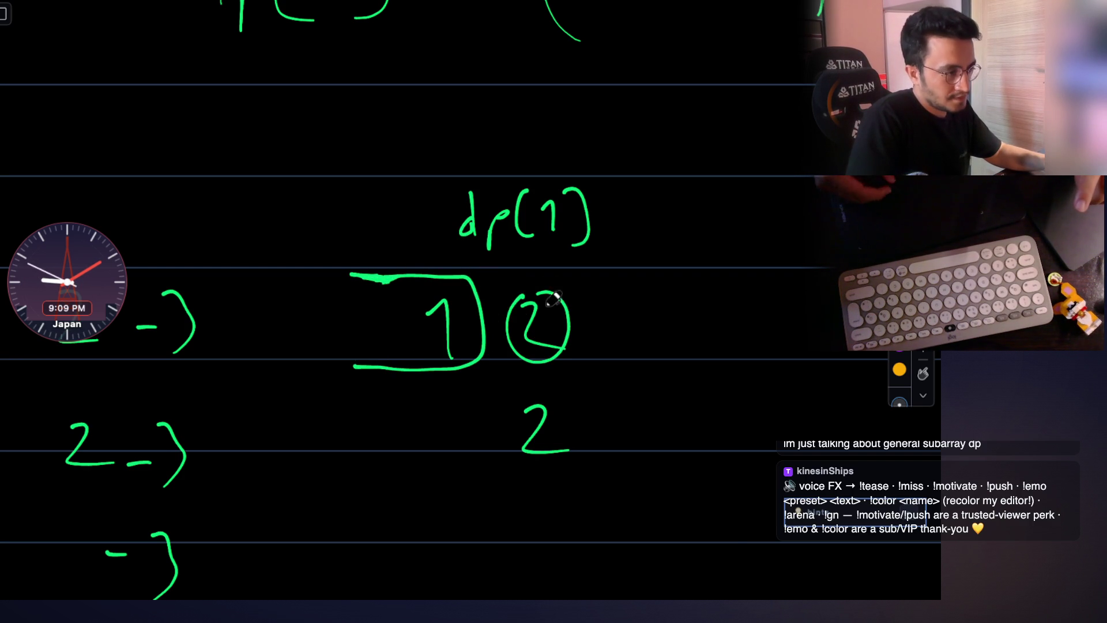
scroll(554, 346, "down", 1)
mouse_move(523, 369)
left_mouse_down()
mouse_move(585, 439)
mouse_move(519, 371)
left_mouse_up()
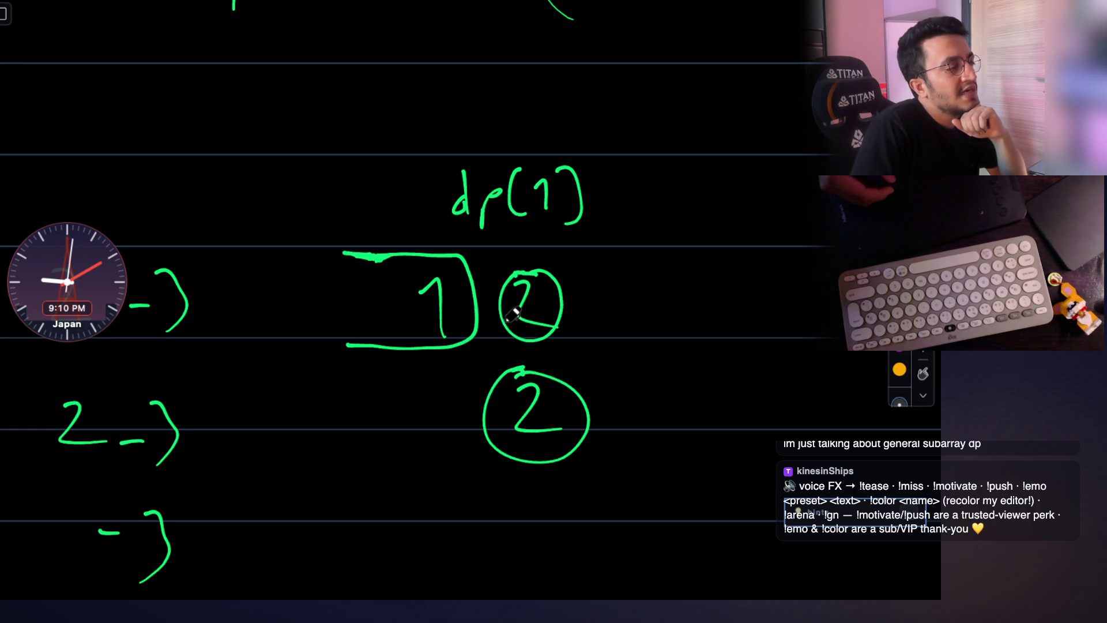
Write a red -5 beside the dp(1) label, undoing a stray dash.
left_click_drag(273, 234, 303, 228)
key("ctrl+z")
left_click_drag(300, 228, 330, 221)
mouse_move(353, 193)
left_mouse_down()
mouse_move(338, 227)
mouse_move(378, 180)
left_mouse_up()
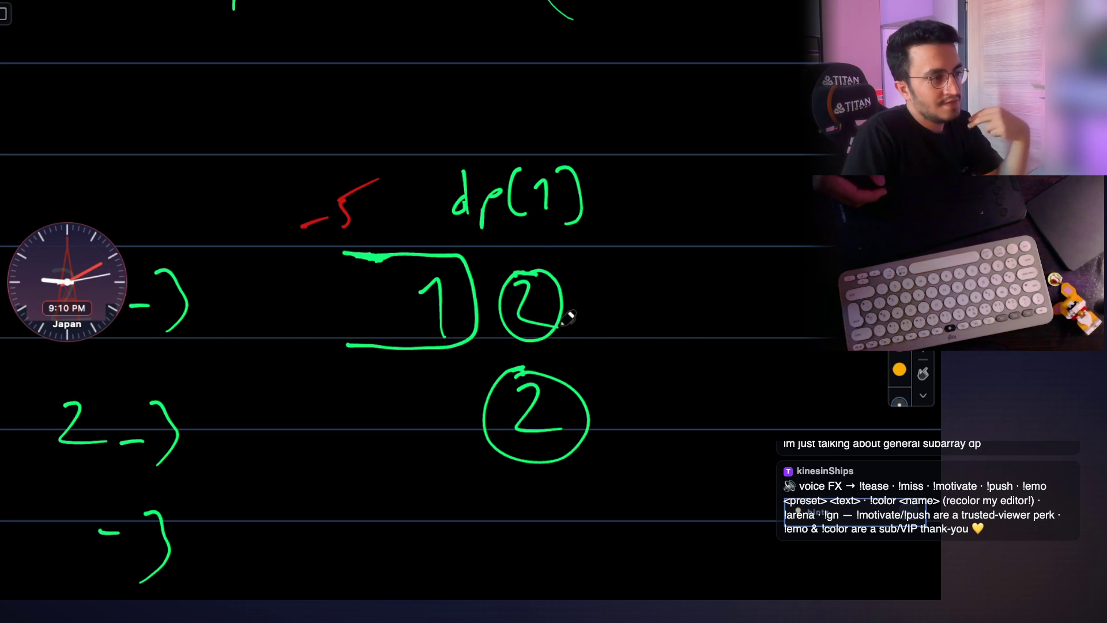
Briefly check the result update line in the recall code, then return to the whiteboard.
key("Escape")
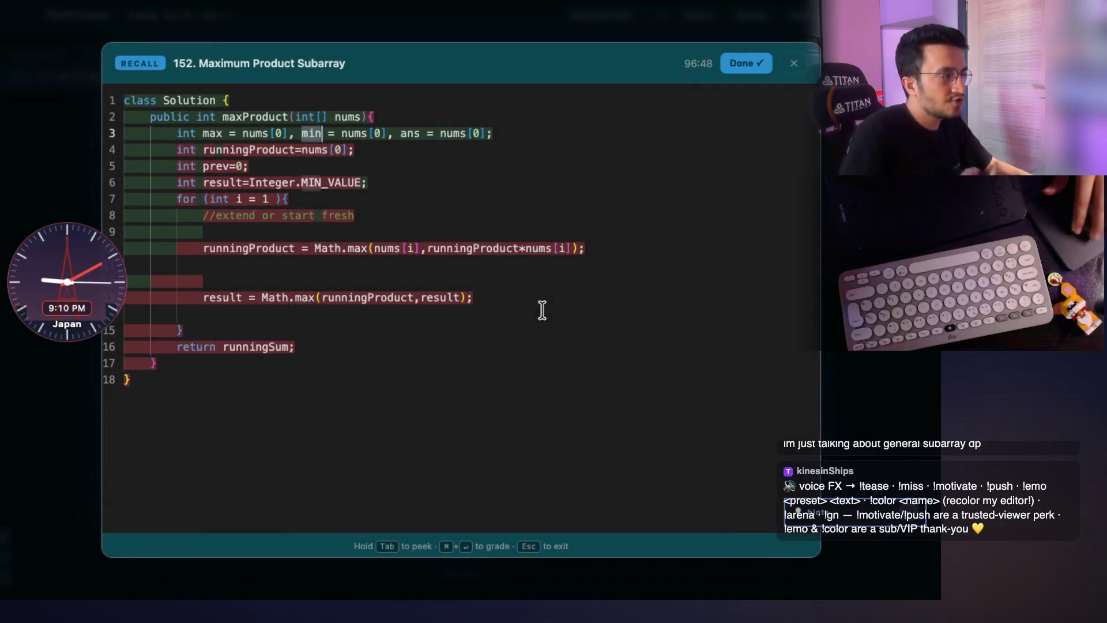
left_click_drag(475, 297, 218, 290)
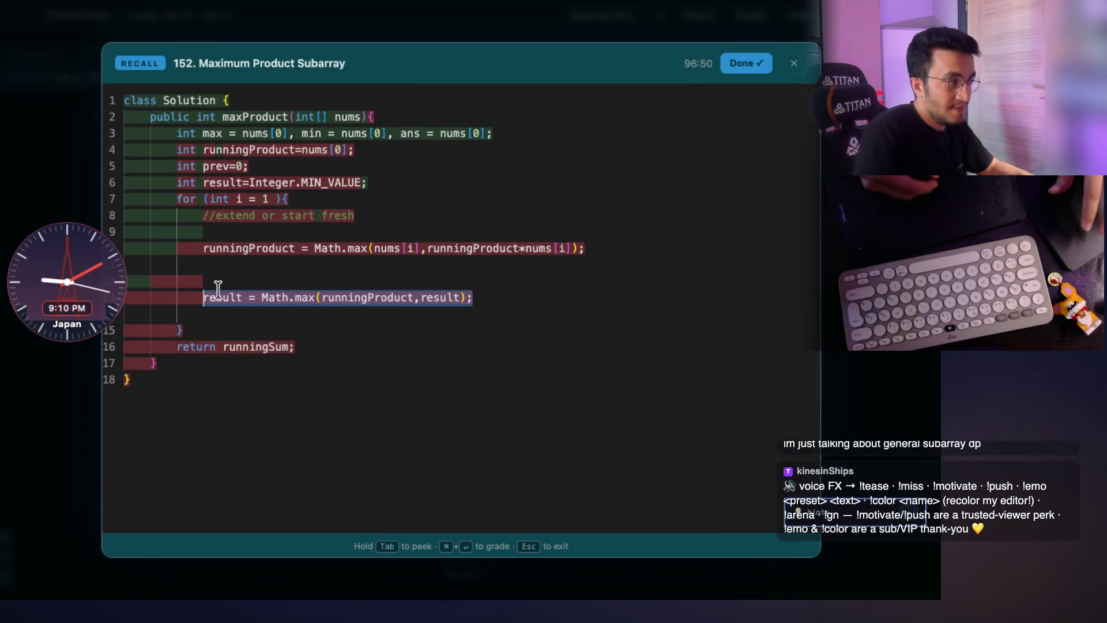
key("ctrl+shift+d")
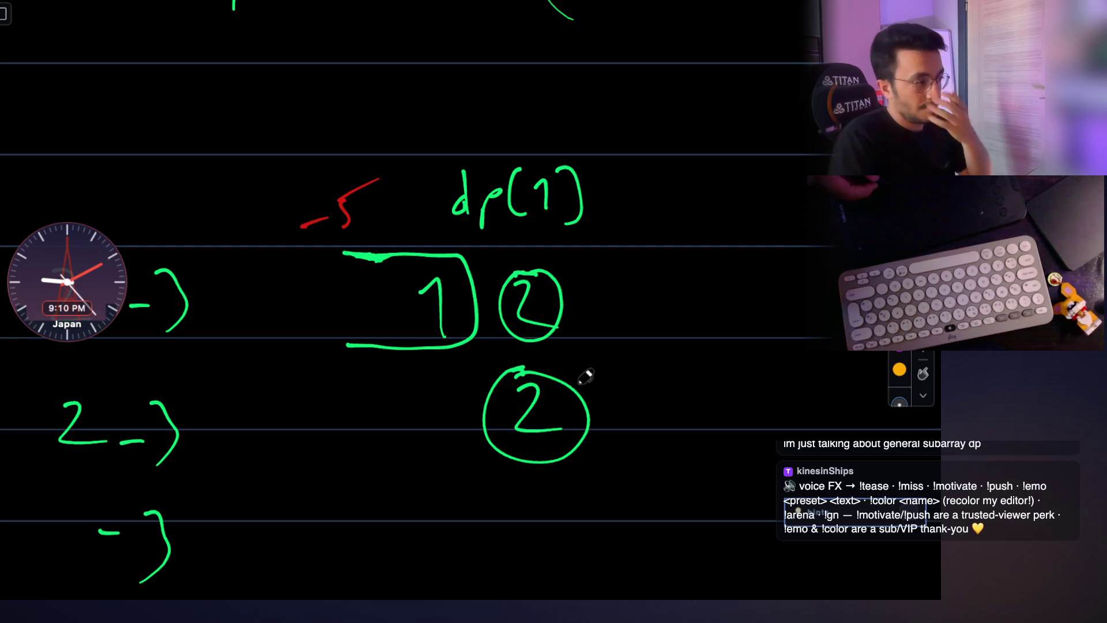
scroll(588, 351, "down", 5)
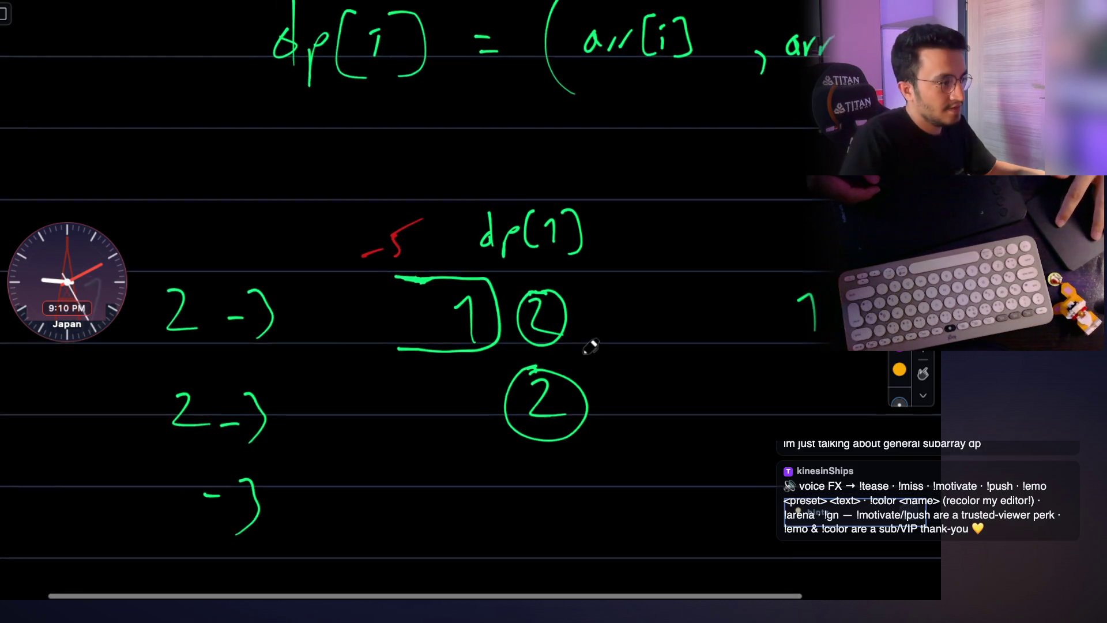
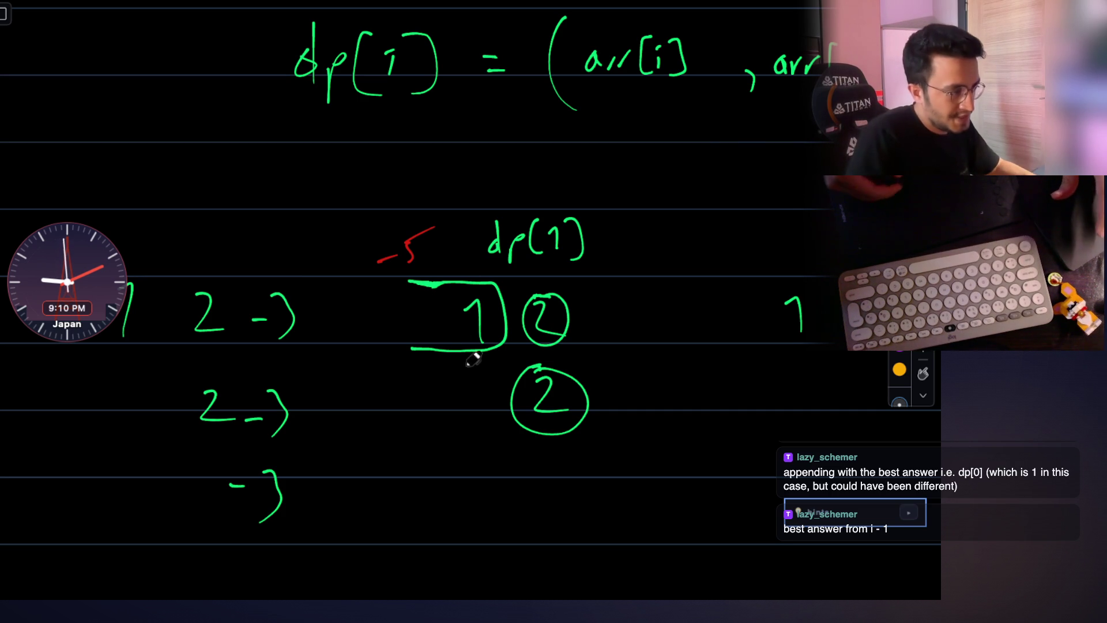
left_click_drag(434, 373, 450, 495)
scroll(413, 437, "down", 3)
Write "i-1 sub problem" in red under the arrow and label the right-hand 1 as dp[0] in green.
mouse_move(385, 418)
left_mouse_down()
mouse_move(391, 445)
mouse_move(415, 430)
left_mouse_up()
left_click_drag(428, 418, 444, 445)
mouse_move(386, 485)
left_mouse_down()
mouse_move(395, 511)
mouse_move(446, 489)
left_mouse_up()
mouse_move(472, 511)
left_mouse_down()
mouse_move(482, 465)
mouse_move(548, 425)
mouse_move(583, 448)
mouse_move(568, 462)
mouse_move(604, 439)
left_mouse_up()
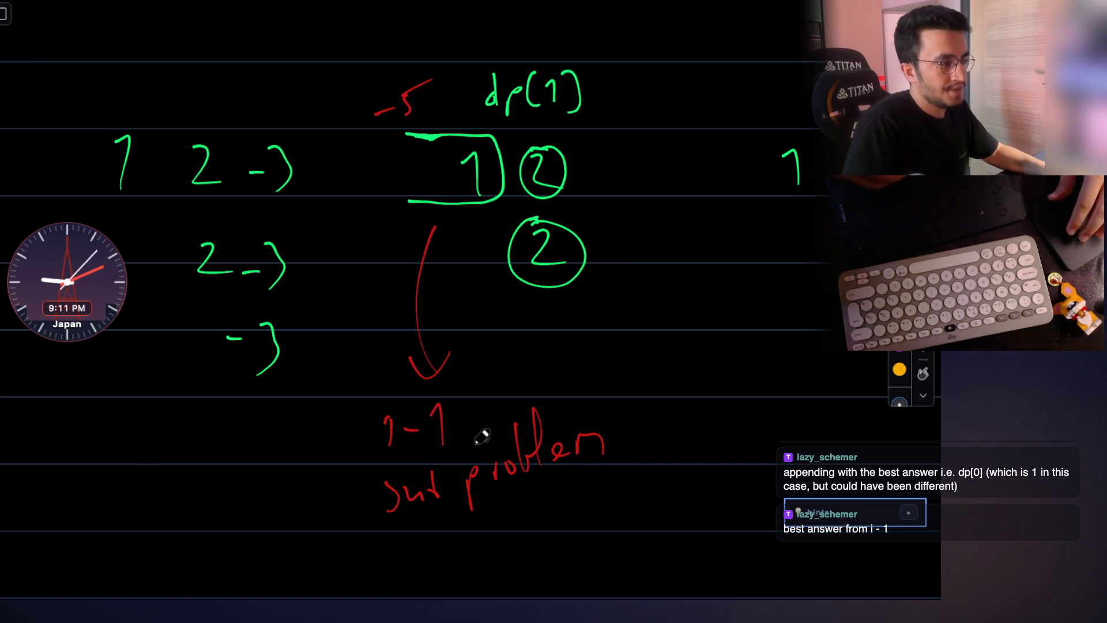
scroll(544, 219, "up", 2)
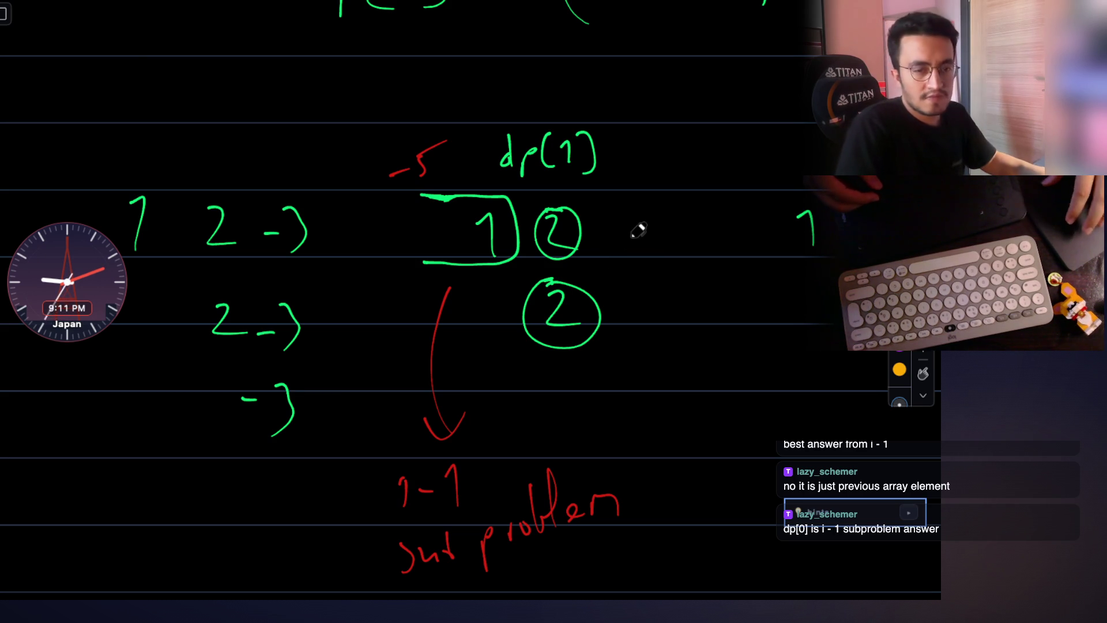
scroll(638, 230, "down", 3)
scroll(672, 206, "up", 2)
scroll(672, 206, "right", 4)
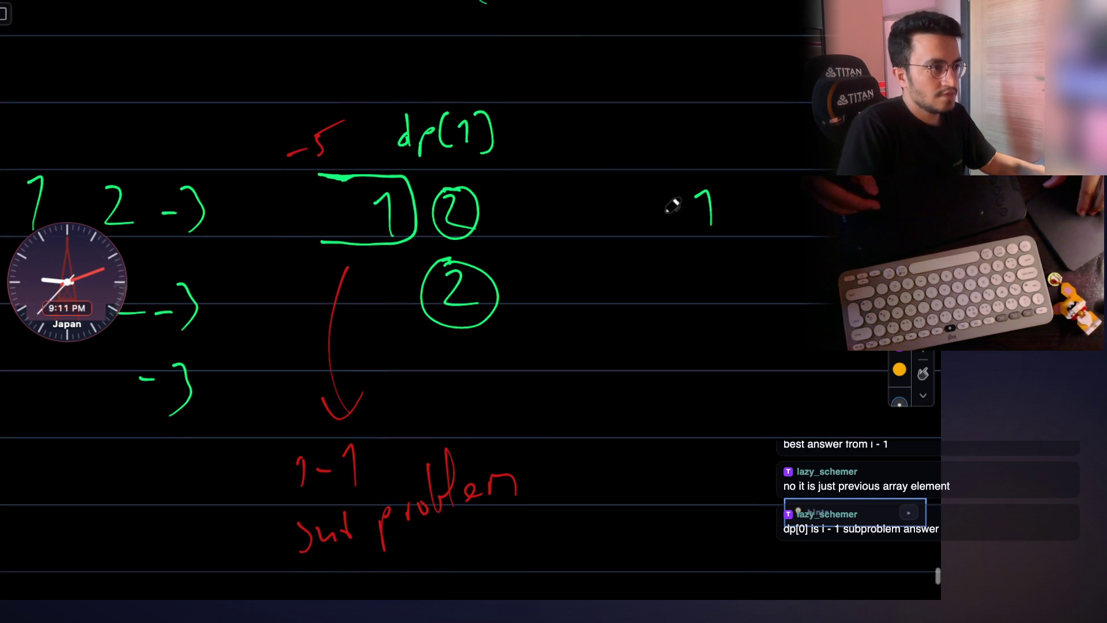
mouse_move(695, 128)
left_mouse_down()
mouse_move(717, 138)
mouse_move(711, 159)
mouse_move(763, 139)
mouse_move(757, 173)
left_mouse_up()
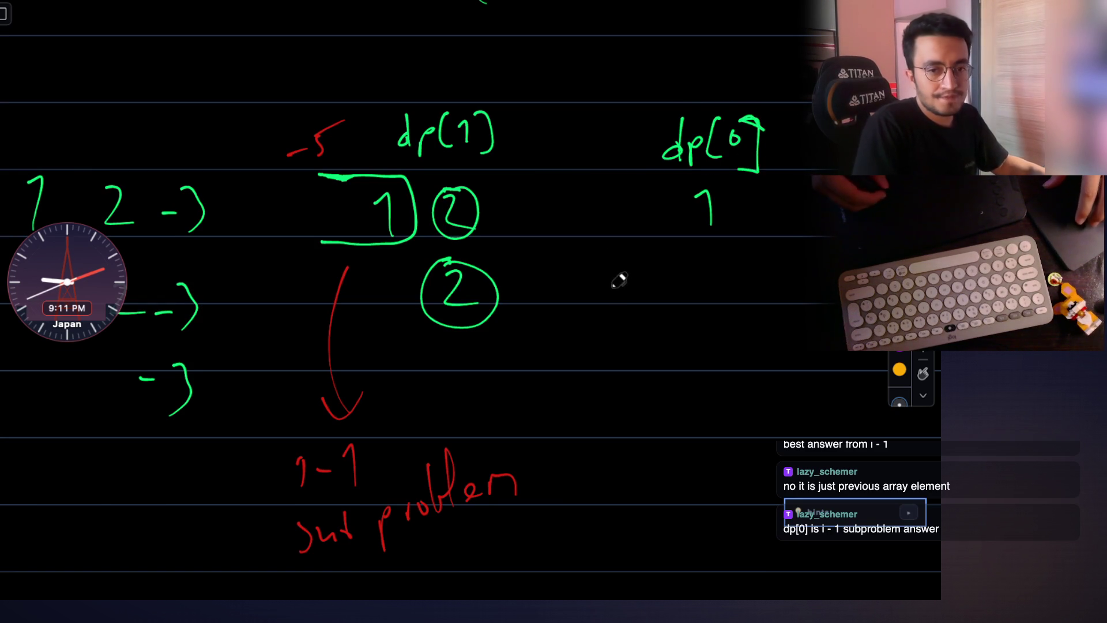
scroll(621, 281, "left", 3)
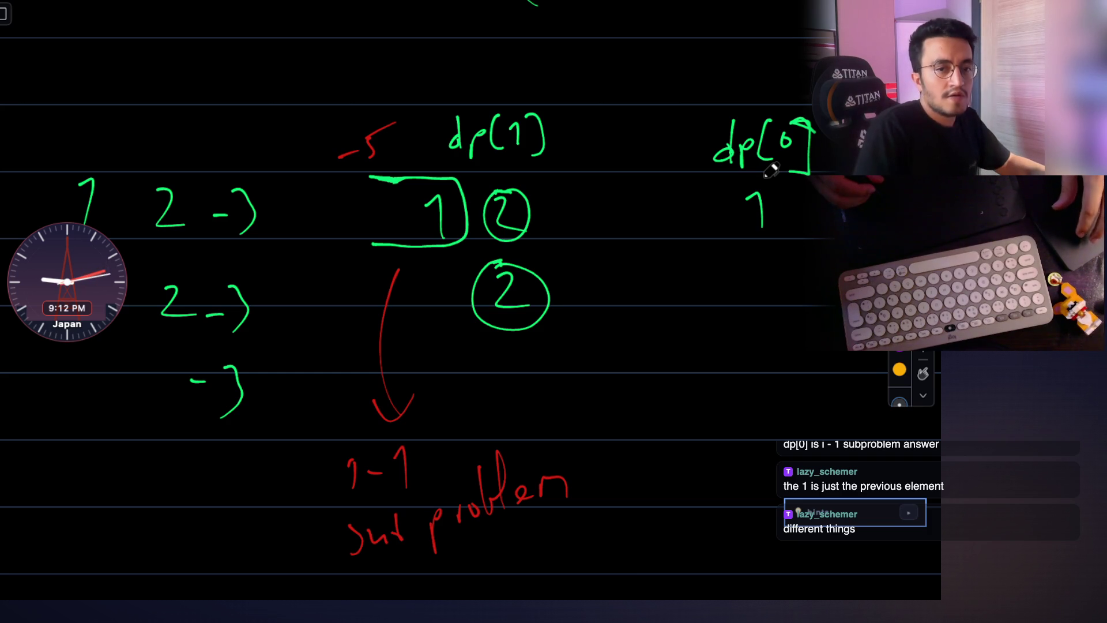
scroll(600, 256, "down", 3)
scroll(600, 256, "down", 2)
mouse_move(407, 368)
left_mouse_down()
mouse_move(407, 394)
mouse_move(428, 381)
left_mouse_up()
mouse_move(480, 338)
left_mouse_down()
mouse_move(465, 368)
mouse_move(480, 405)
left_mouse_up()
Finish writing dp[i-1] in green beneath the sub-problem note and circle it.
mouse_move(494, 344)
left_mouse_down()
mouse_move(495, 390)
mouse_move(558, 368)
mouse_move(578, 393)
left_mouse_up()
left_click_drag(595, 336, 606, 402)
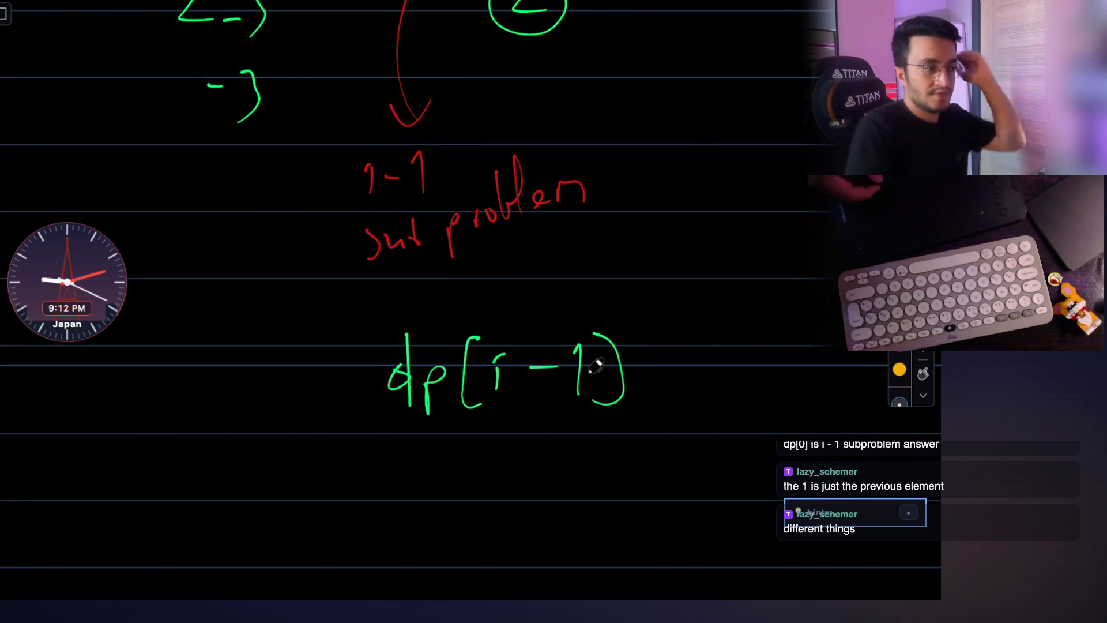
left_click_drag(416, 315, 471, 301)
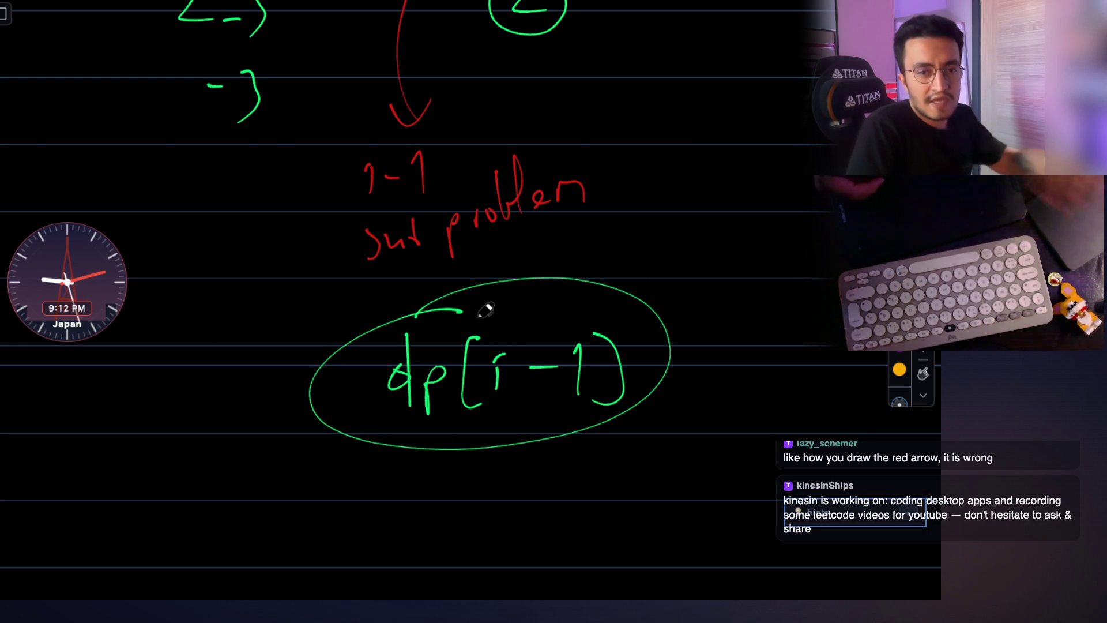
scroll(485, 311, "up", 3)
scroll(485, 310, "up", 2)
scroll(485, 310, "up", 2)
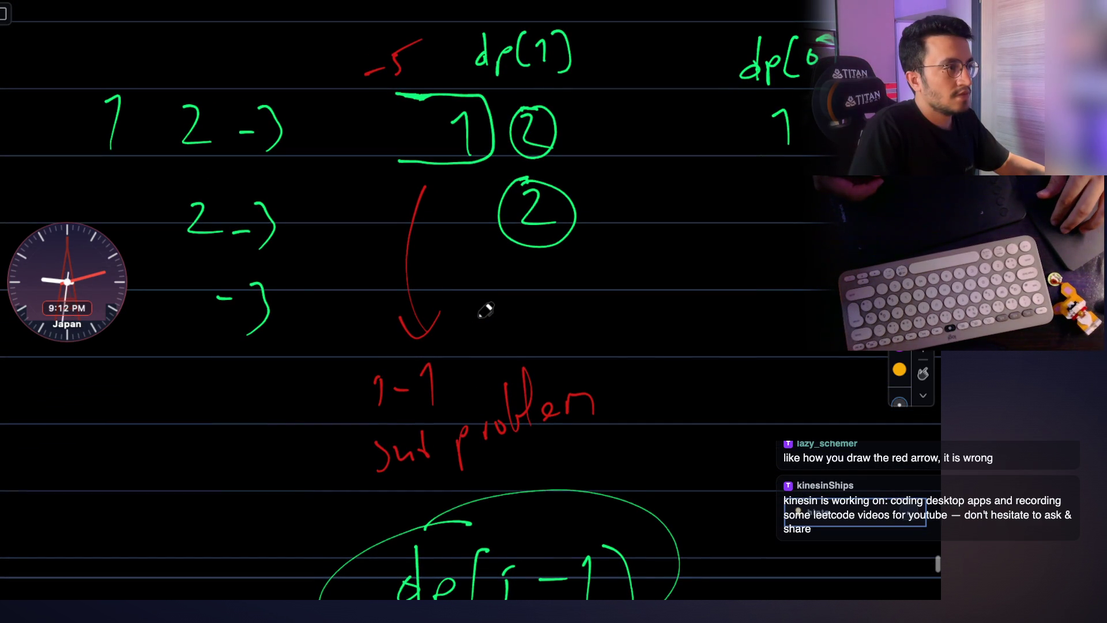
scroll(486, 310, "up", 2)
scroll(486, 311, "up", 1)
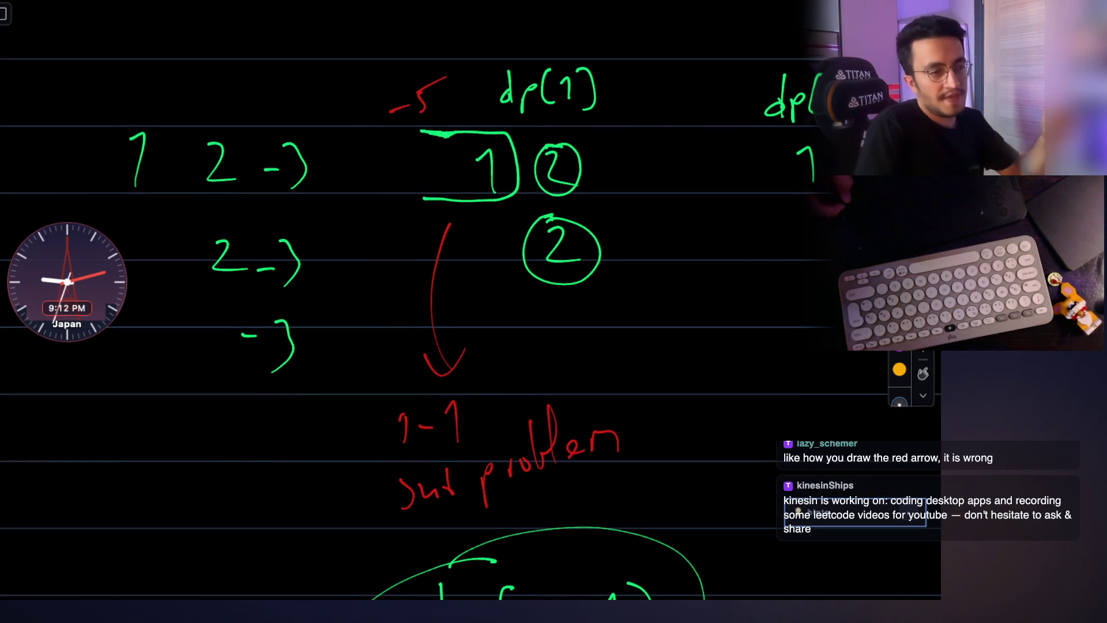
Retrace the box around 1, bracket the leading "1 2" labelled dp[i-1], and loop the second 2.
mouse_move(413, 132)
left_mouse_down()
mouse_move(521, 166)
mouse_move(441, 197)
mouse_move(393, 199)
mouse_move(512, 197)
mouse_move(517, 130)
left_mouse_up()
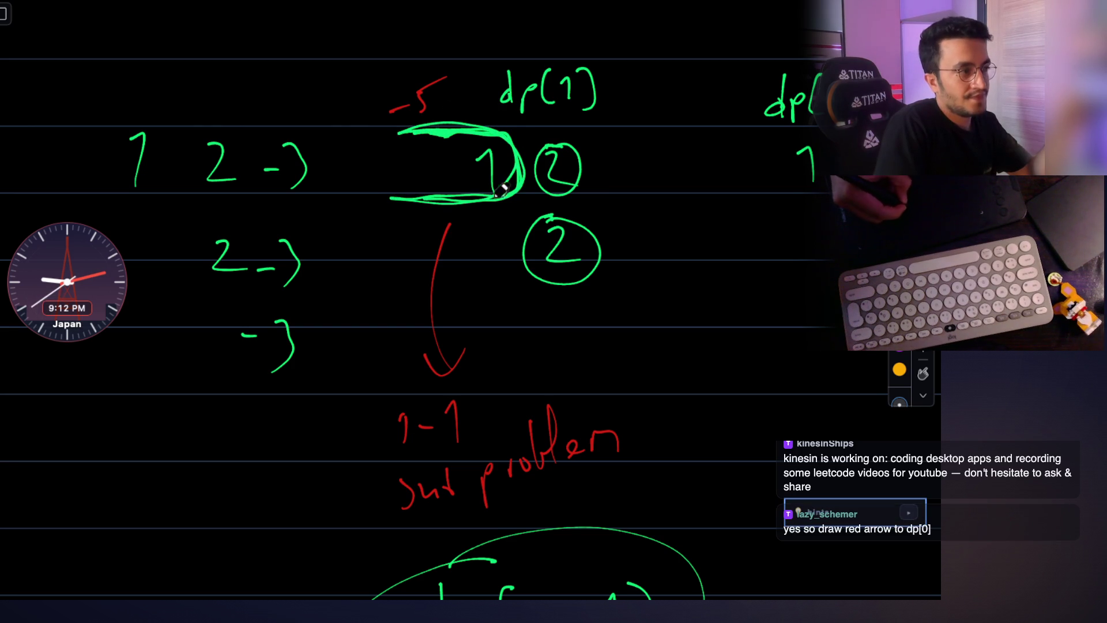
scroll(334, 153, "up", 3)
mouse_move(137, 159)
left_mouse_down()
mouse_move(252, 158)
mouse_move(138, 256)
left_mouse_up()
left_click(155, 118)
left_click_drag(164, 94, 162, 130)
left_click_drag(173, 104, 205, 130)
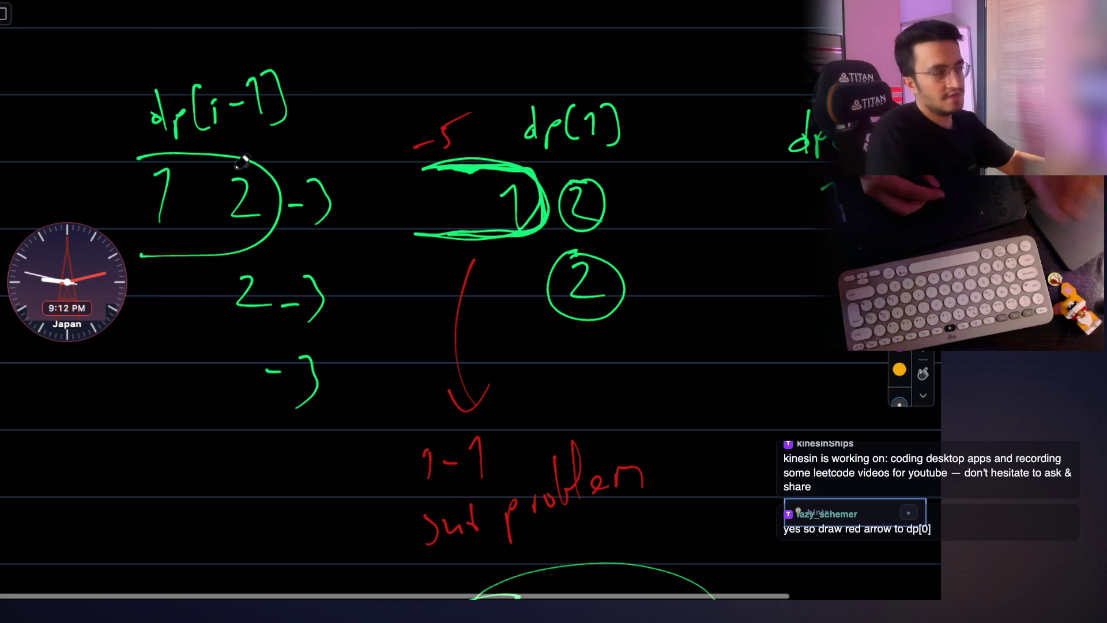
scroll(208, 157, "up", 1)
scroll(179, 198, "down", 2)
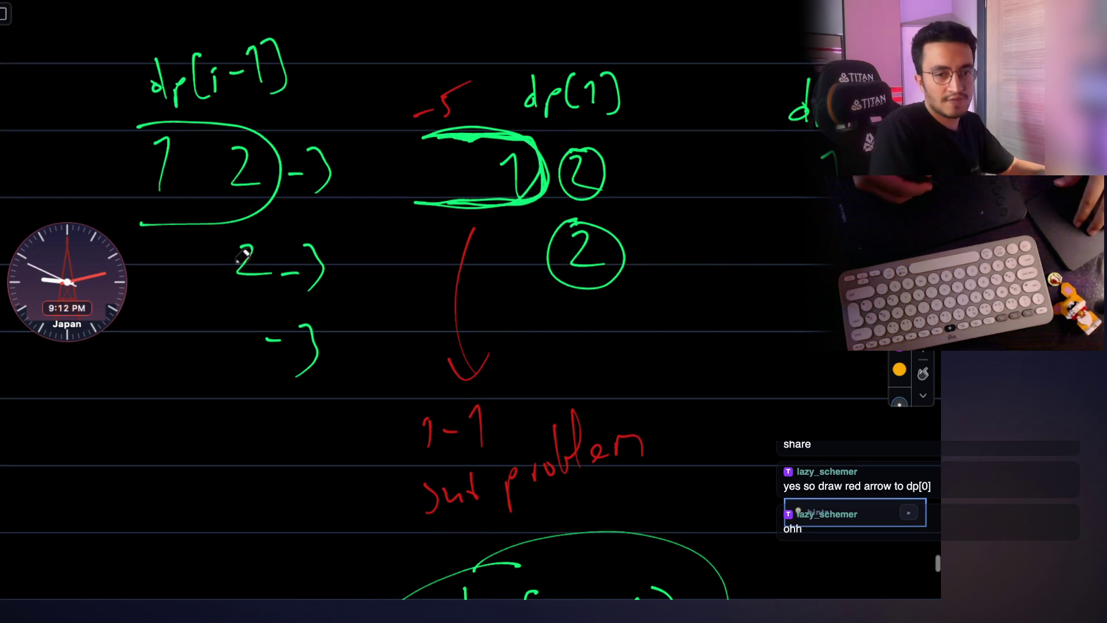
scroll(210, 234, "up", 2)
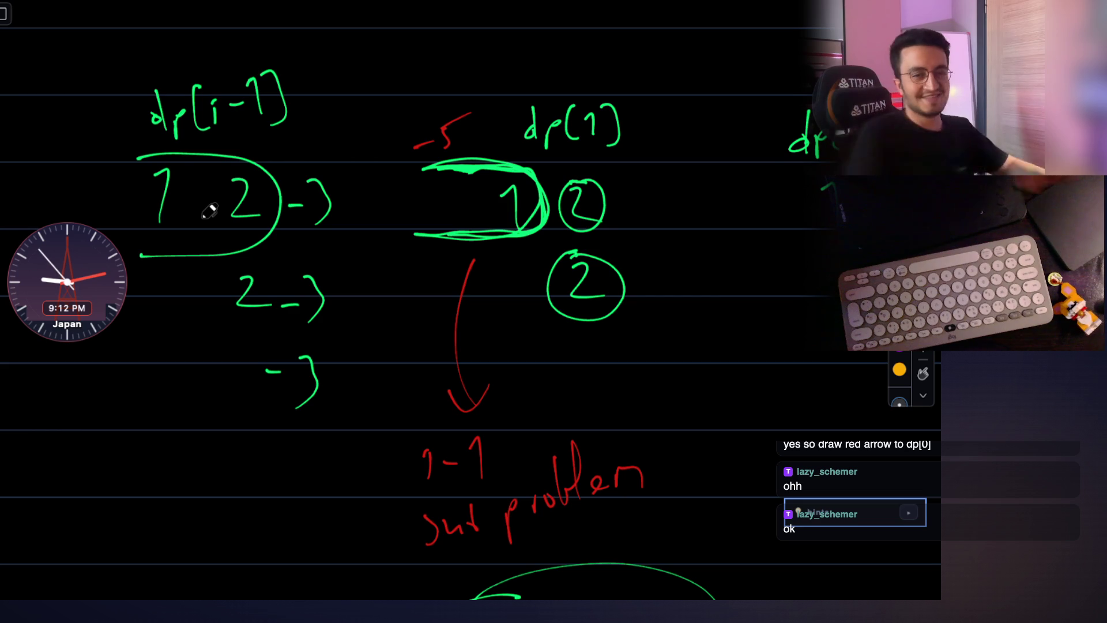
left_click_drag(192, 270, 180, 340)
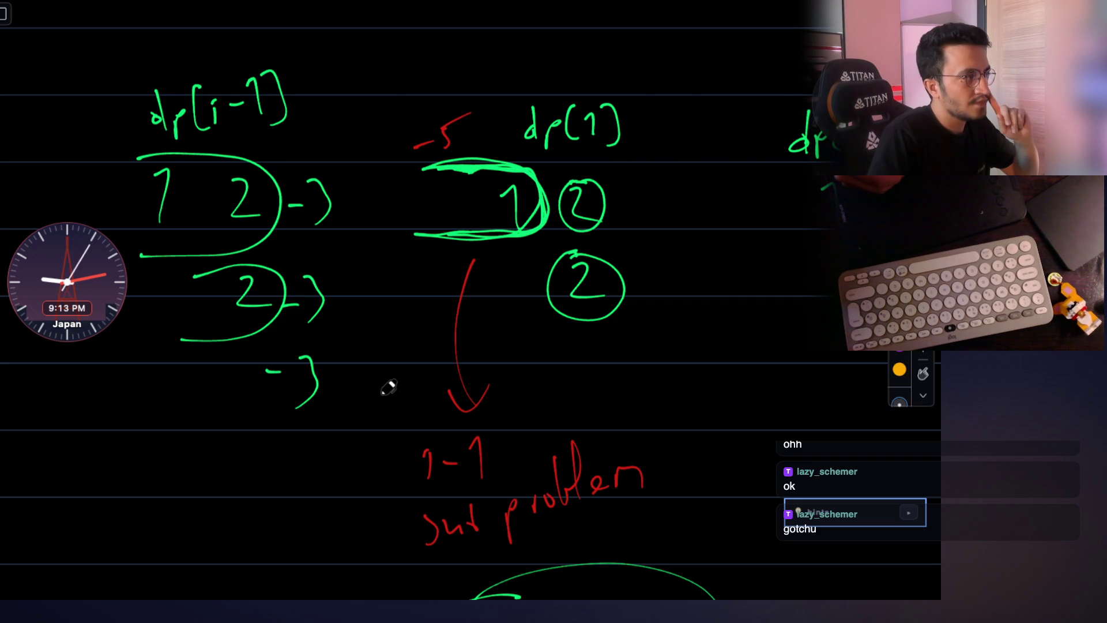
scroll(243, 277, "up", 2)
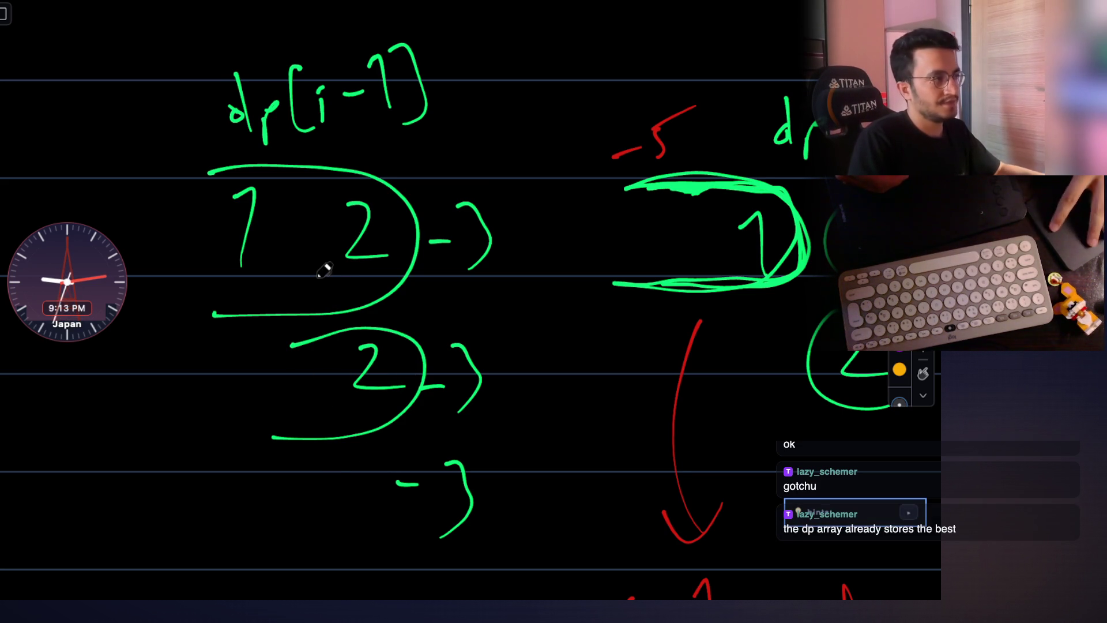
scroll(323, 269, "down", 5)
scroll(323, 270, "up", 2)
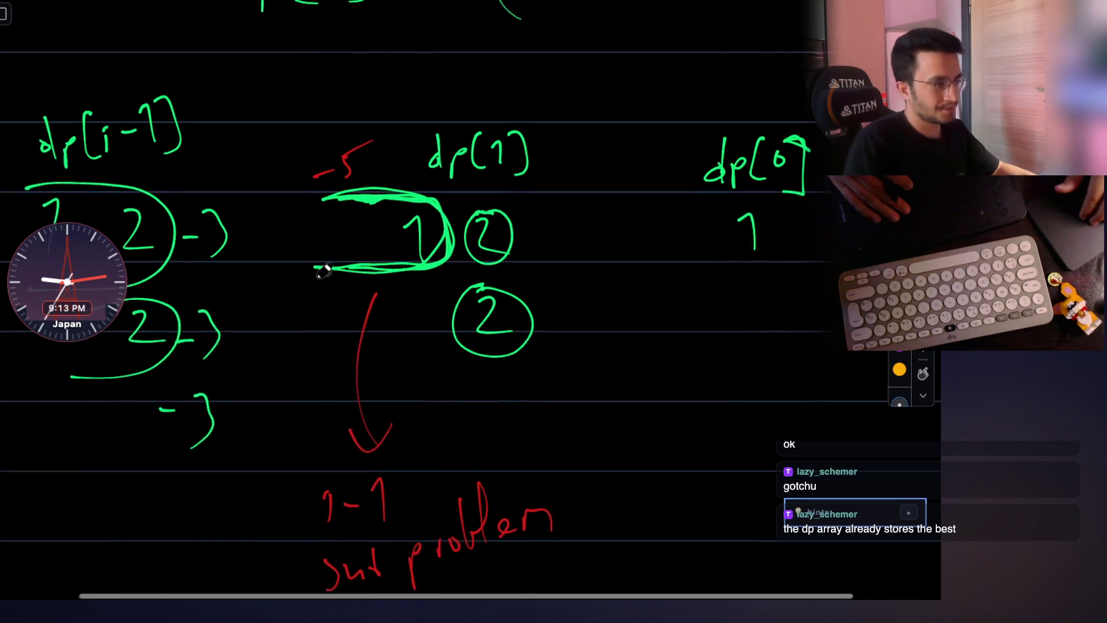
scroll(323, 270, "right", 2)
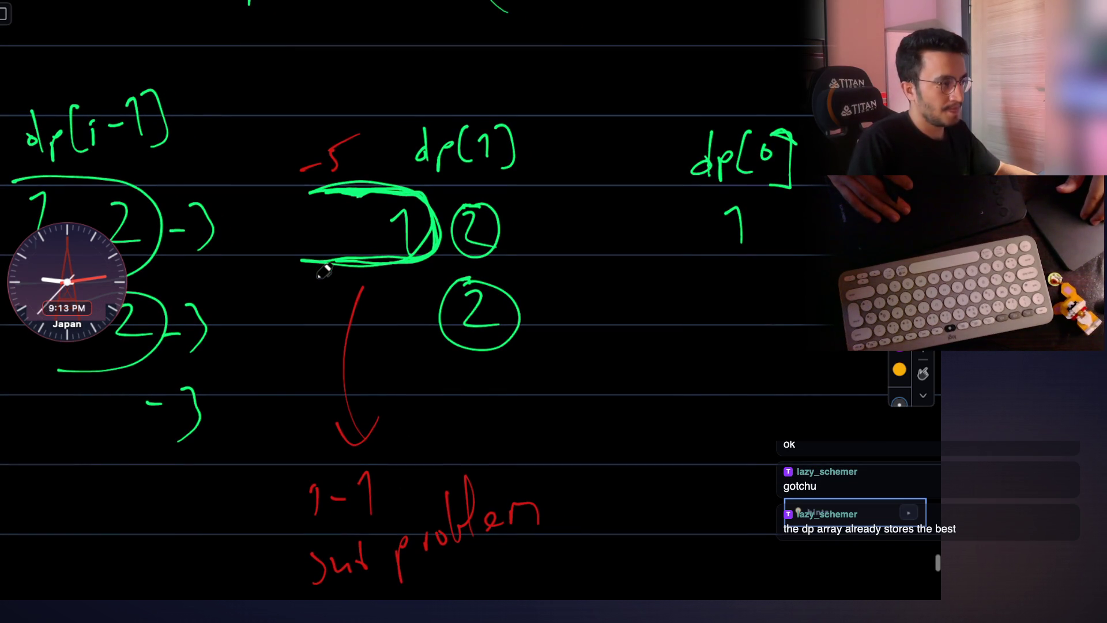
scroll(323, 270, "left", 2)
scroll(323, 270, "left", 1)
scroll(323, 270, "left", 1)
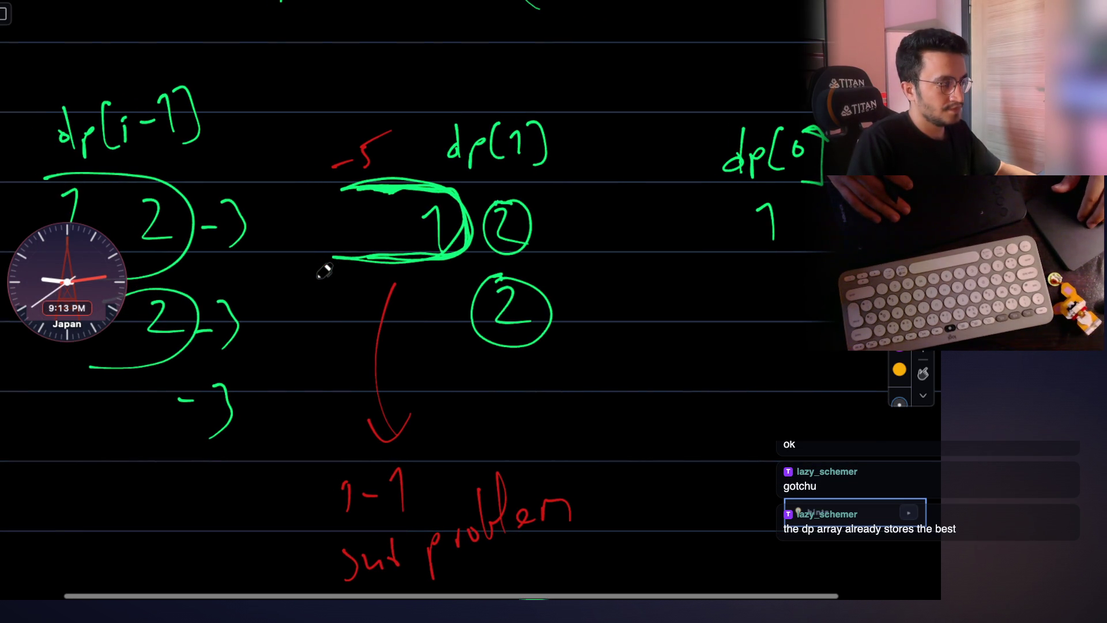
scroll(323, 270, "down", 1)
scroll(474, 314, "down", 5)
scroll(475, 313, "down", 5)
Write the green question "what do we do with the best" across two lines.
mouse_move(327, 344)
left_mouse_down()
mouse_move(350, 398)
mouse_move(384, 396)
left_mouse_up()
mouse_move(394, 348)
left_mouse_down()
mouse_move(411, 394)
mouse_move(412, 372)
left_mouse_up()
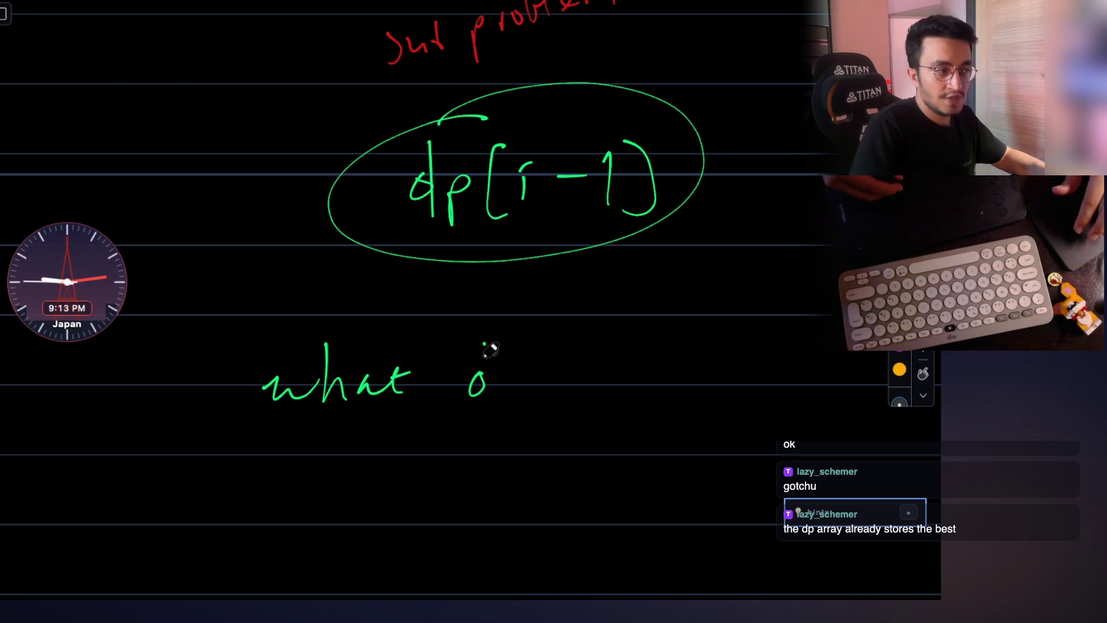
scroll(707, 374, "down", 1)
mouse_move(698, 332)
left_mouse_down()
mouse_move(692, 349)
mouse_move(736, 347)
left_mouse_up()
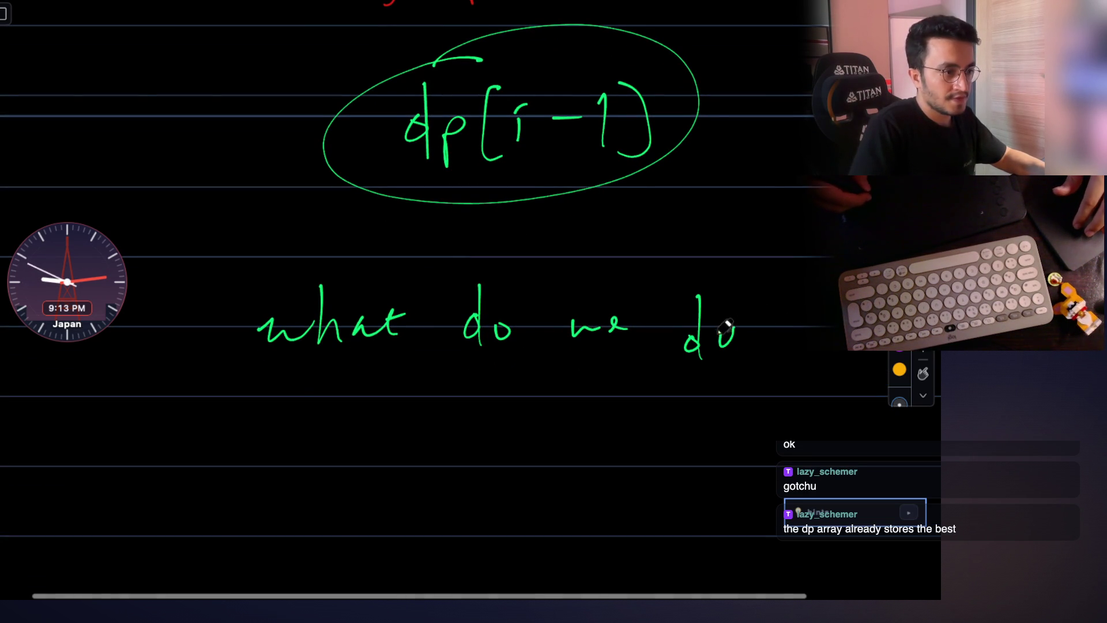
left_click_drag(222, 417, 280, 416)
left_click_drag(289, 412, 293, 434)
left_click(303, 424)
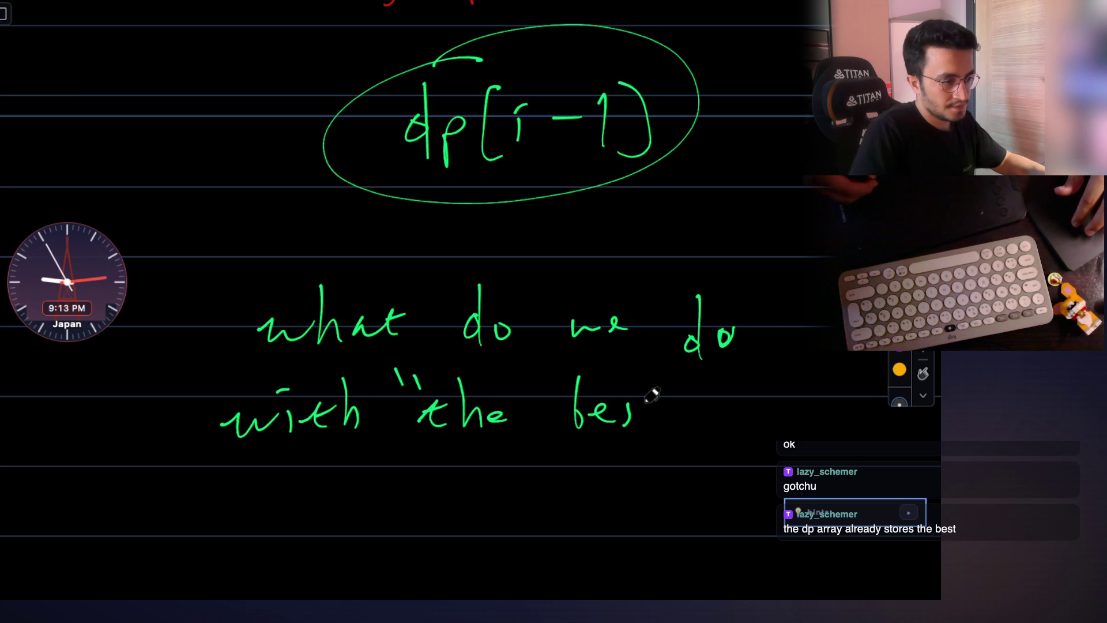
left_click_drag(653, 409, 658, 425)
left_click_drag(644, 414, 665, 413)
left_click_drag(678, 379, 676, 391)
left_click_drag(686, 380, 684, 391)
scroll(459, 411, "down", 5)
scroll(328, 223, "down", 1)
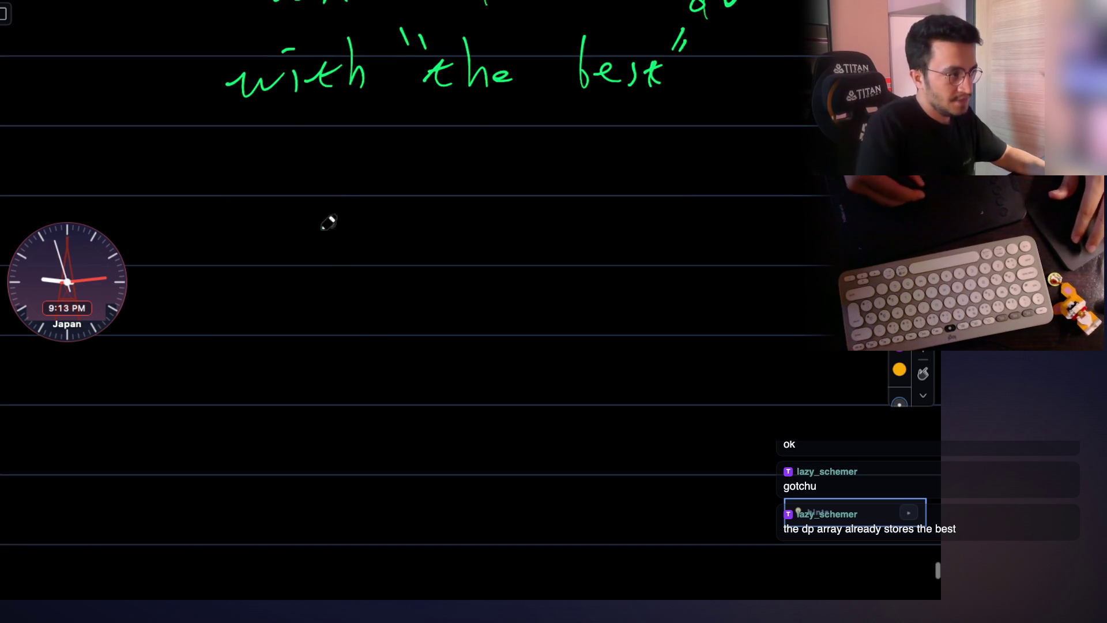
mouse_move(361, 286)
left_mouse_down()
mouse_move(380, 232)
mouse_move(422, 274)
left_mouse_up()
Write the choices "dp[i-1] + arr[i] , arr[i]" below the question.
left_click_drag(437, 232, 436, 259)
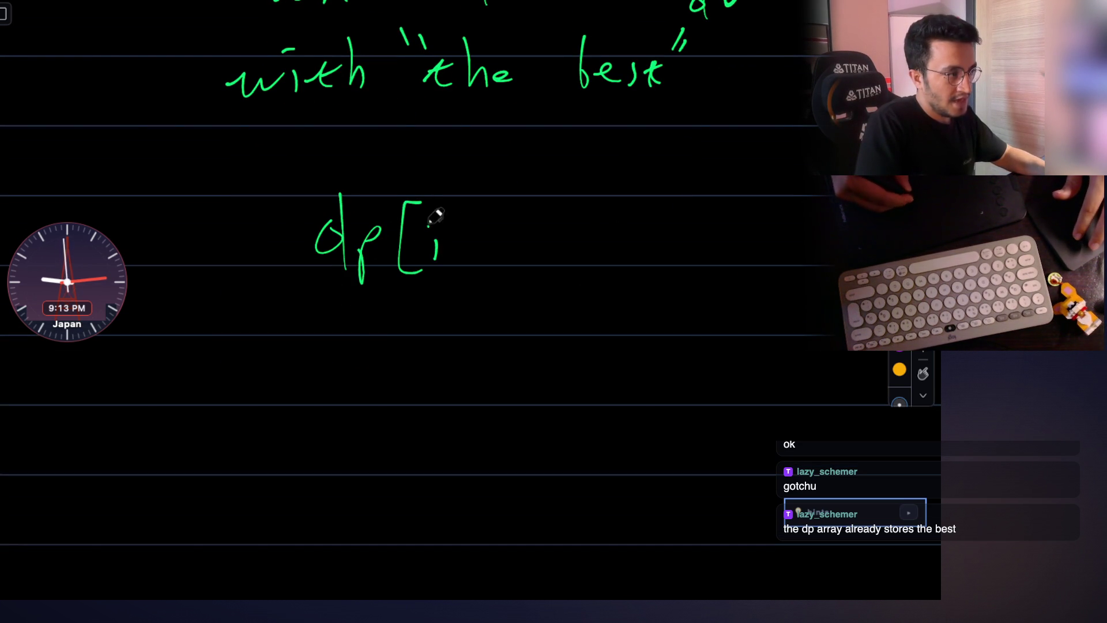
left_click_drag(495, 226, 502, 256)
left_click_drag(525, 201, 524, 274)
left_click_drag(575, 238, 599, 236)
left_click_drag(588, 227, 590, 251)
left_click_drag(684, 229, 711, 227)
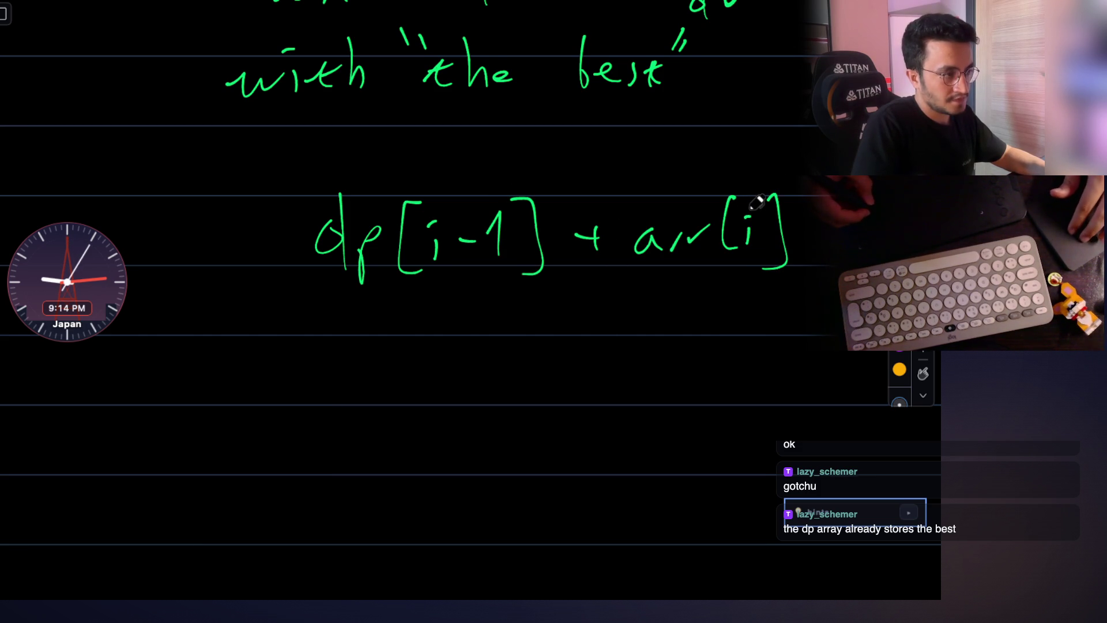
mouse_move(542, 325)
left_mouse_down()
mouse_move(534, 350)
mouse_move(585, 371)
left_mouse_up()
scroll(519, 347, "down", 2)
left_click(611, 329)
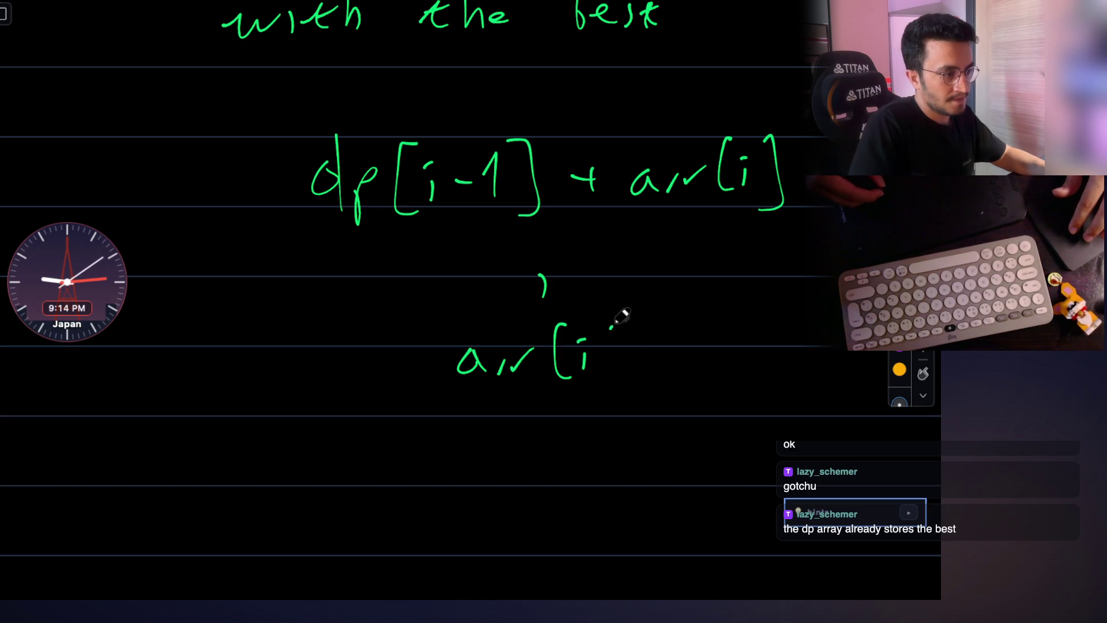
scroll(658, 268, "up", 1)
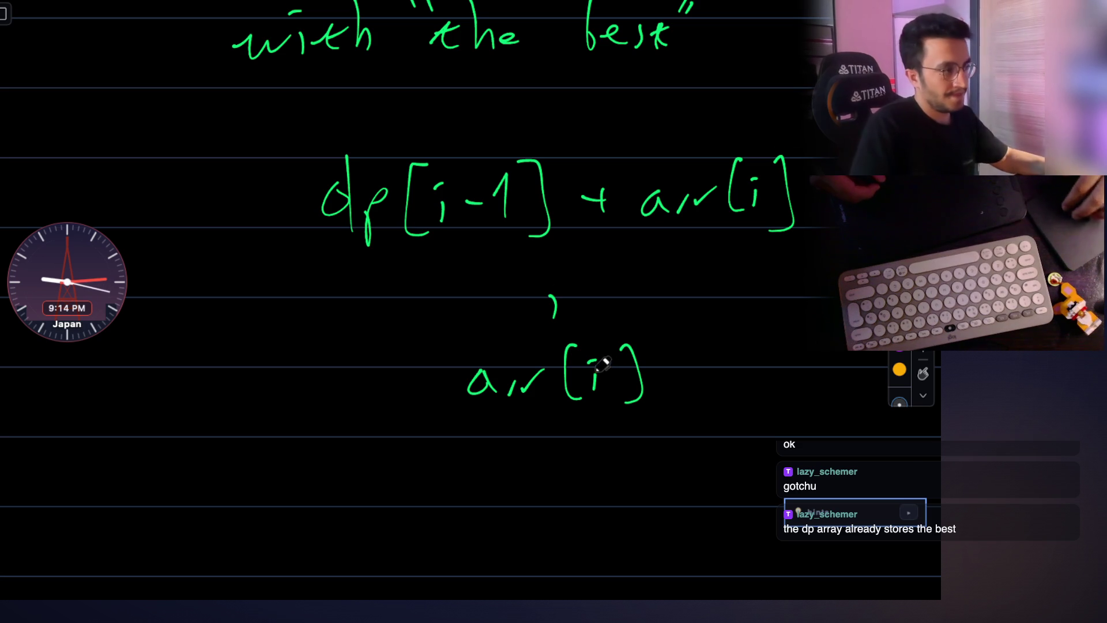
scroll(513, 303, "down", 5)
Sketch a tree node as a circle with two branch lines.
mouse_move(417, 251)
left_mouse_down()
mouse_move(433, 321)
mouse_move(414, 253)
left_mouse_up()
left_click_drag(411, 324, 328, 460)
left_click_drag(464, 316, 567, 449)
scroll(519, 346, "down", 3)
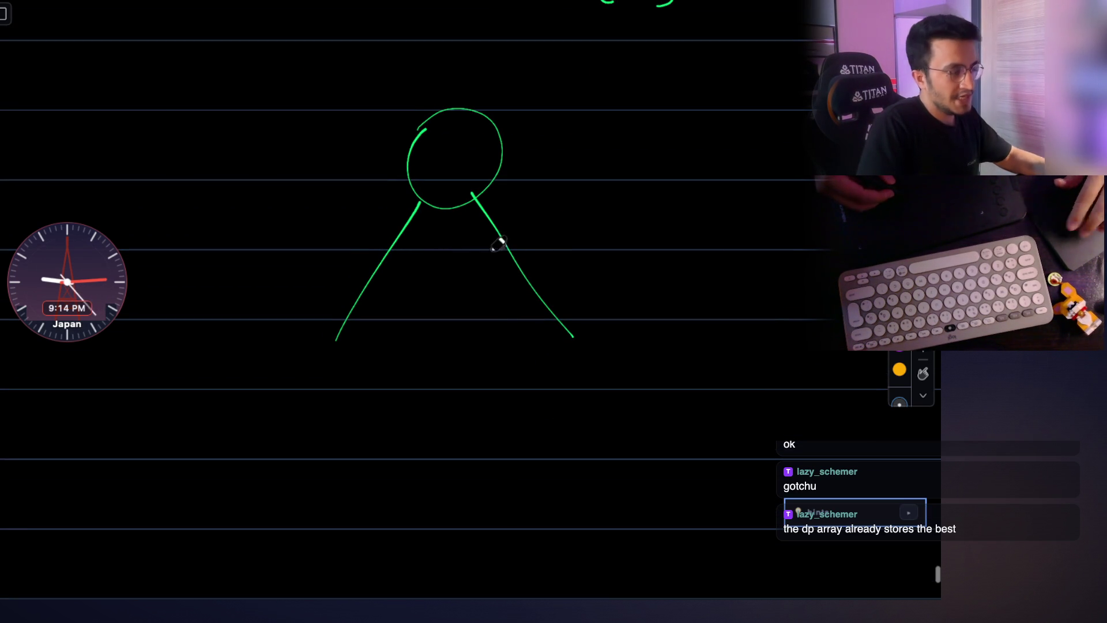
Label the tree branches func(i-1)+arr(i) and arr[i], closing the arr[i] bracket.
left_click_drag(241, 375, 305, 400)
left_click_drag(332, 365, 336, 417)
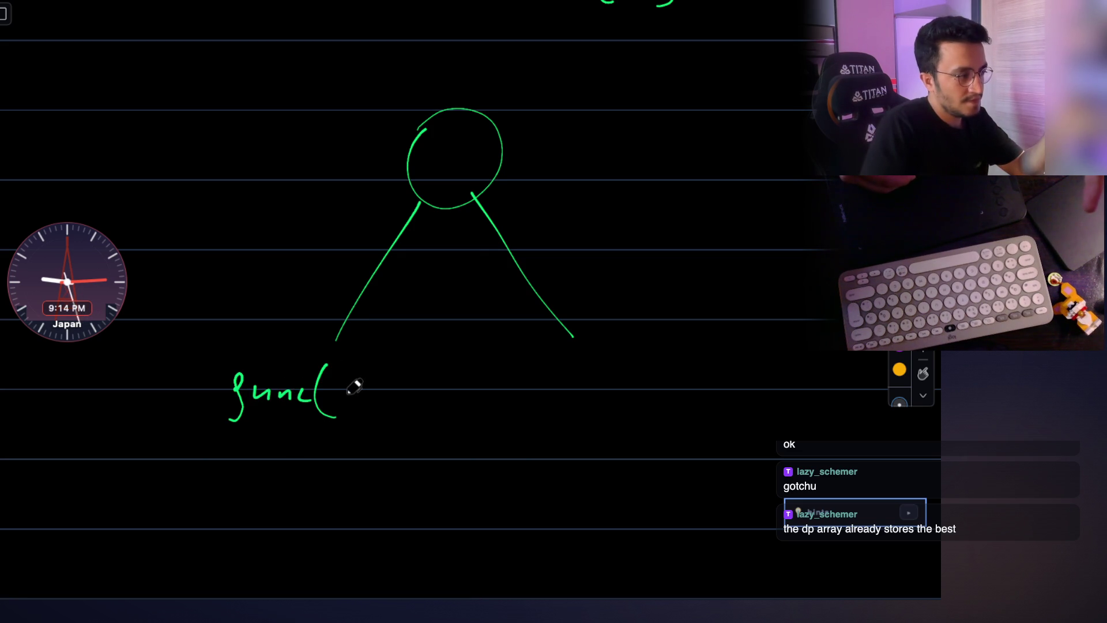
left_click_drag(366, 370, 369, 399)
mouse_move(383, 365)
left_mouse_down()
mouse_move(386, 413)
mouse_move(412, 396)
left_mouse_up()
left_click_drag(404, 386, 404, 405)
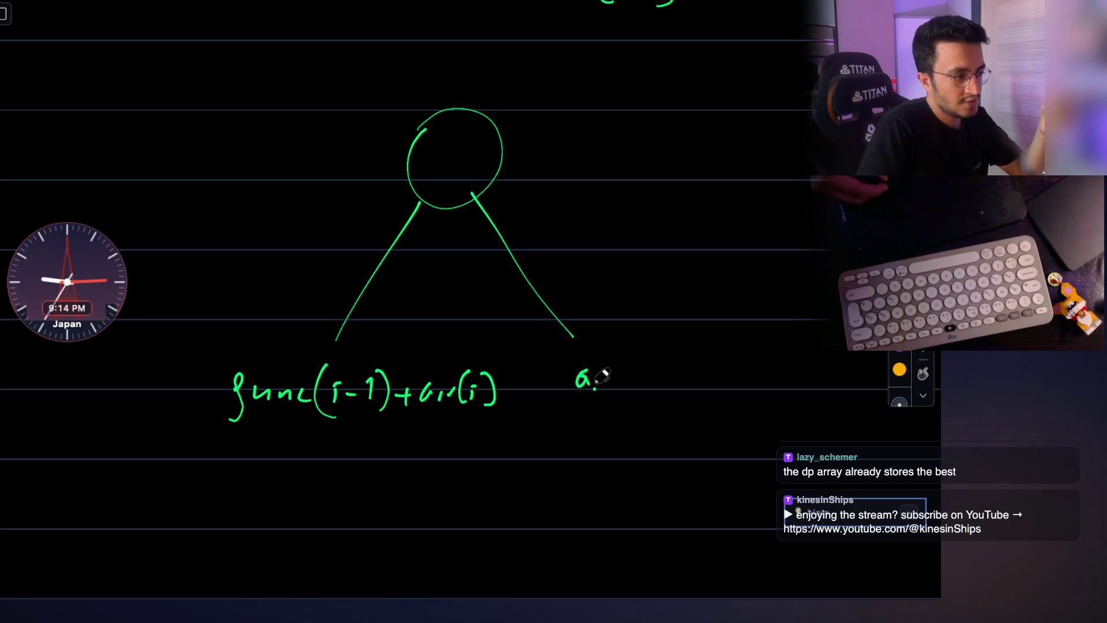
left_click_drag(664, 362, 665, 400)
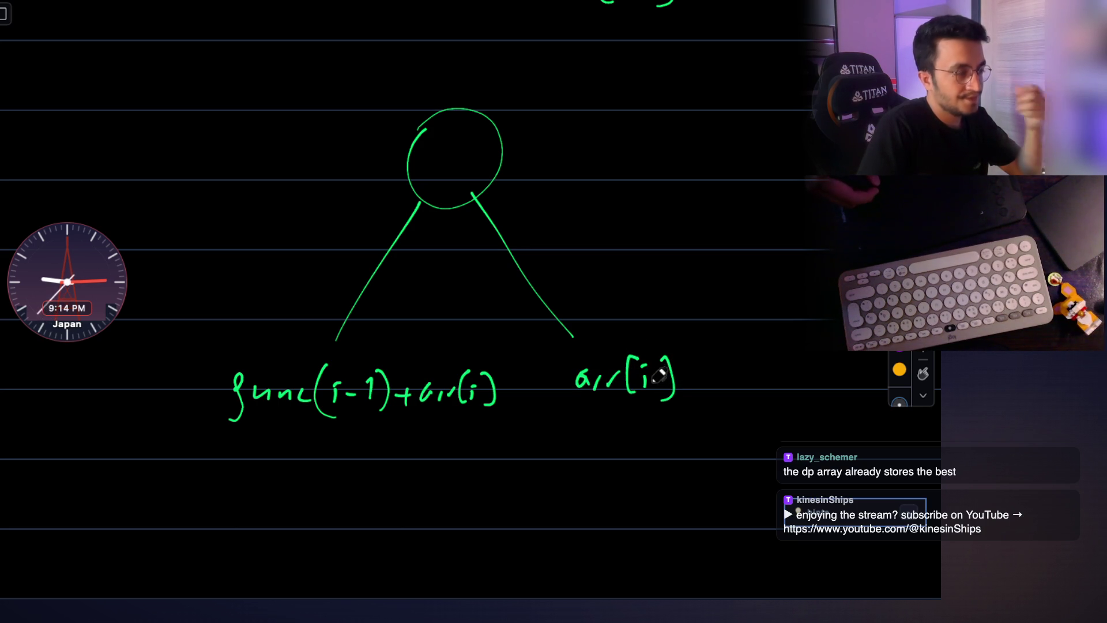
scroll(622, 279, "up", 3)
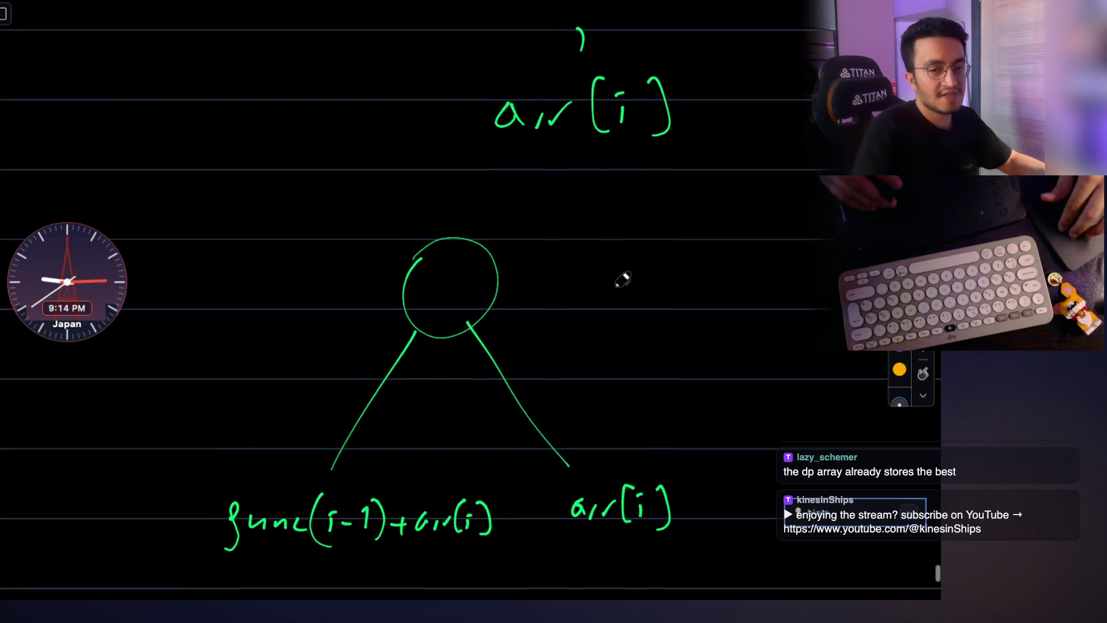
scroll(623, 280, "up", 3)
scroll(623, 279, "up", 2)
scroll(623, 280, "up", 2)
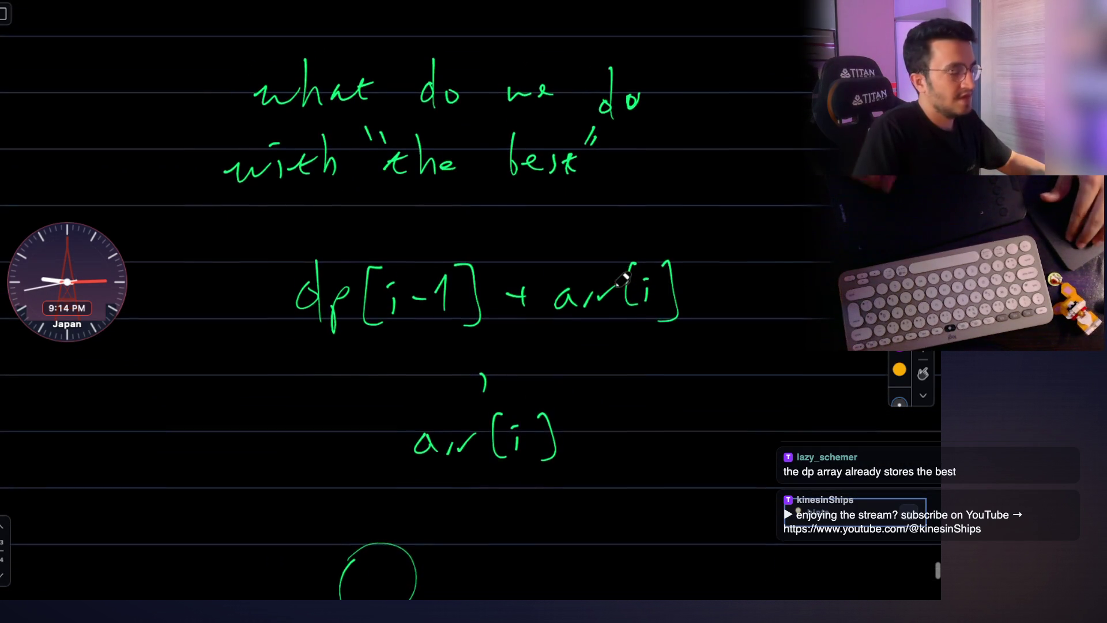
scroll(623, 279, "down", 9)
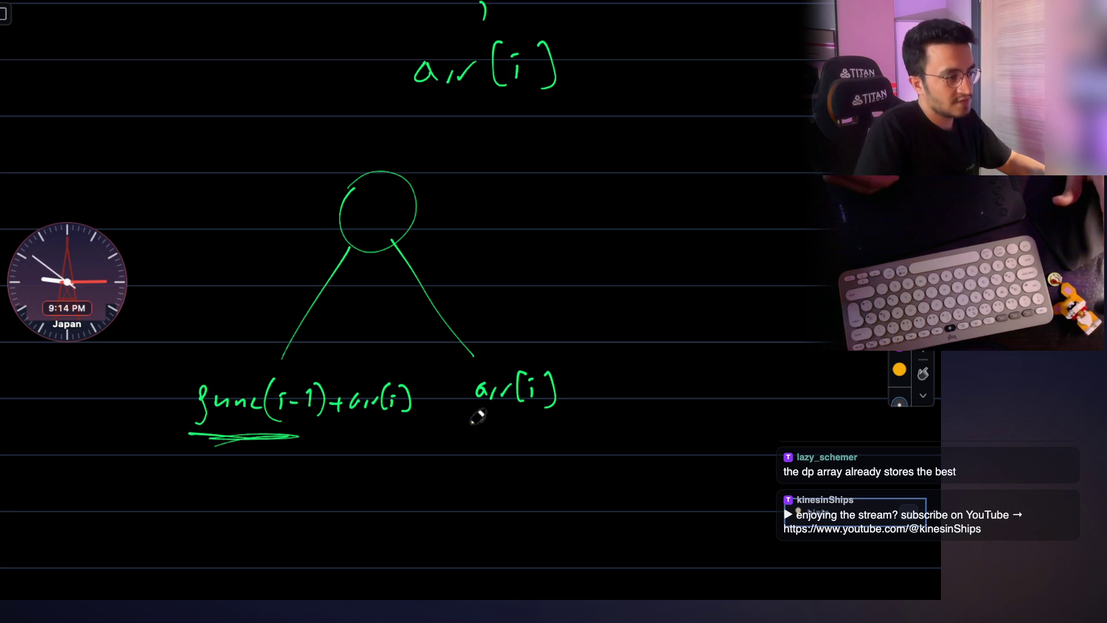
scroll(486, 388, "up", 1)
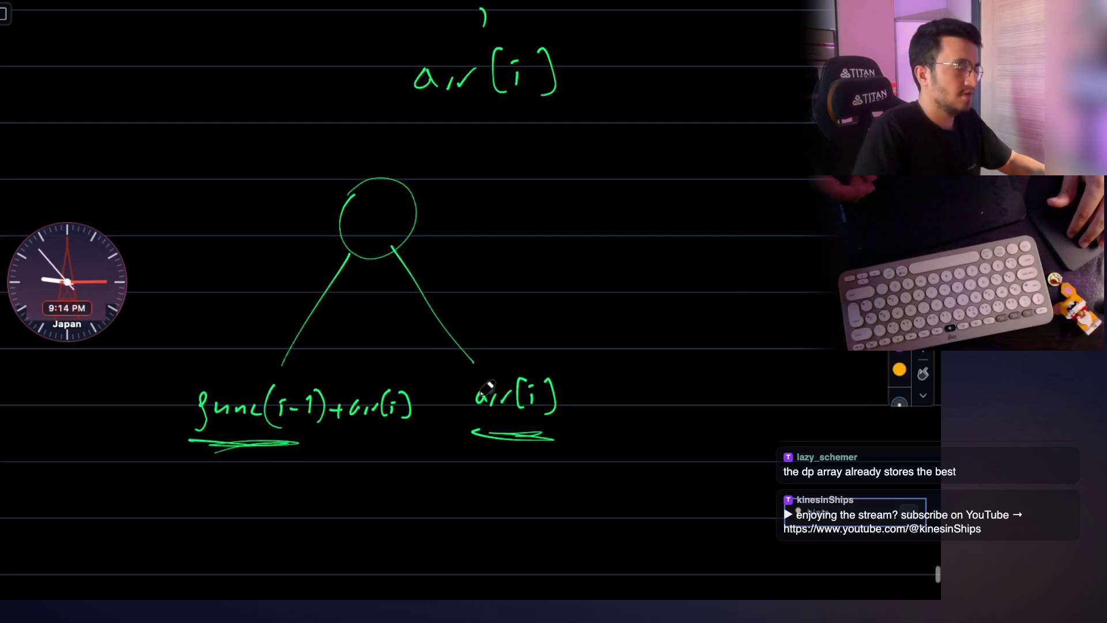
scroll(488, 389, "up", 2)
scroll(487, 389, "up", 2)
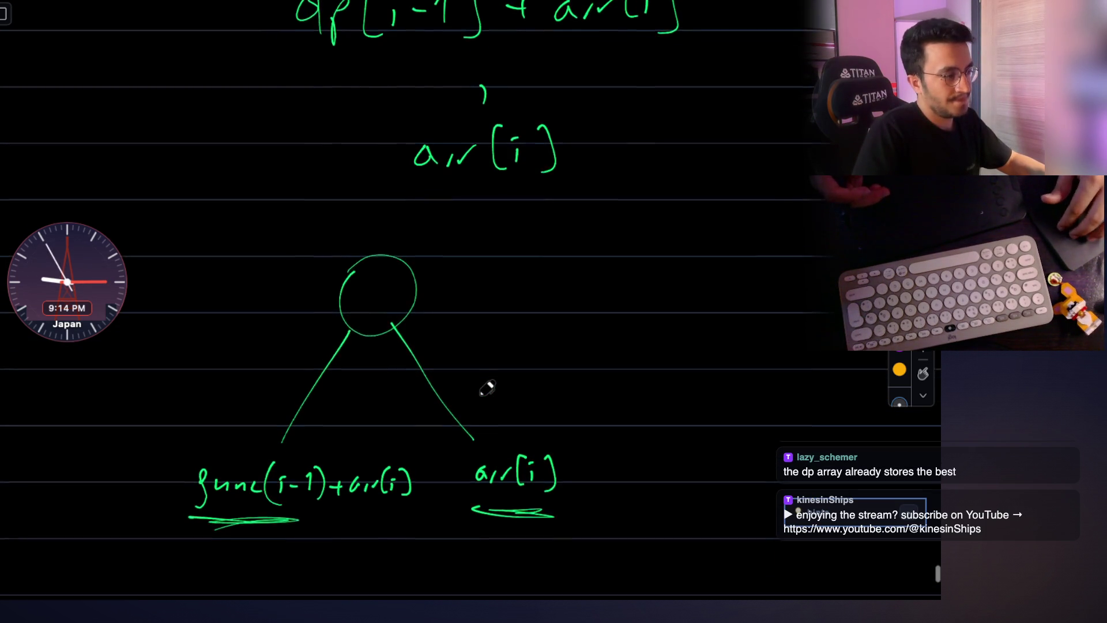
scroll(488, 389, "down", 4)
scroll(487, 389, "up", 2)
scroll(487, 388, "up", 4)
scroll(486, 388, "up", 3)
scroll(487, 389, "up", 1)
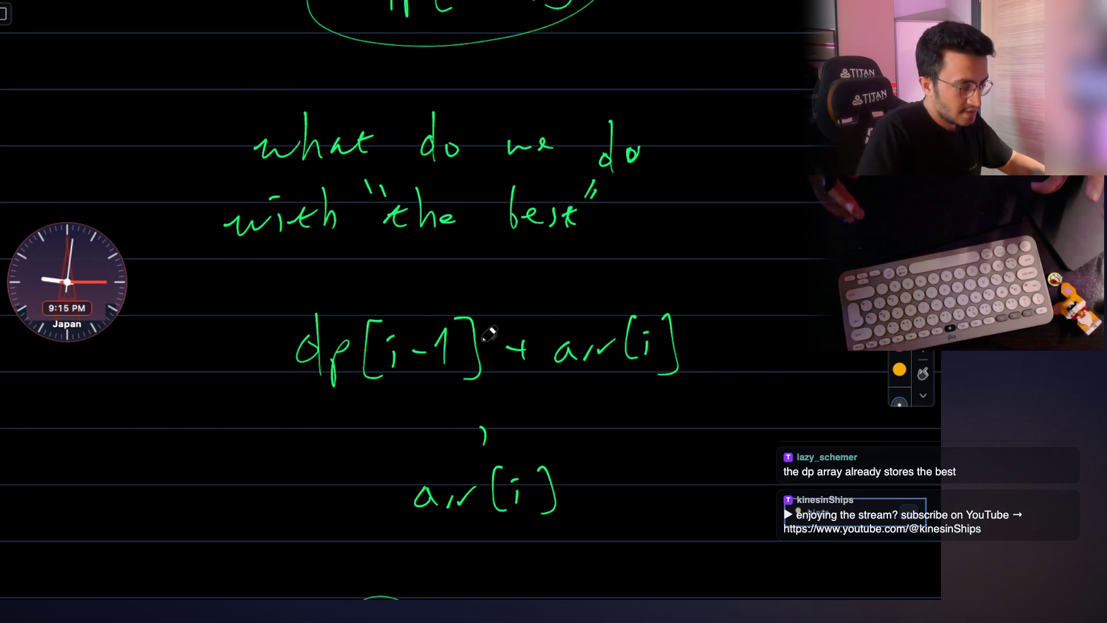
scroll(490, 334, "up", 2)
scroll(490, 336, "down", 1)
scroll(490, 336, "down", 10)
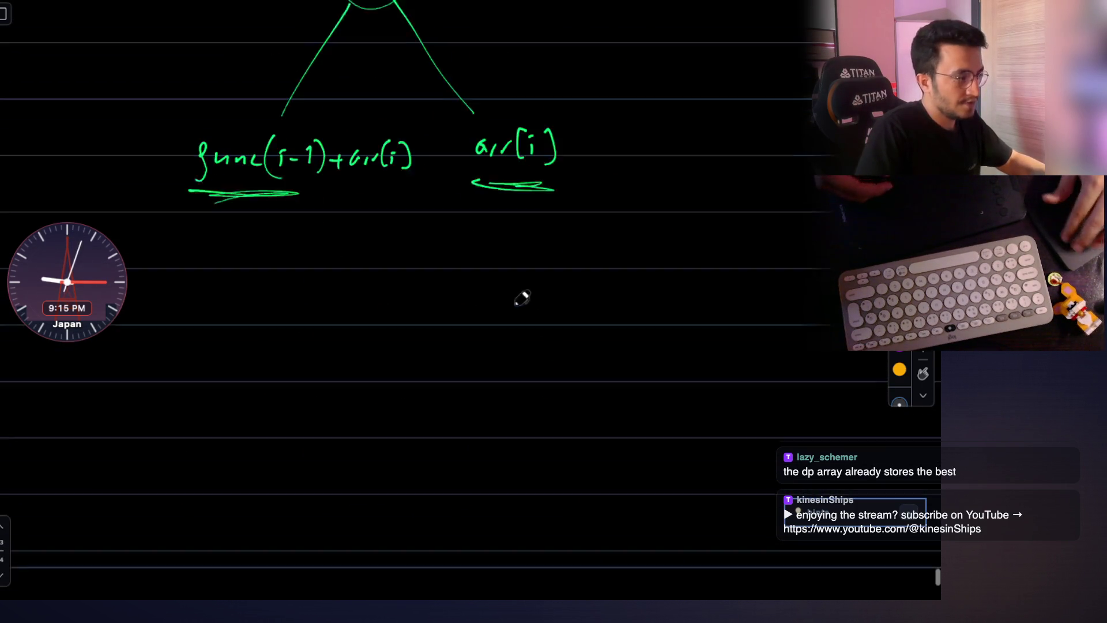
scroll(522, 298, "down", 2)
left_click_drag(177, 312, 191, 354)
Write the 1 2 3 example and the 1 2 / 2 example, boxing the lower 2 and the lone 3 in red.
left_click_drag(389, 311, 387, 502)
scroll(394, 454, "down", 1)
scroll(394, 484, "down", 2)
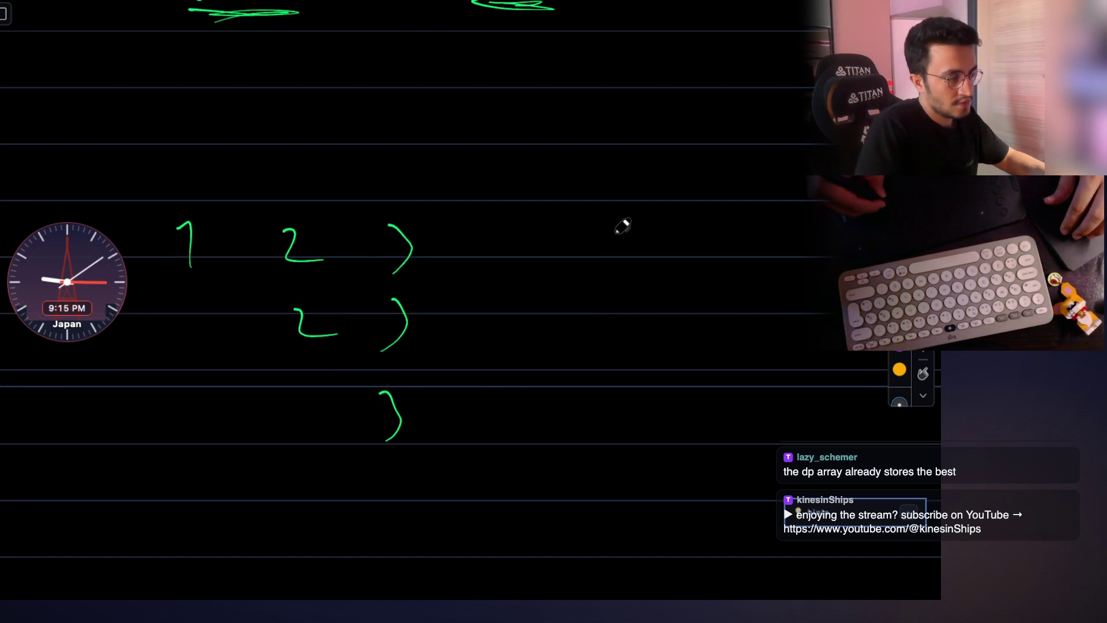
left_click_drag(655, 226, 680, 255)
left_click_drag(590, 228, 597, 272)
left_click_drag(660, 317, 701, 345)
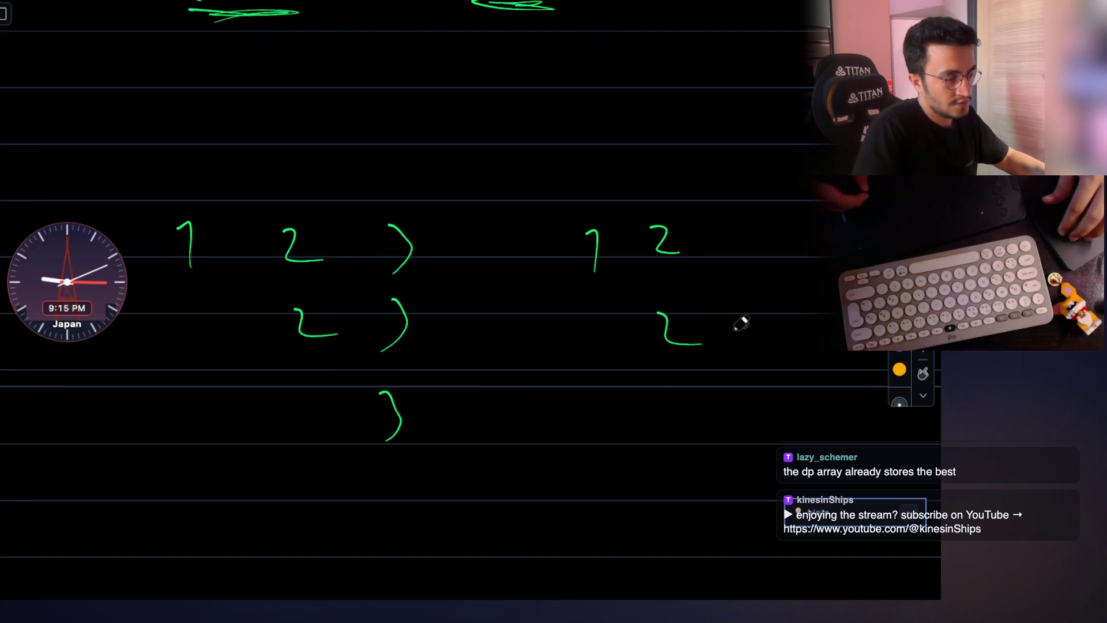
scroll(720, 325, "up", 1)
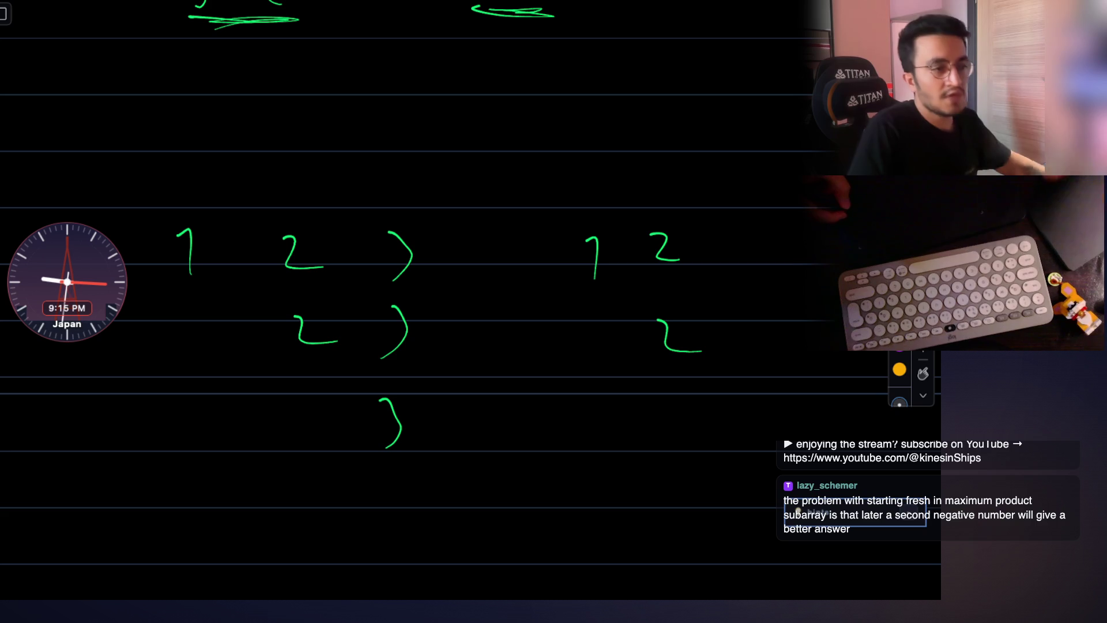
scroll(672, 309, "up", 3)
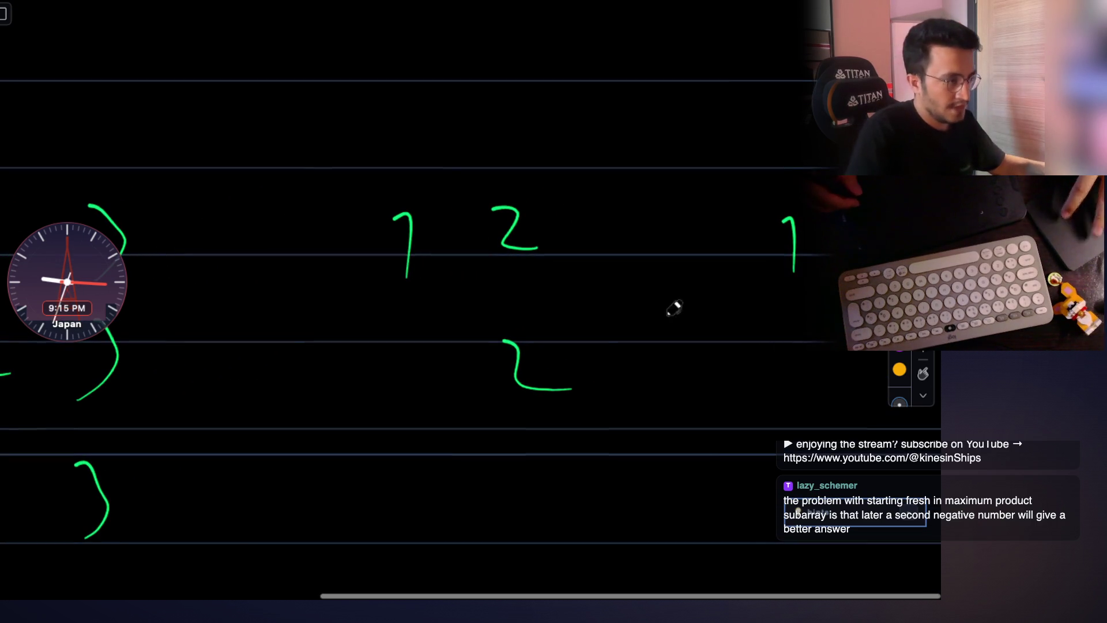
left_click_drag(477, 315, 474, 343)
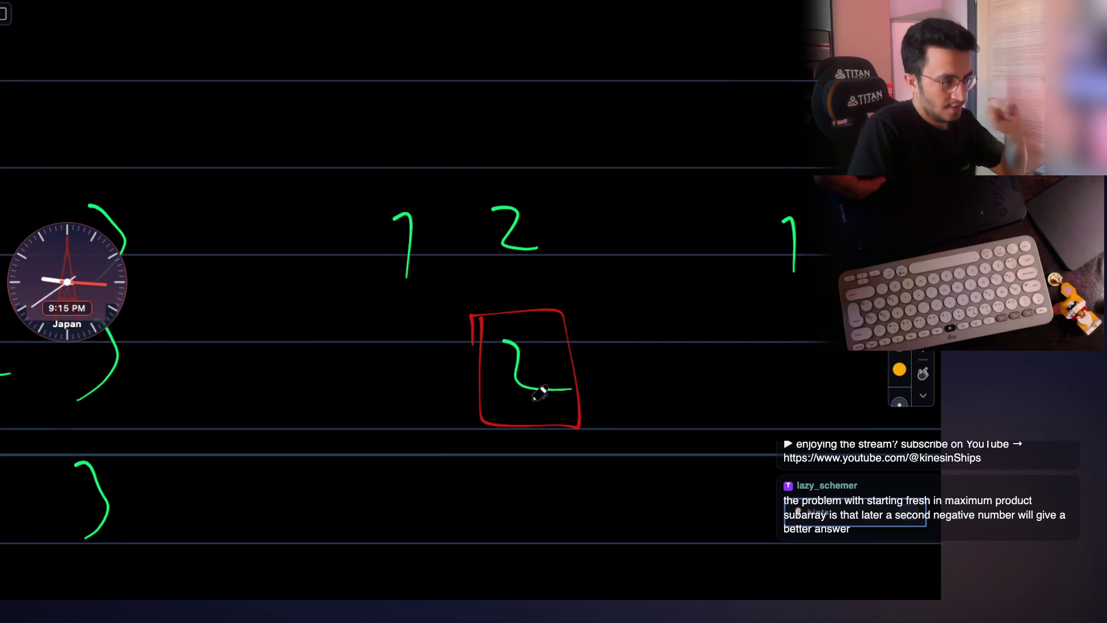
scroll(540, 392, "left", 5)
scroll(493, 317, "left", 2)
scroll(490, 314, "left", 1)
scroll(502, 304, "left", 1)
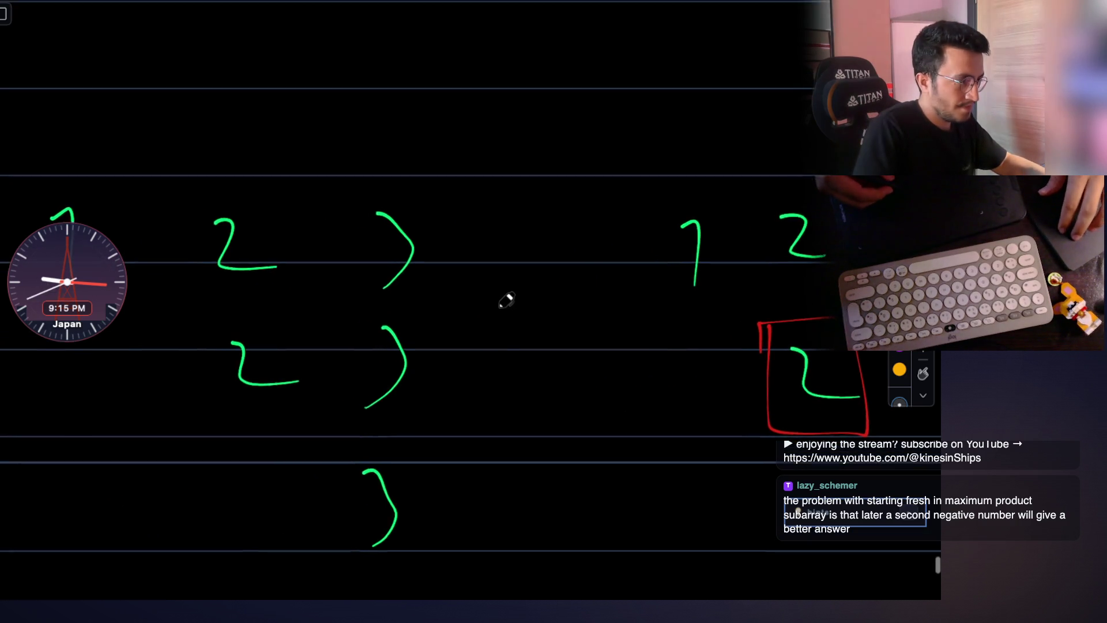
scroll(507, 300, "up", 2)
scroll(506, 300, "left", 2)
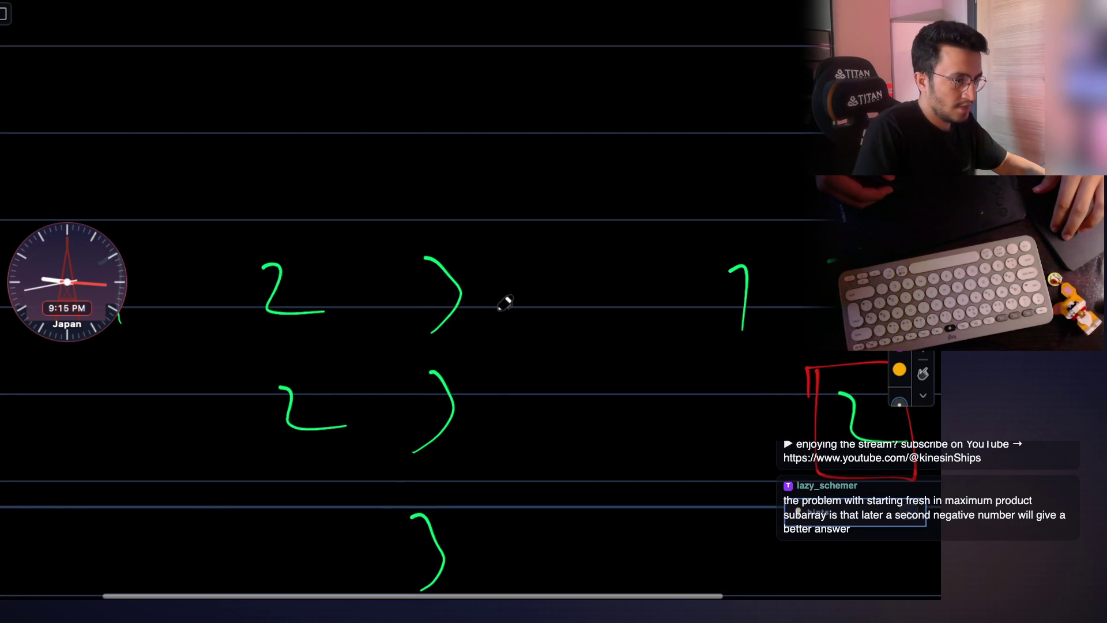
scroll(504, 303, "down", 2)
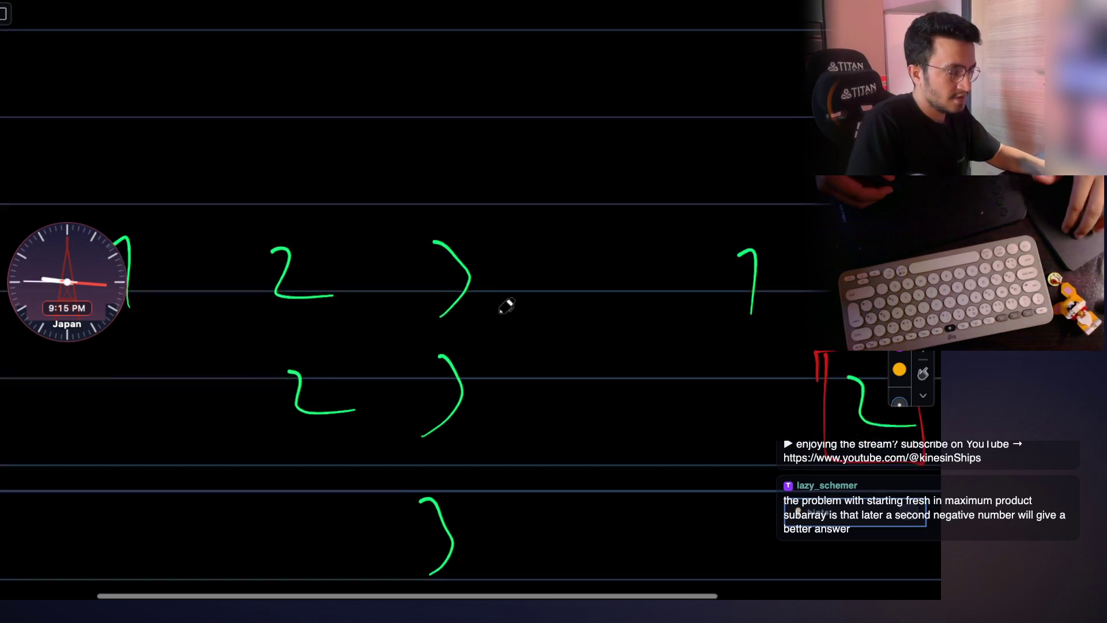
scroll(505, 305, "left", 3)
scroll(508, 304, "left", 1)
scroll(508, 305, "up", 1)
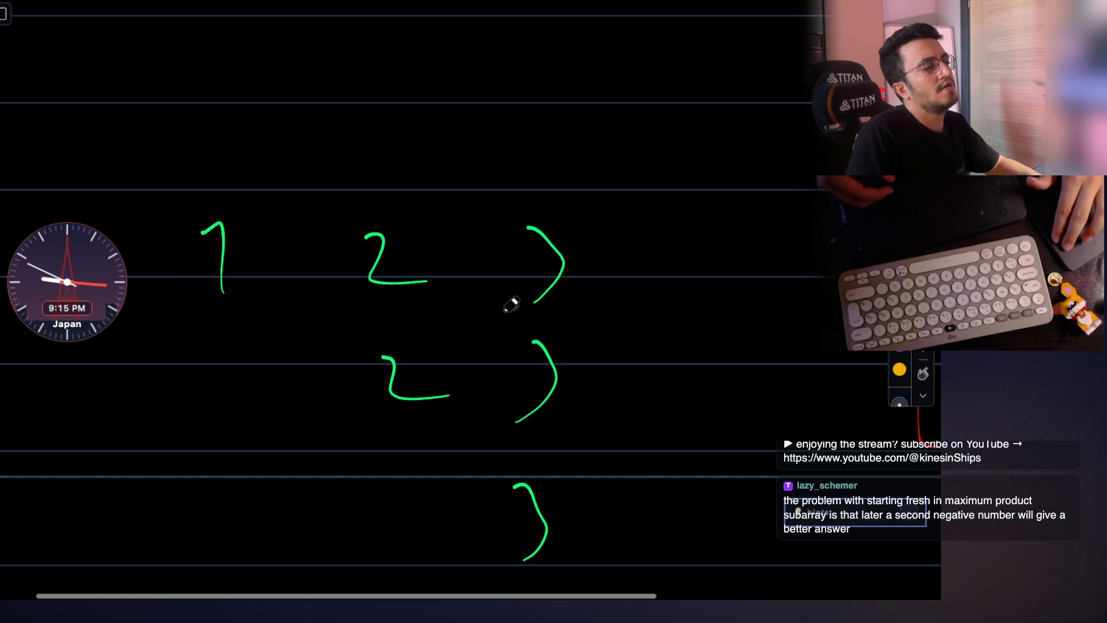
scroll(511, 303, "down", 3)
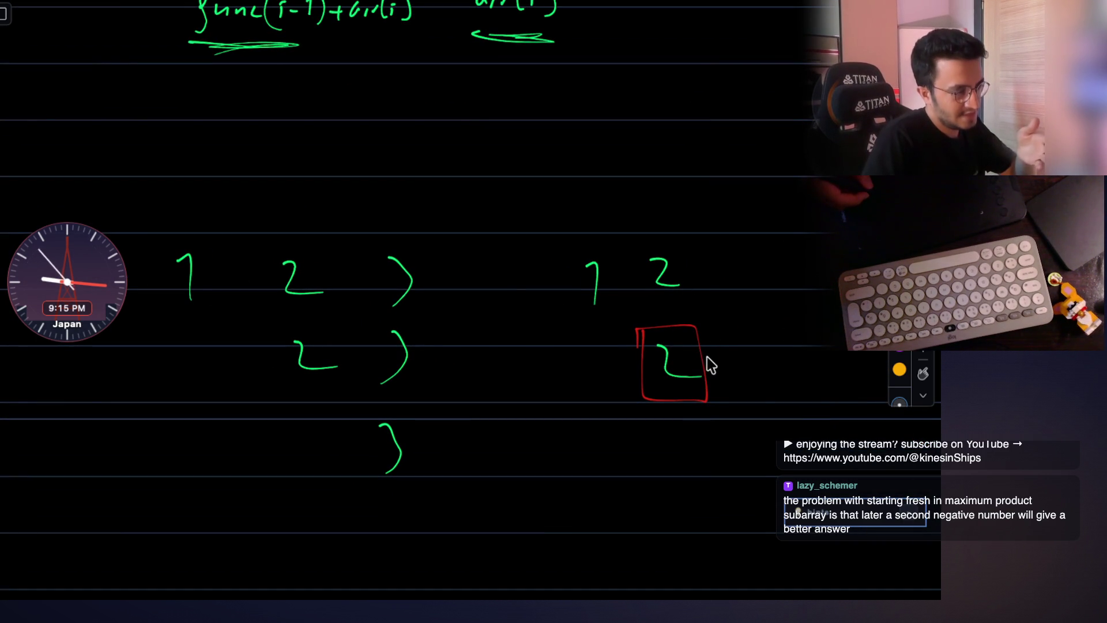
scroll(365, 334, "up", 2)
scroll(366, 331, "up", 2)
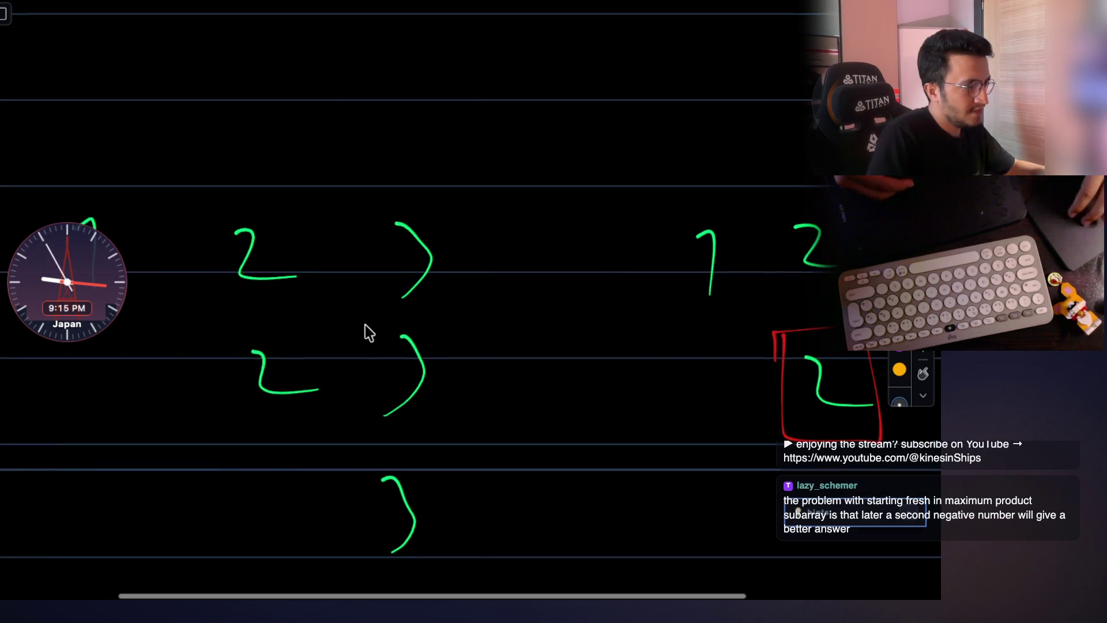
scroll(466, 224, "up", 2)
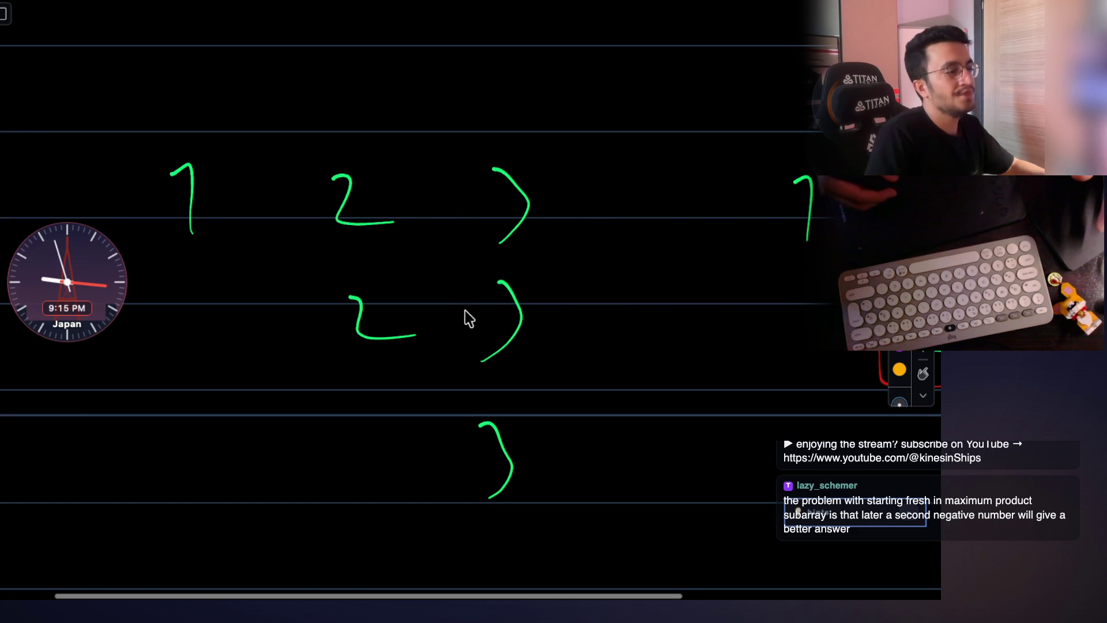
mouse_move(463, 400)
left_mouse_down()
mouse_move(552, 514)
mouse_move(462, 402)
left_mouse_up()
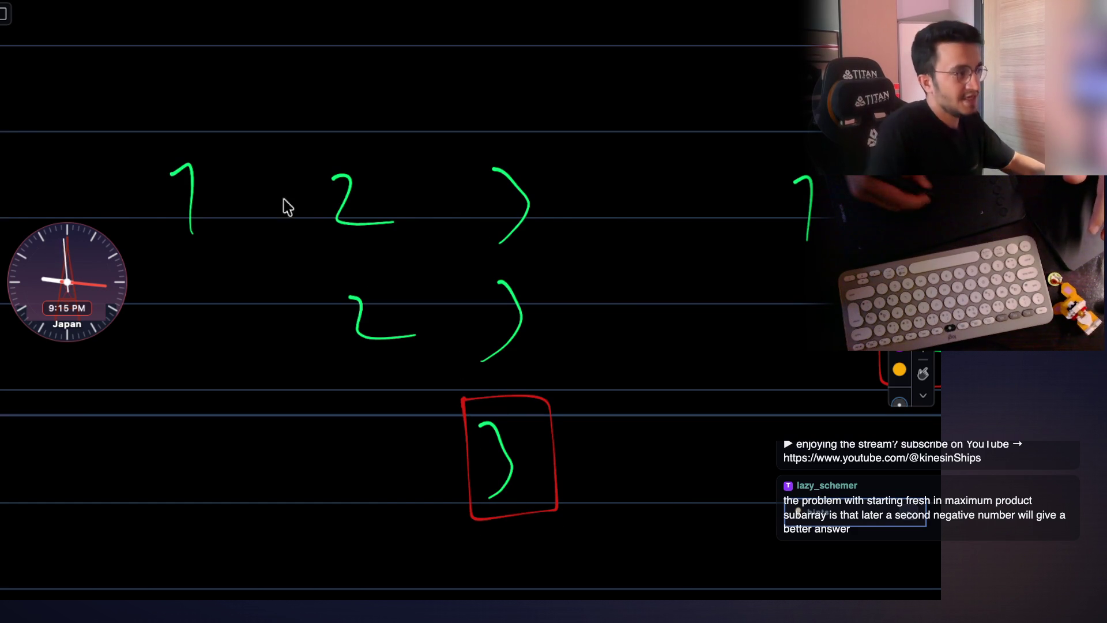
Enclose the 1 2 and 2 rows in a red loop and label the group dp[i-1].
mouse_move(161, 132)
left_mouse_down()
mouse_move(376, 141)
mouse_move(413, 372)
mouse_move(150, 389)
left_mouse_up()
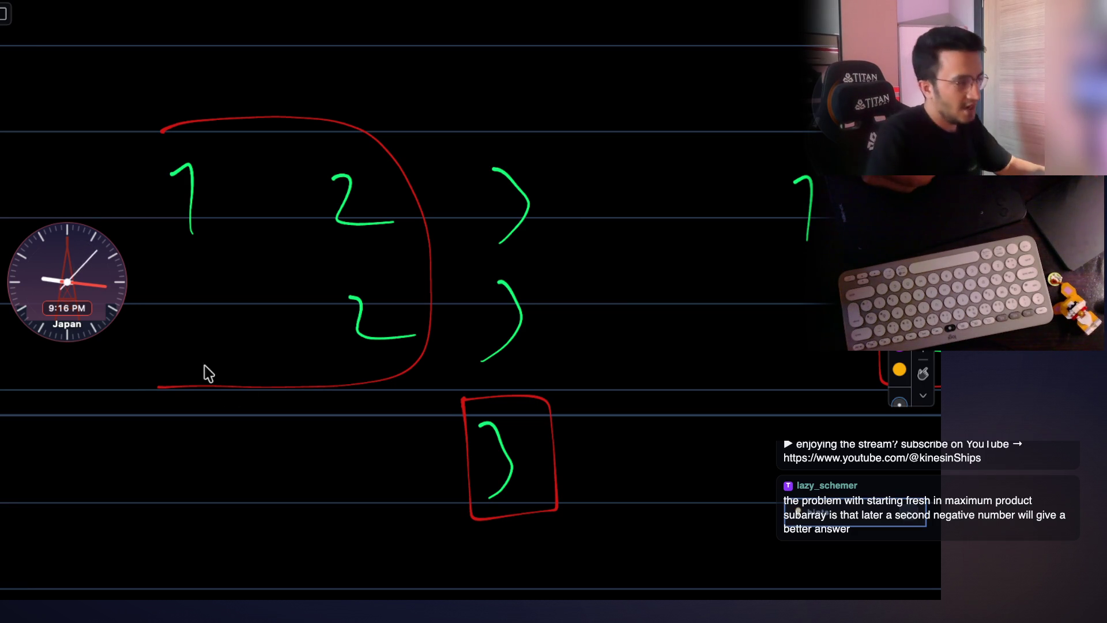
mouse_move(187, 485)
left_mouse_down()
mouse_move(207, 437)
mouse_move(232, 461)
left_mouse_up()
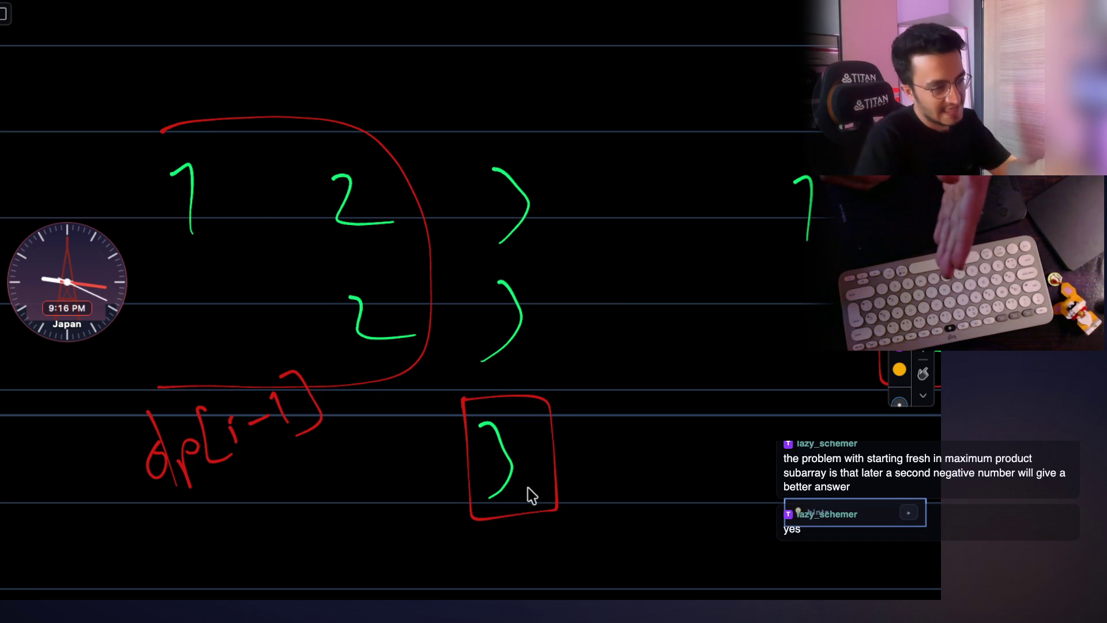
scroll(514, 373, "right", 2)
scroll(514, 372, "right", 2)
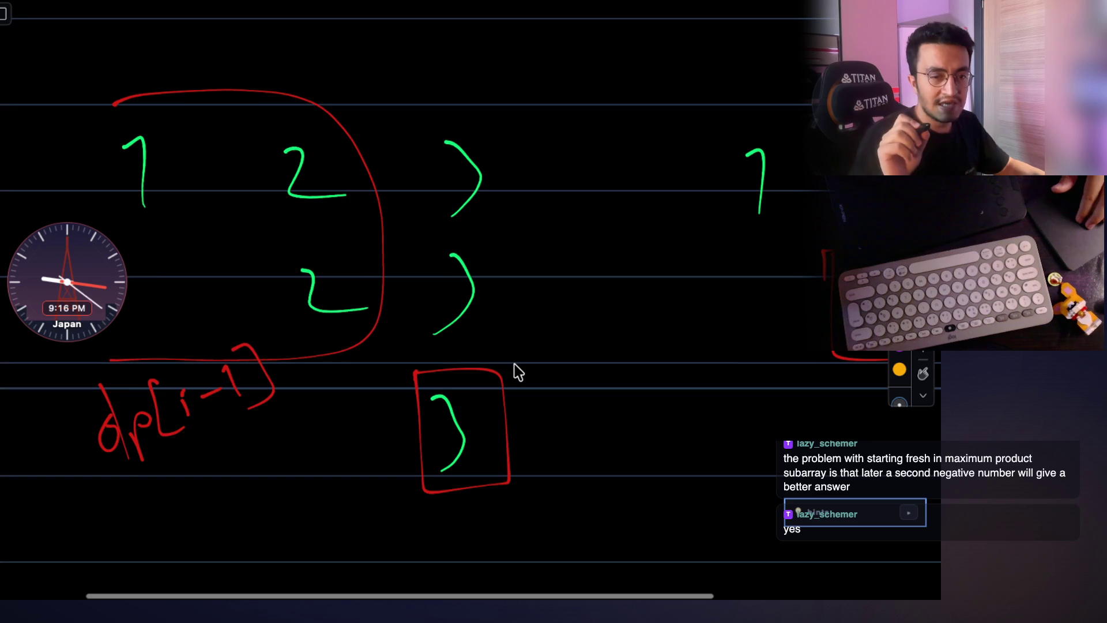
scroll(514, 373, "right", 1)
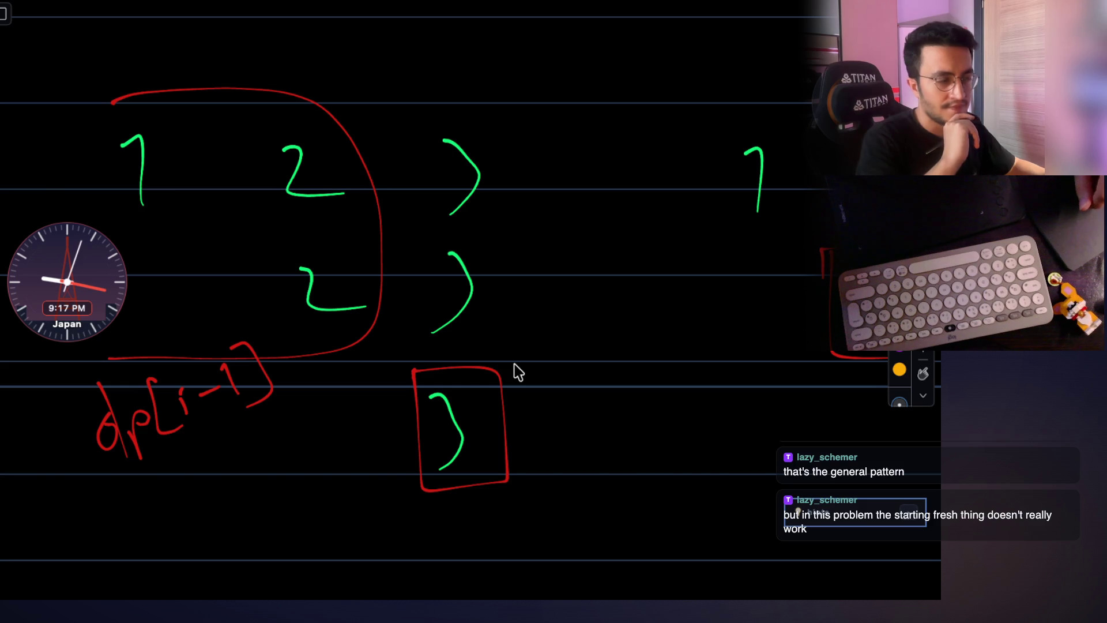
scroll(513, 372, "down", 3)
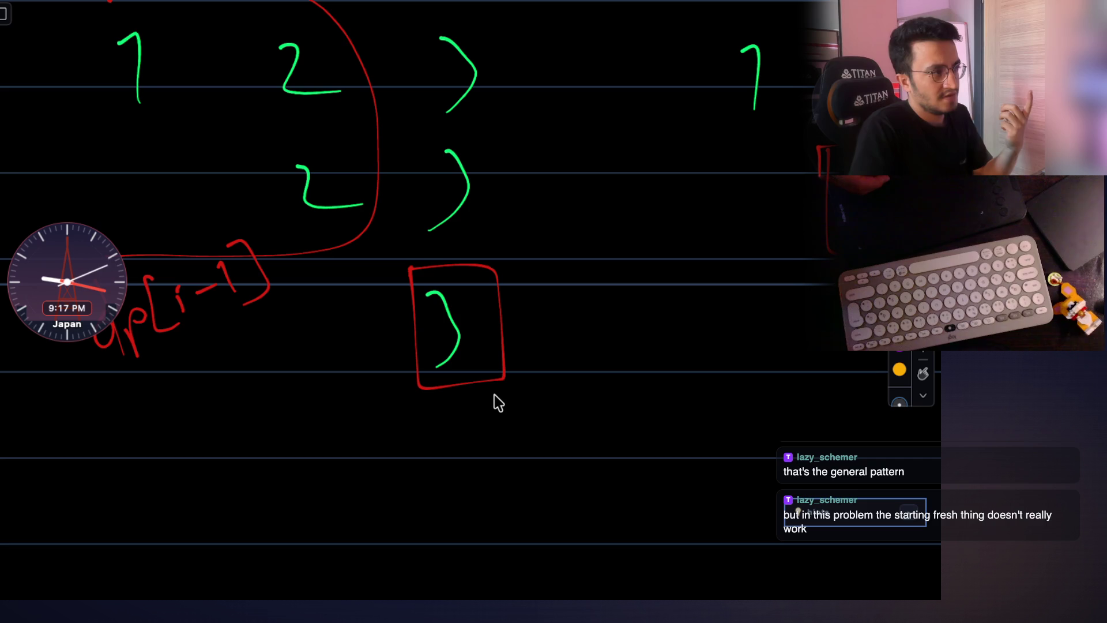
scroll(497, 402, "up", 3)
scroll(462, 339, "left", 2)
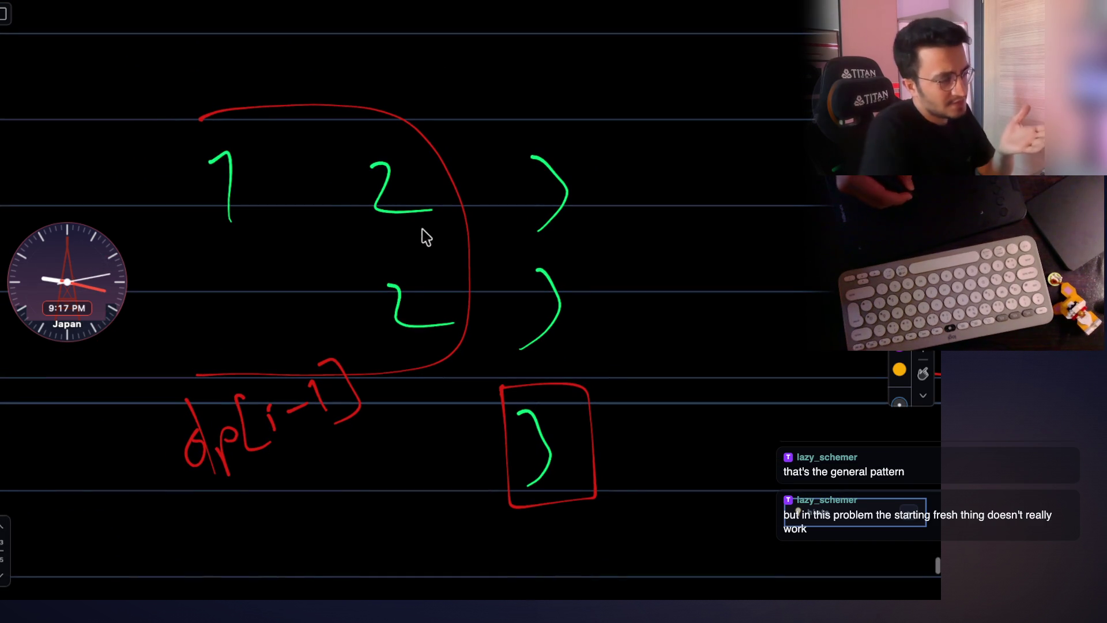
left_click_drag(226, 495, 361, 445)
left_click_drag(252, 523, 275, 515)
left_click_drag(293, 501, 316, 529)
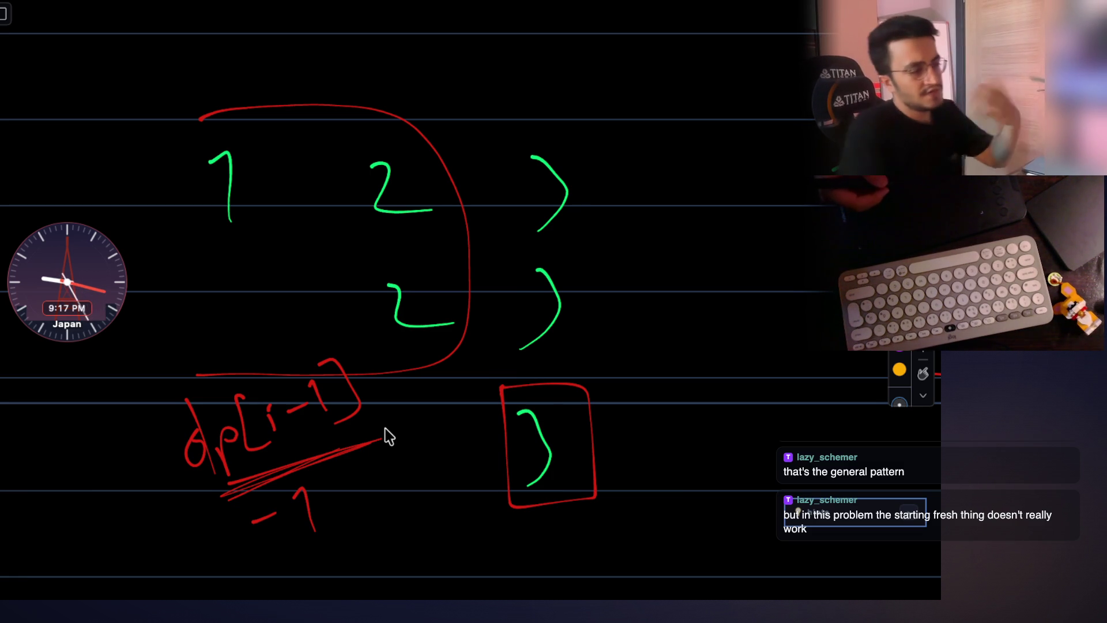
left_click_drag(563, 519, 603, 486)
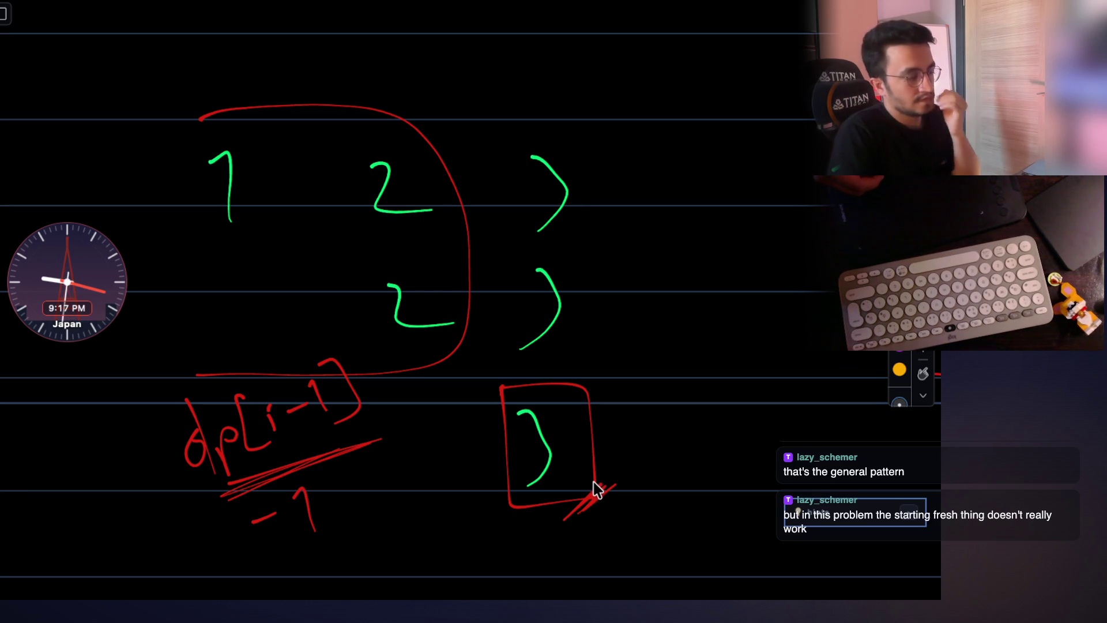
scroll(579, 449, "down", 3)
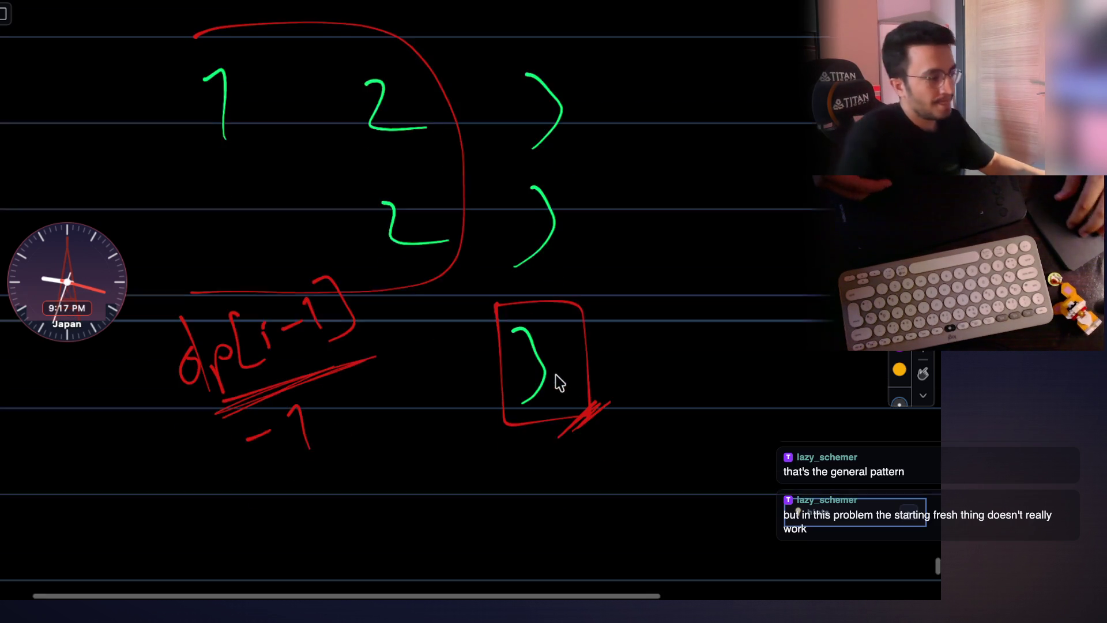
scroll(559, 381, "down", 1)
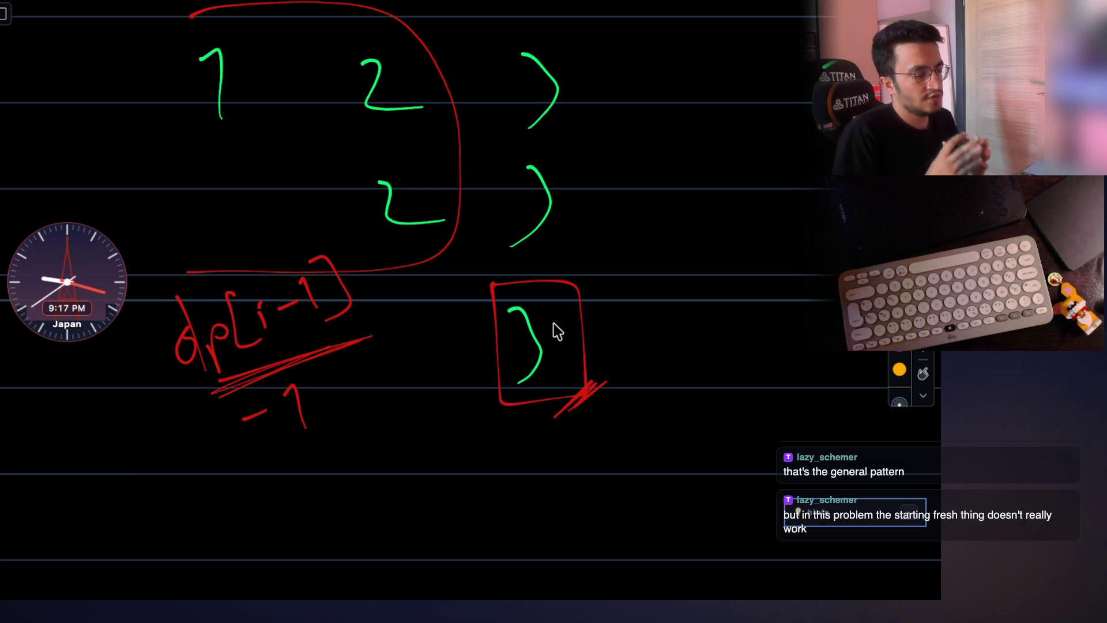
key("super+Tab")
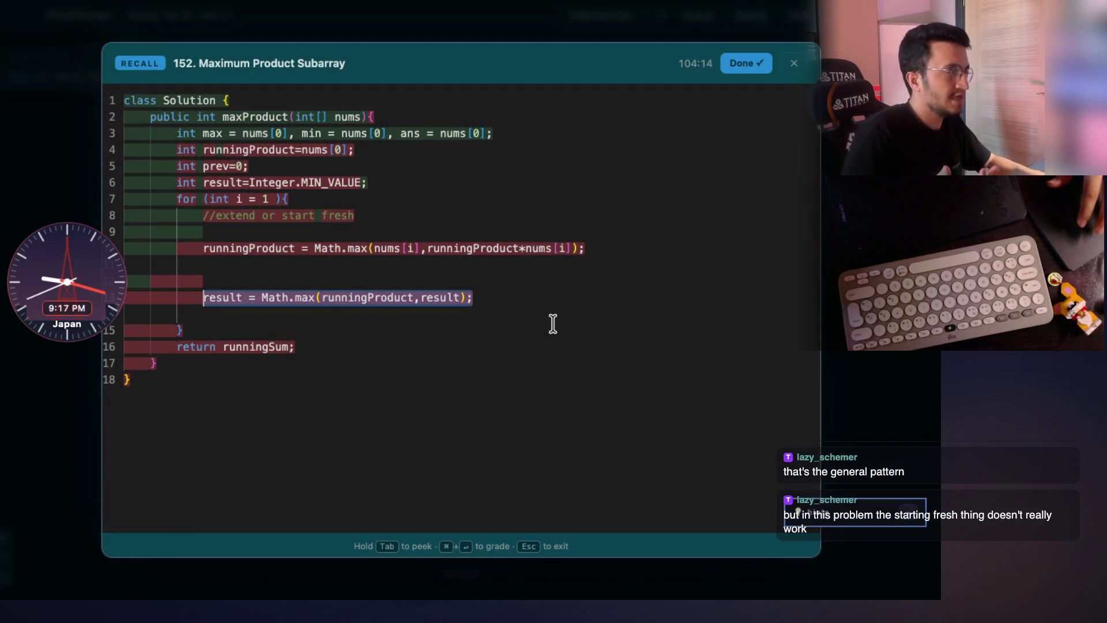
key("super+Tab")
key("super+Tab")
key("super+Tab")
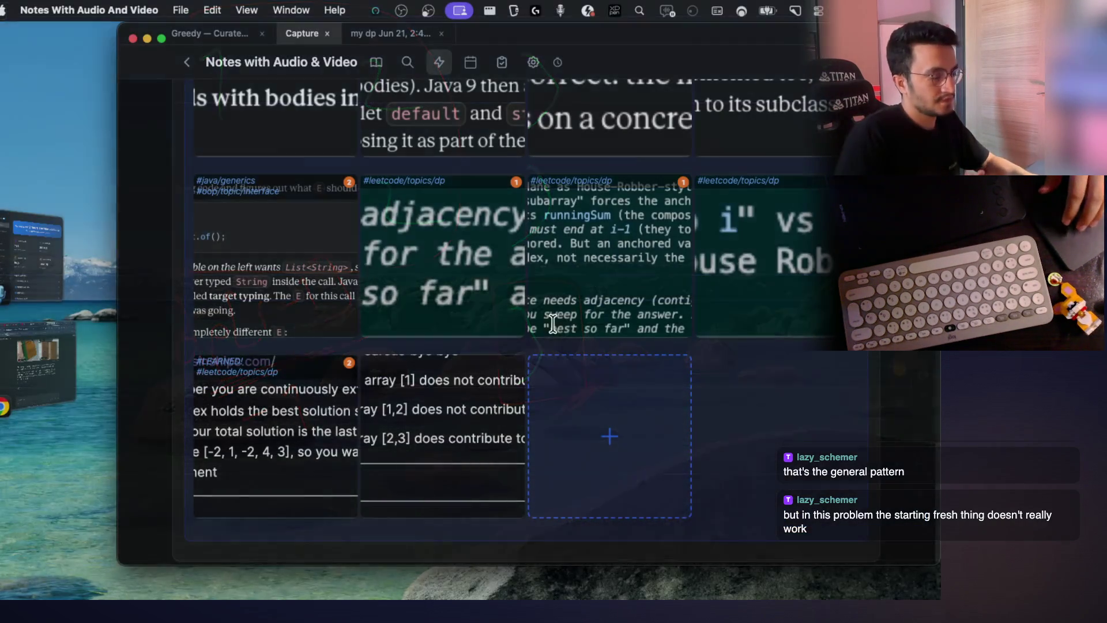
key("super+Tab")
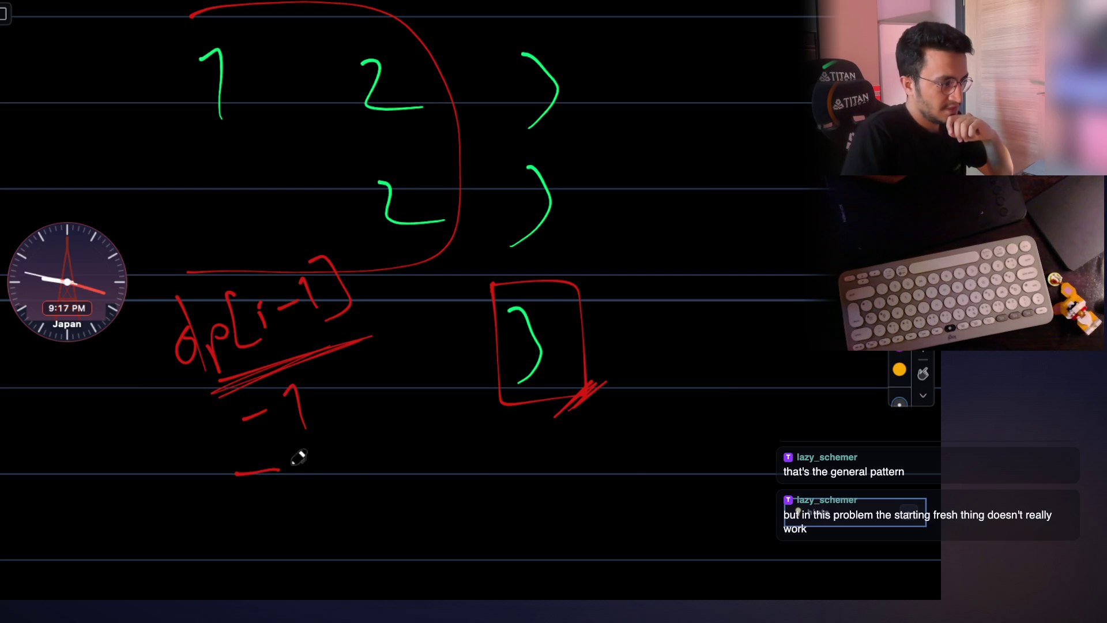
Lasso the red −1 strokes below dp[i-1] to delete them.
left_click_drag(303, 479, 298, 487)
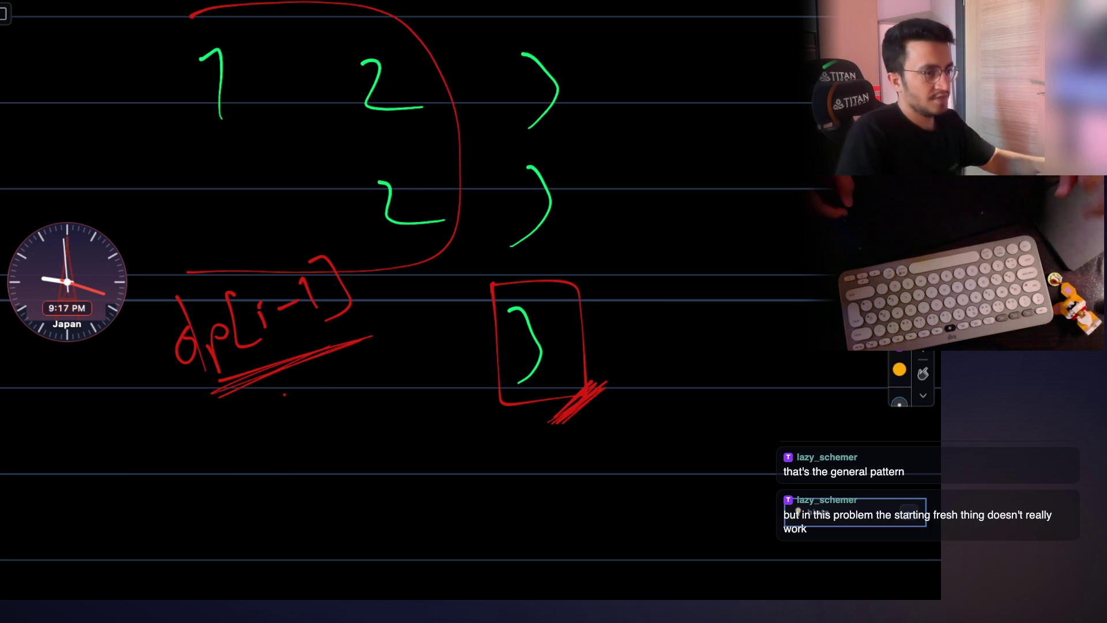
scroll(758, 297, "down", 2)
scroll(759, 297, "down", 3)
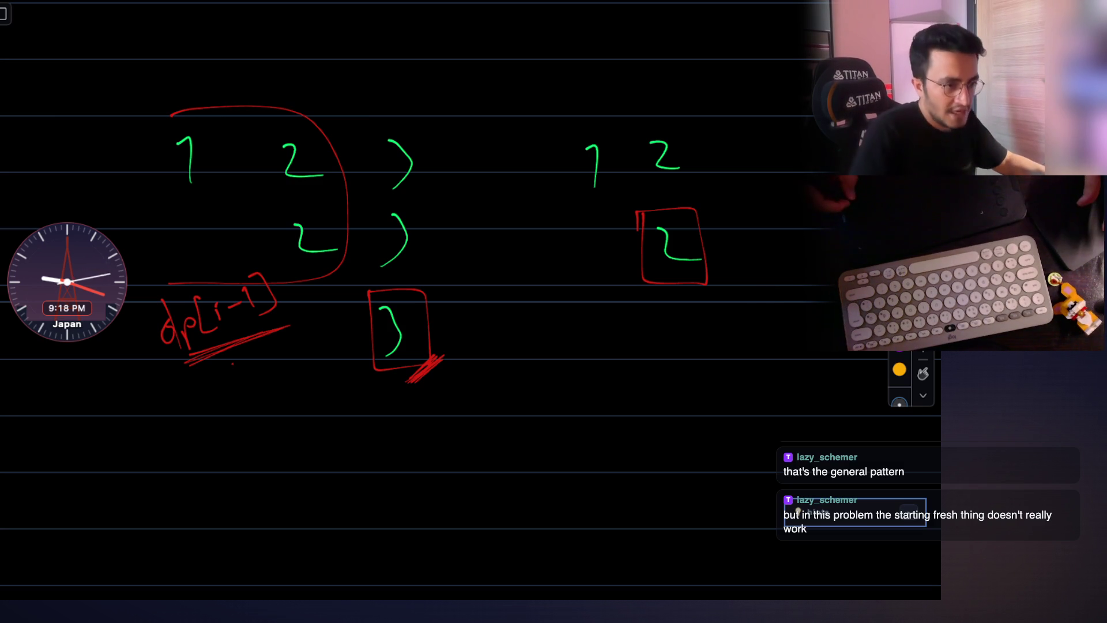
scroll(407, 390, "down", 5)
scroll(205, 285, "down", 1)
mouse_move(185, 294)
left_mouse_down()
mouse_move(194, 329)
mouse_move(258, 305)
mouse_move(324, 316)
left_mouse_up()
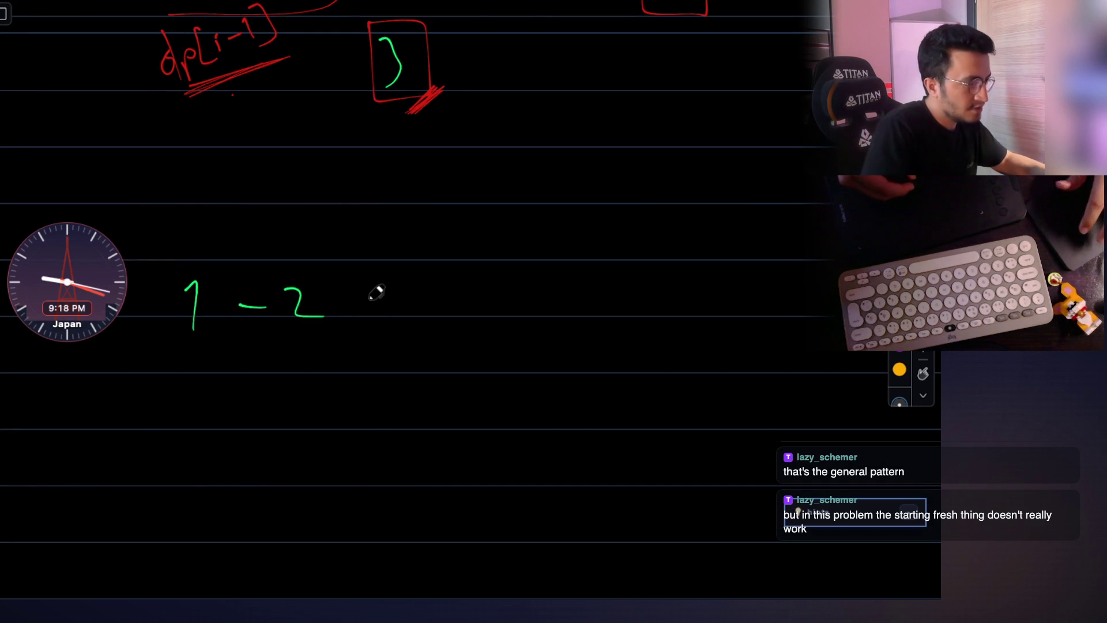
Write the 1 −2 3 example with its −2 3 row and the lone value beneath.
left_click_drag(399, 293, 382, 329)
left_click_drag(297, 380, 328, 425)
scroll(381, 416, "up", 3)
scroll(363, 346, "down", 3)
left_click_drag(487, 368, 495, 424)
scroll(554, 356, "down", 2)
scroll(541, 341, "down", 1)
scroll(528, 340, "down", 1)
scroll(524, 342, "down", 1)
scroll(442, 402, "up", 1)
left_click_drag(413, 435, 479, 383)
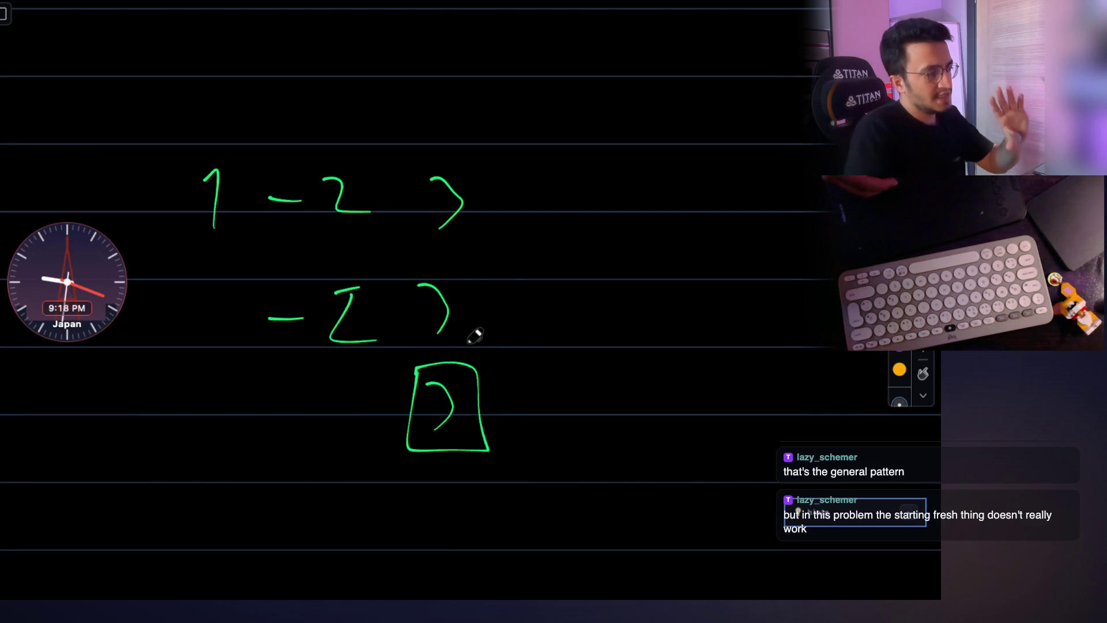
scroll(467, 294, "down", 2)
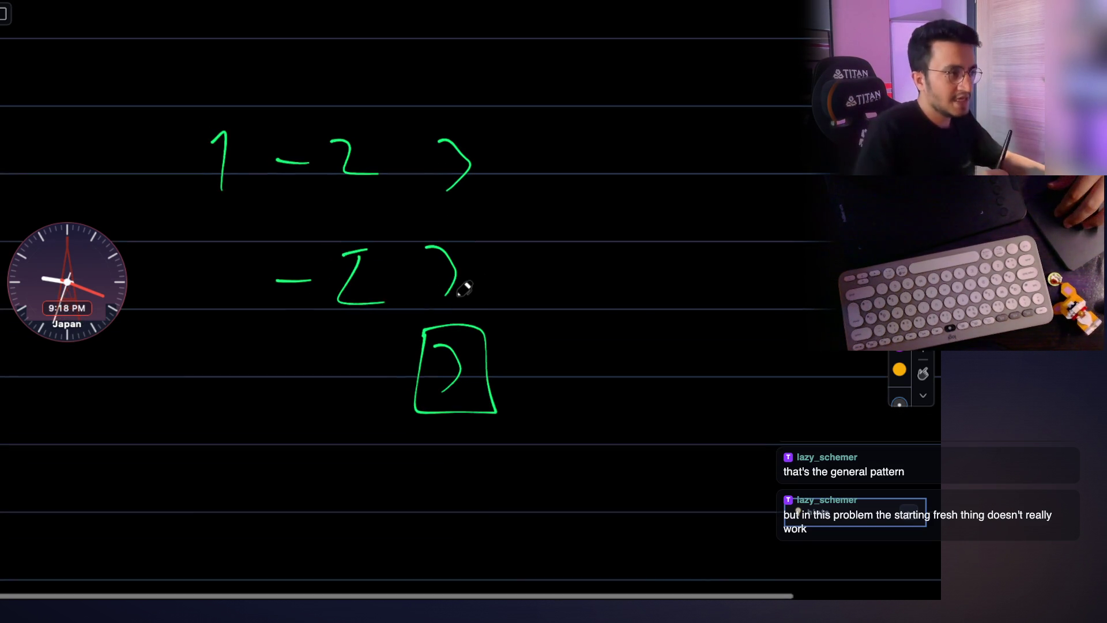
scroll(465, 287, "down", 5)
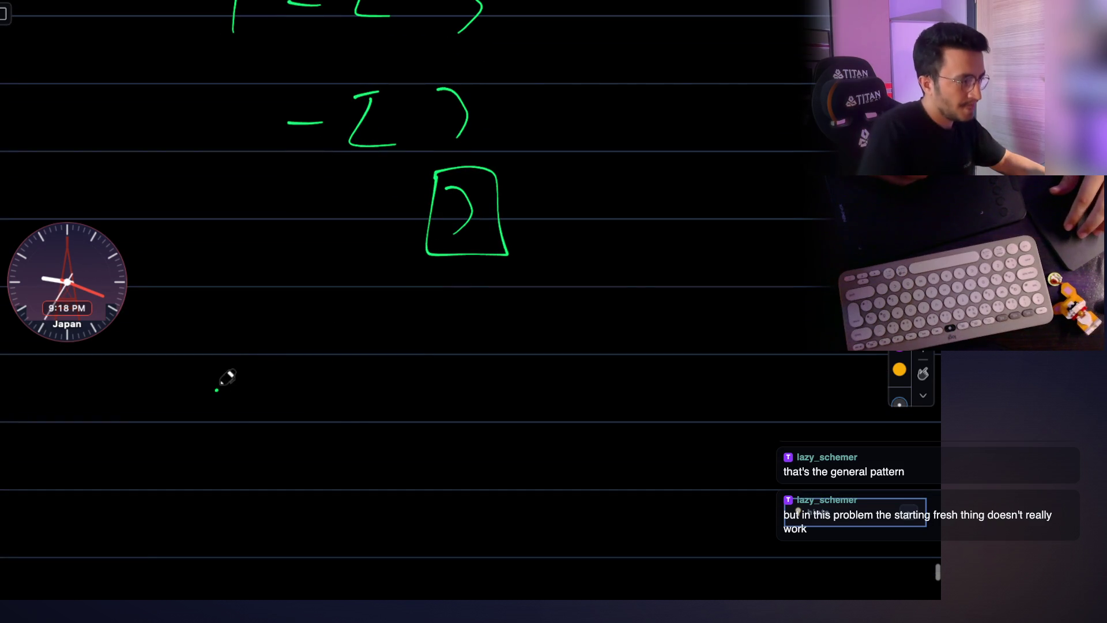
mouse_move(426, 400)
left_mouse_down()
mouse_move(451, 398)
mouse_move(495, 435)
left_mouse_up()
scroll(422, 450, "down", 3)
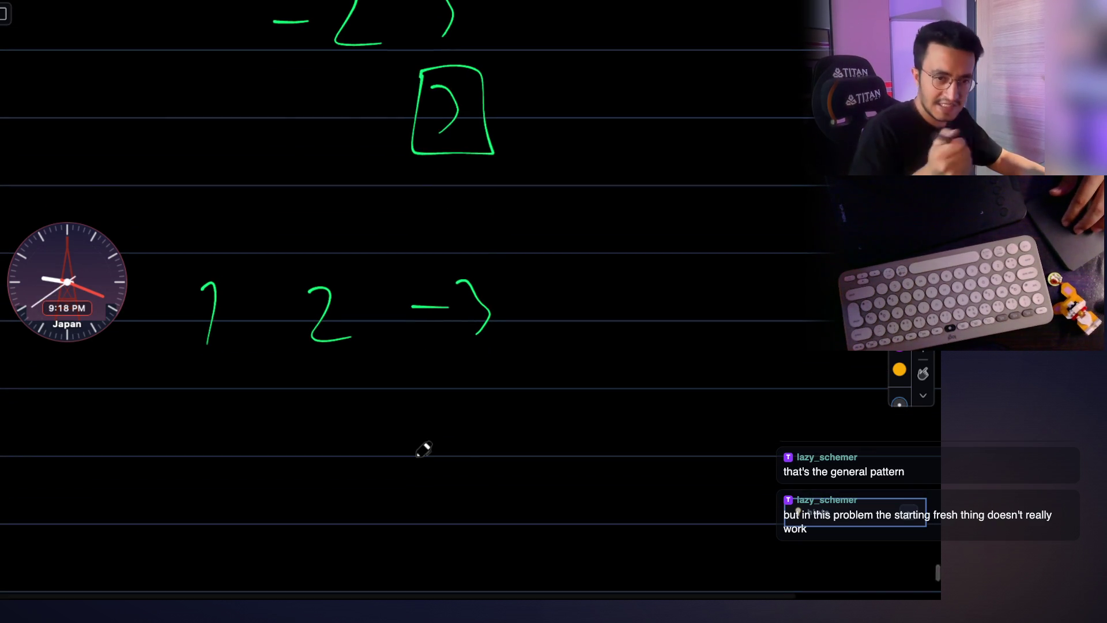
scroll(423, 448, "down", 2)
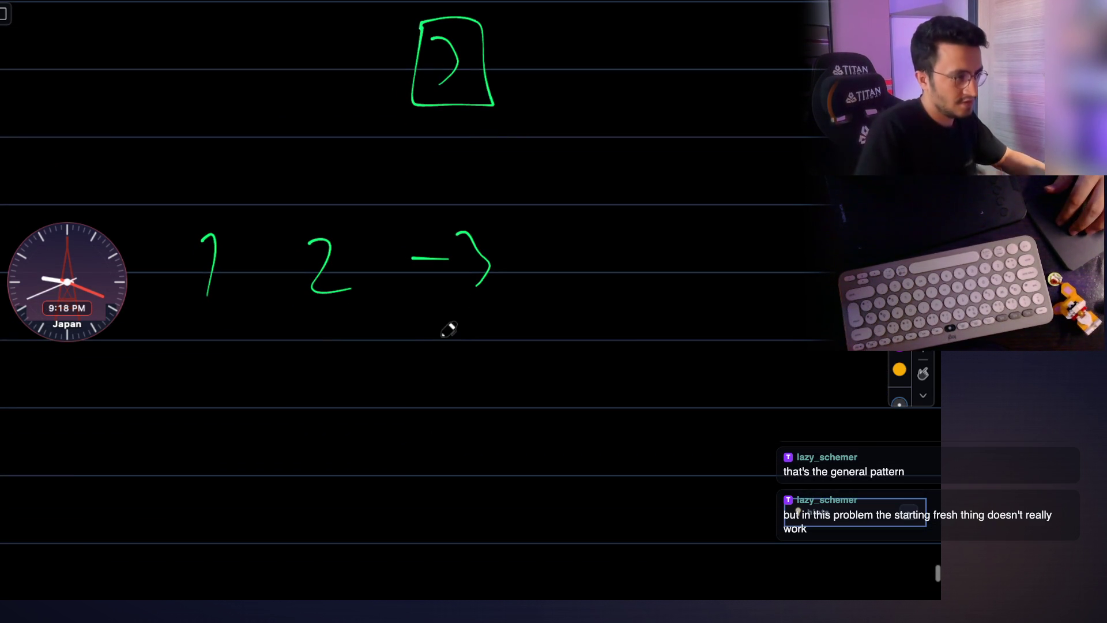
left_click_drag(304, 368, 350, 406)
mouse_move(416, 374)
left_mouse_down()
mouse_move(452, 370)
mouse_move(468, 409)
mouse_move(454, 420)
mouse_move(478, 466)
left_mouse_up()
scroll(480, 372, "down", 3)
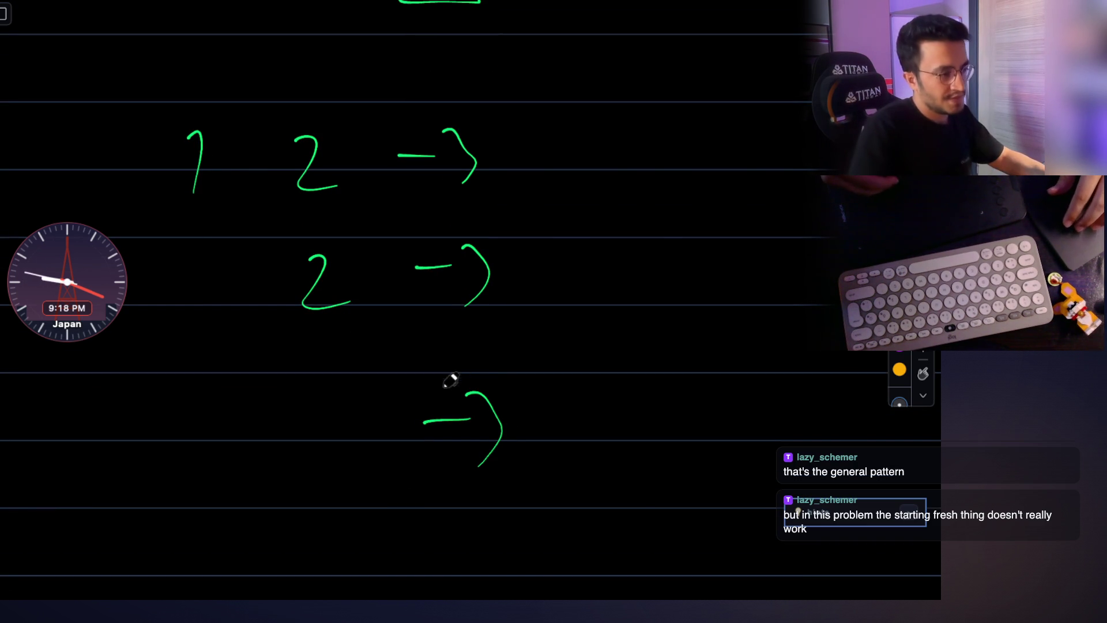
Box the lone −3 and bracket the rows beginning with 1 and 2.
left_click_drag(530, 364, 426, 359)
scroll(476, 426, "up", 1)
scroll(471, 411, "up", 3)
scroll(398, 320, "up", 1)
left_click_drag(165, 211, 391, 317)
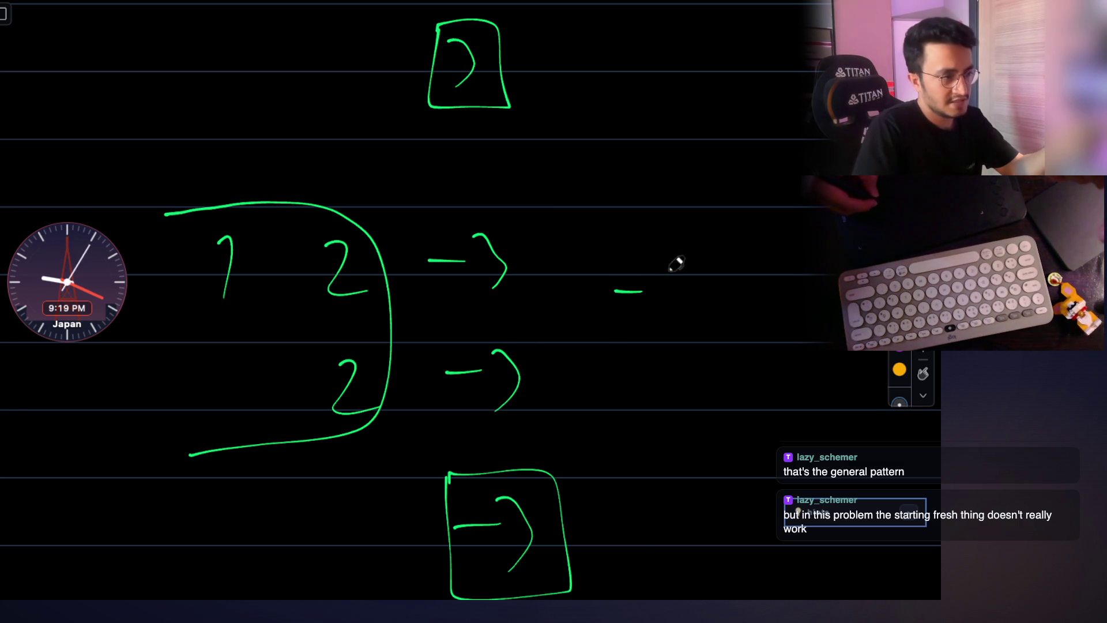
Write the product −6 and box it beside the bracketed rows.
left_click_drag(676, 269, 660, 311)
mouse_move(603, 253)
left_mouse_down()
mouse_move(604, 353)
mouse_move(726, 332)
mouse_move(609, 334)
left_mouse_up()
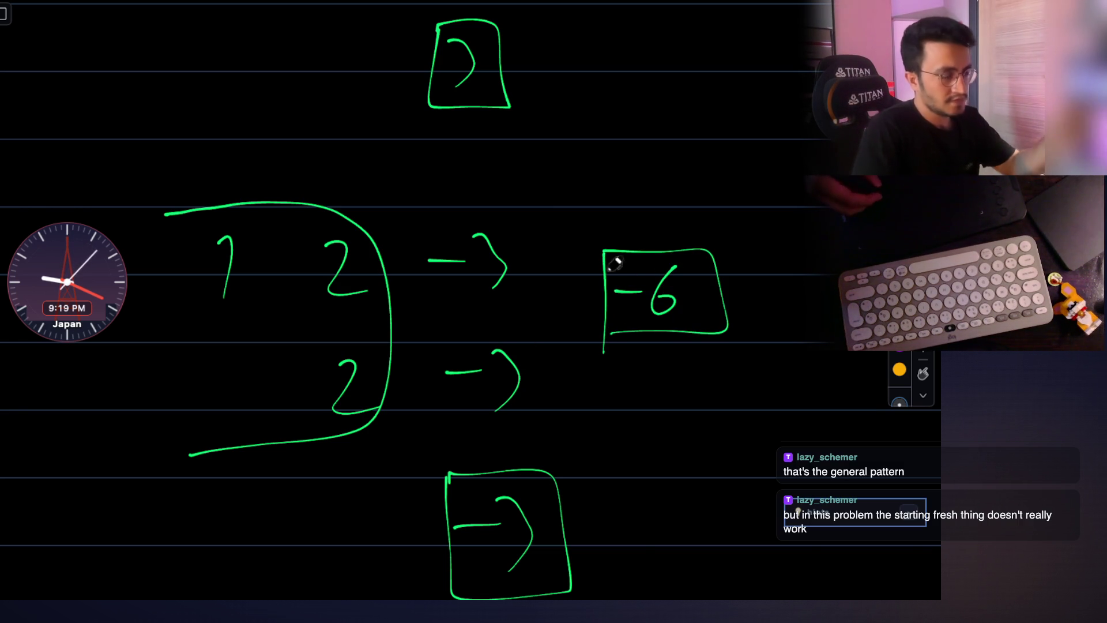
scroll(616, 264, "down", 5)
left_click_drag(266, 433, 266, 467)
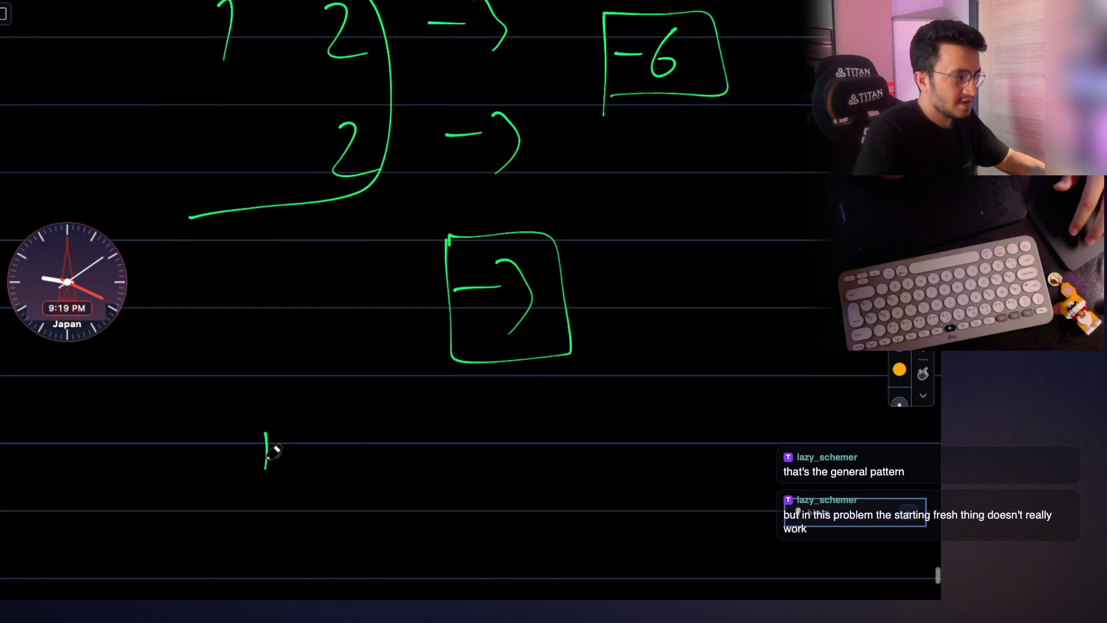
mouse_move(347, 445)
left_mouse_down()
mouse_move(378, 440)
mouse_move(441, 476)
left_mouse_up()
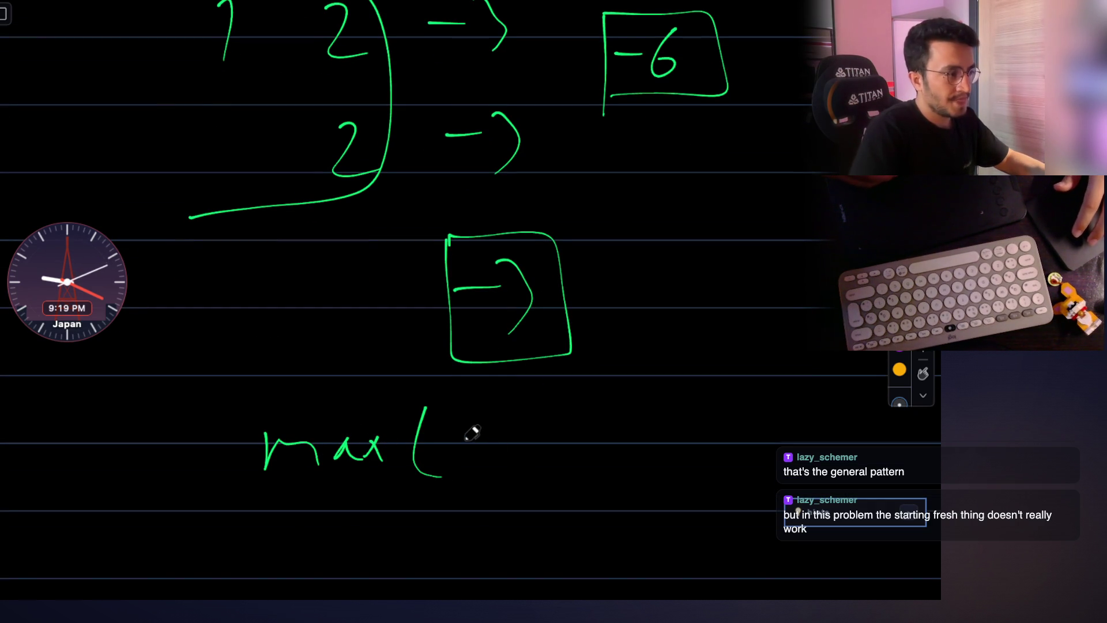
Handwrite max(−6, −3) → −3 beneath the example.
left_click_drag(456, 438, 501, 450)
left_click(519, 449)
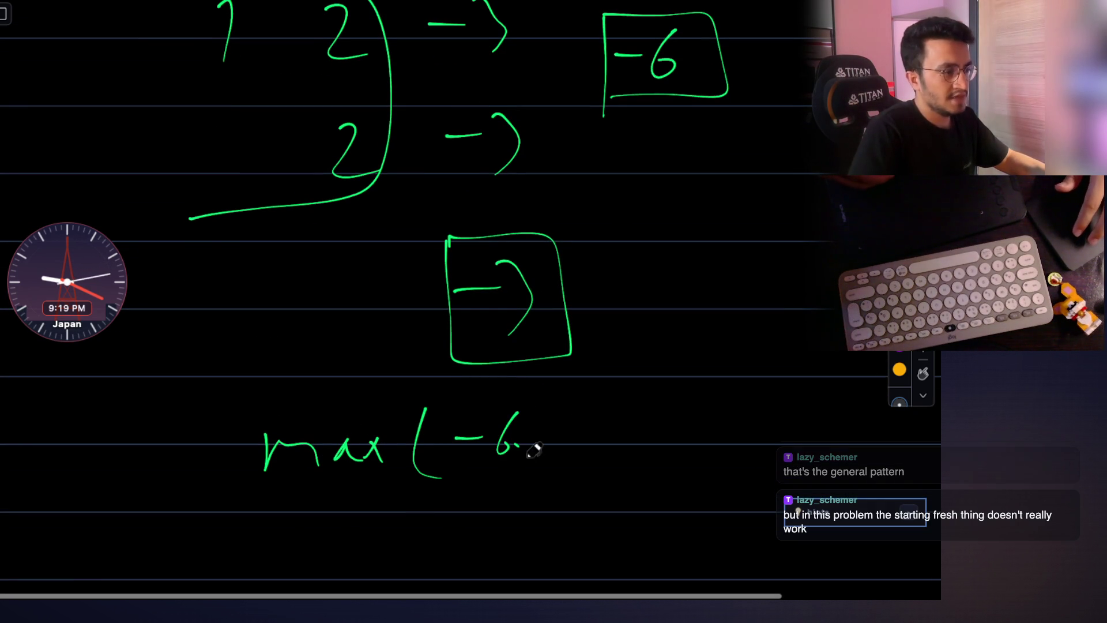
left_click_drag(588, 428, 602, 427)
left_click_drag(656, 381, 657, 461)
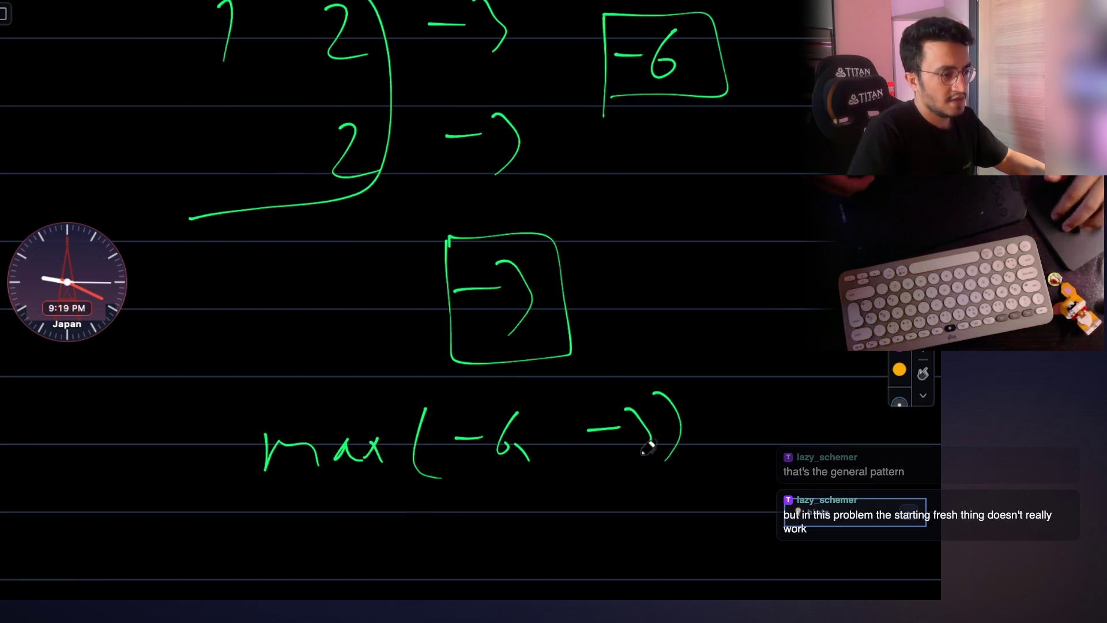
scroll(645, 397, "down", 2)
scroll(640, 381, "down", 1)
scroll(634, 370, "down", 1)
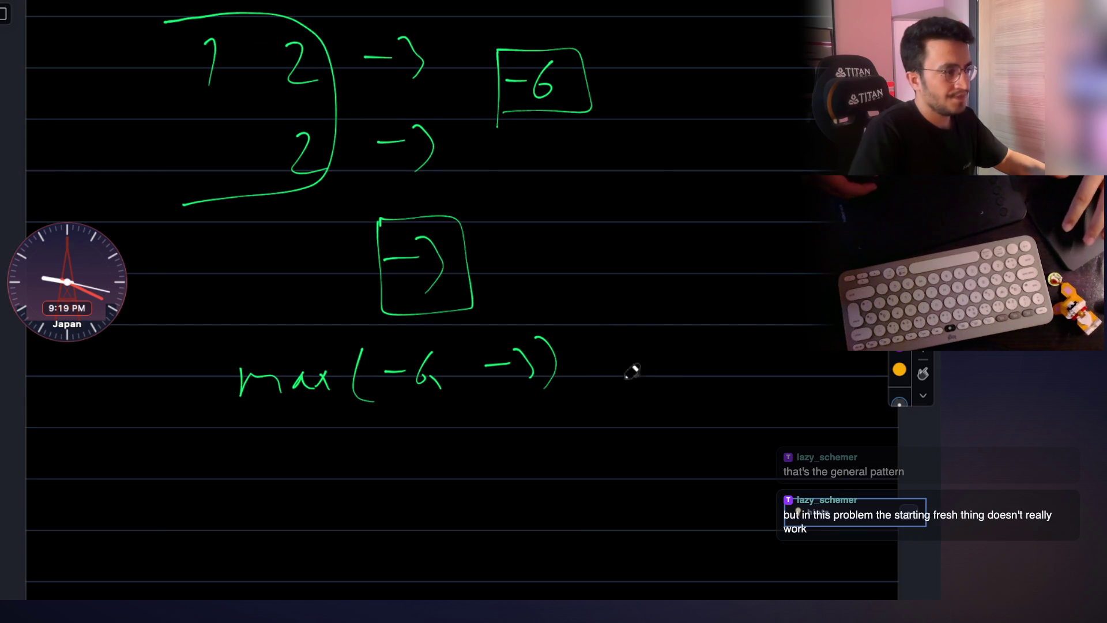
left_click_drag(756, 379, 730, 420)
scroll(711, 369, "up", 2)
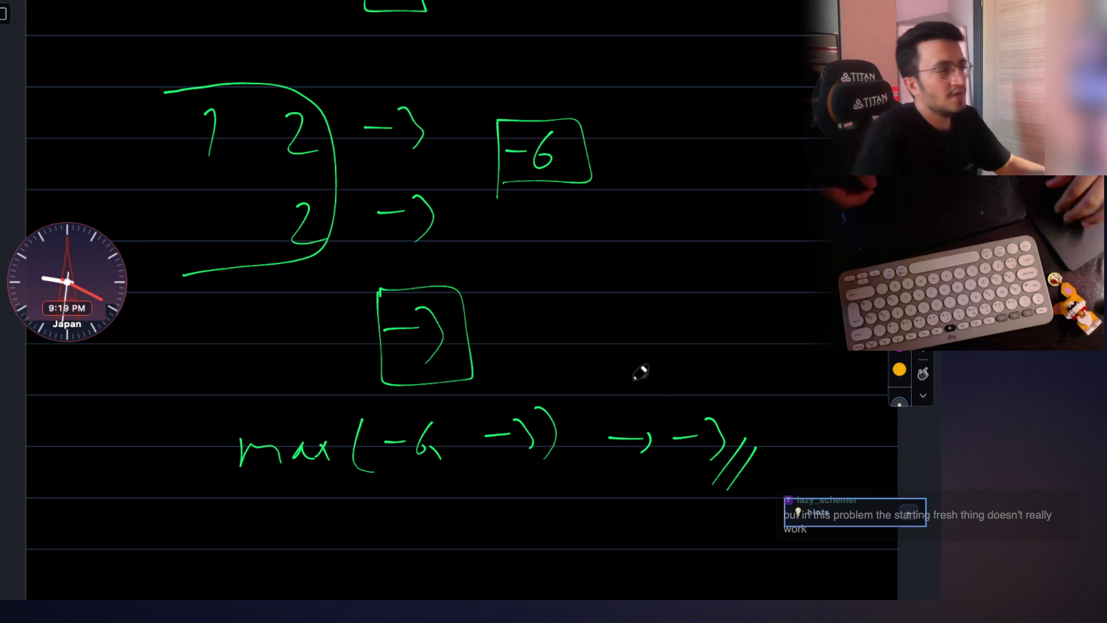
scroll(597, 347, "down", 5)
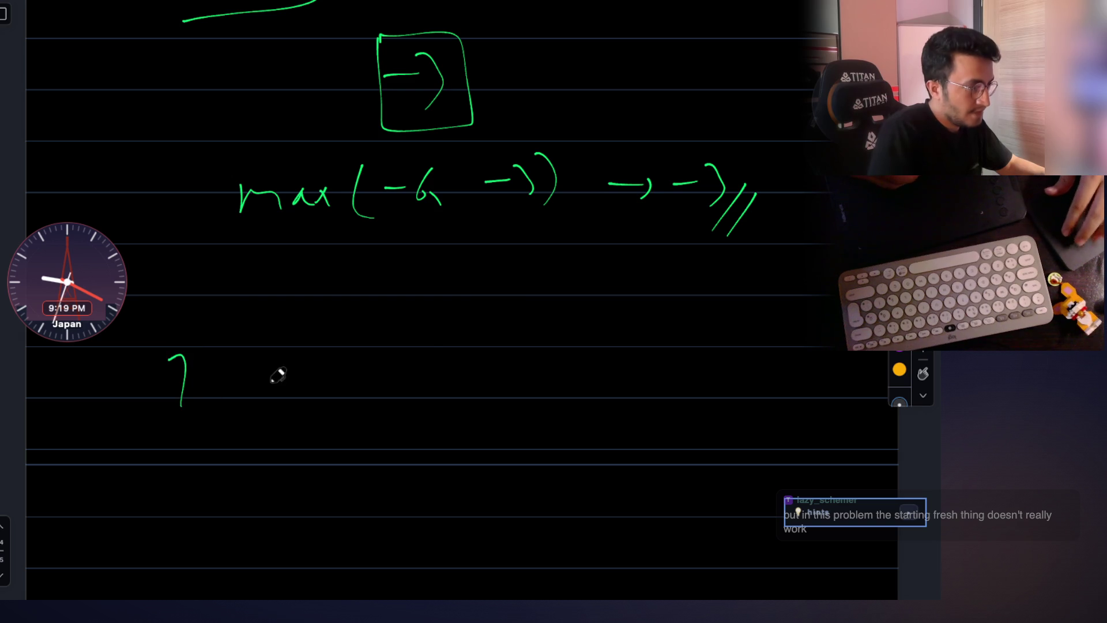
Append −4 to each row of the example table and write −3 and the lone −4.
left_click_drag(299, 395, 297, 402)
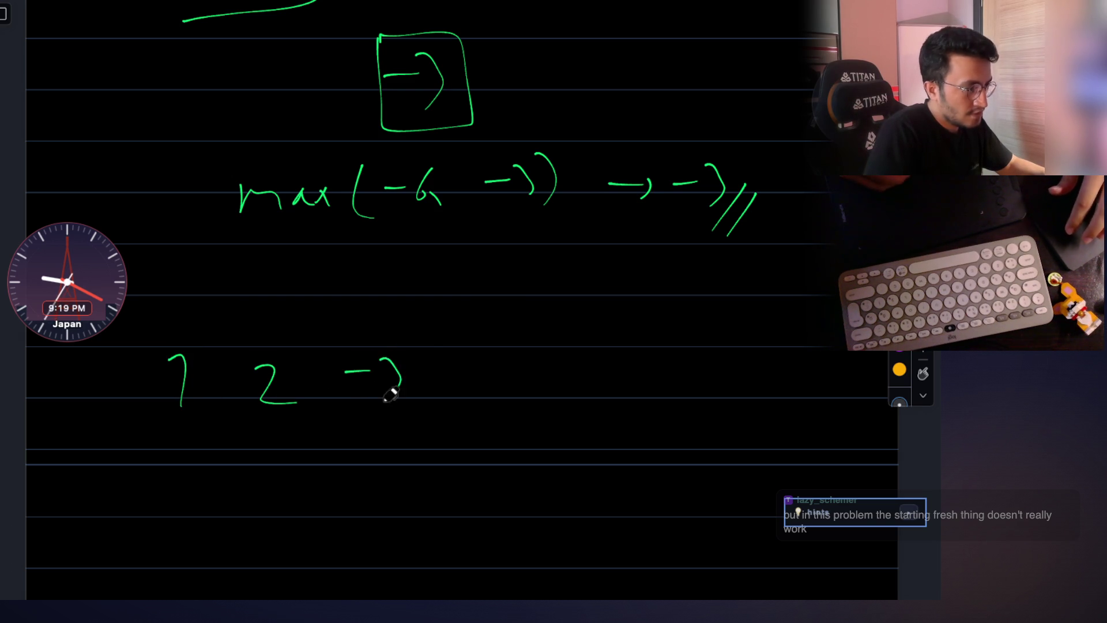
scroll(393, 385, "up", 5)
scroll(372, 337, "down", 2)
scroll(434, 321, "down", 6)
left_click_drag(459, 249, 511, 248)
left_click_drag(505, 236, 502, 281)
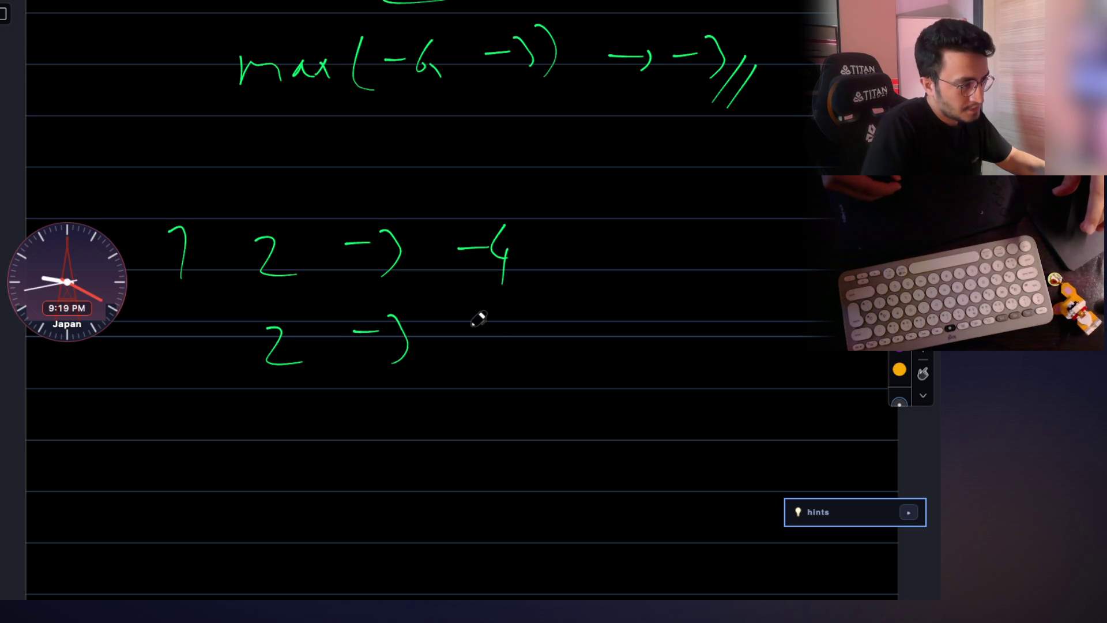
left_click_drag(500, 319, 499, 326)
left_click_drag(520, 309, 522, 359)
left_click_drag(370, 427, 392, 427)
left_click_drag(403, 414, 406, 462)
left_click_drag(485, 427, 504, 424)
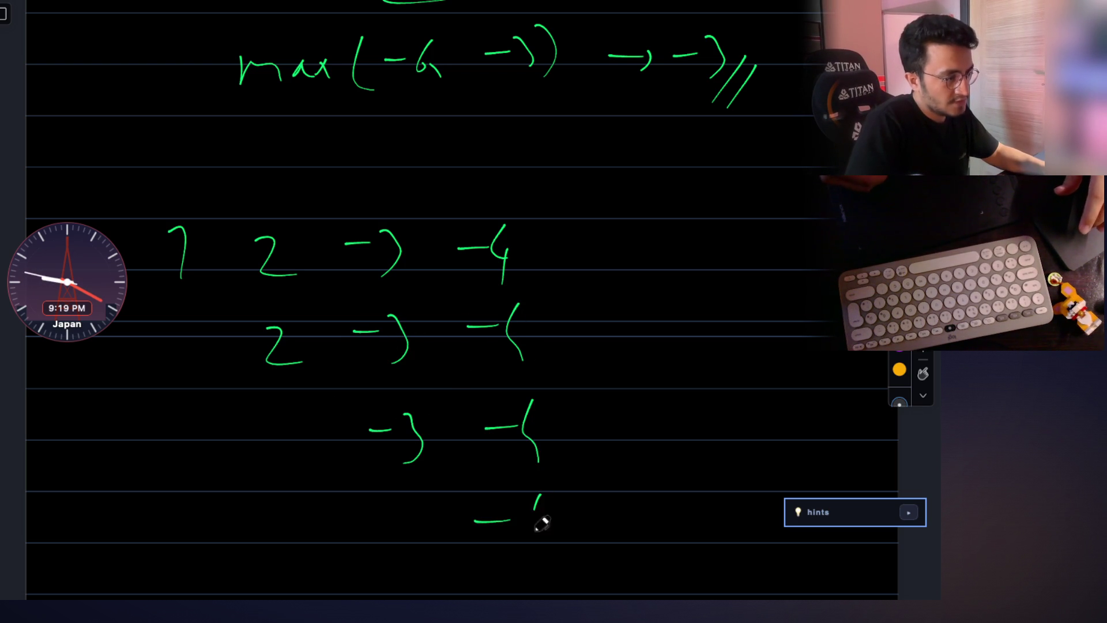
left_click_drag(541, 523, 543, 555)
scroll(528, 485, "down", 3)
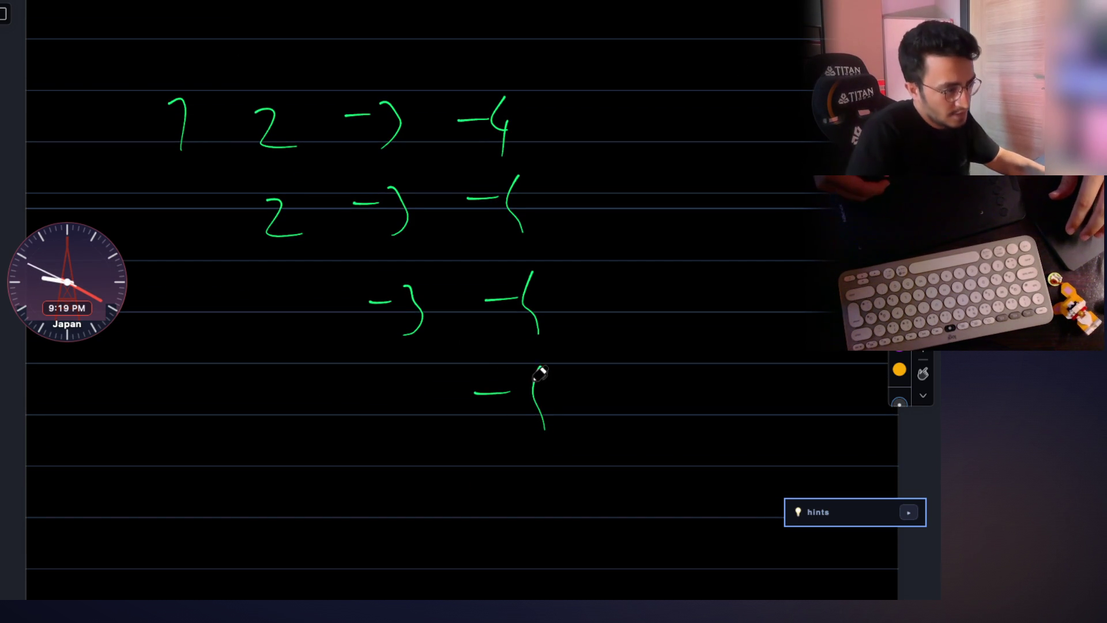
Box the final −4, bracket the first three columns in green and draw an arrow up from it.
left_click_drag(551, 355, 491, 438)
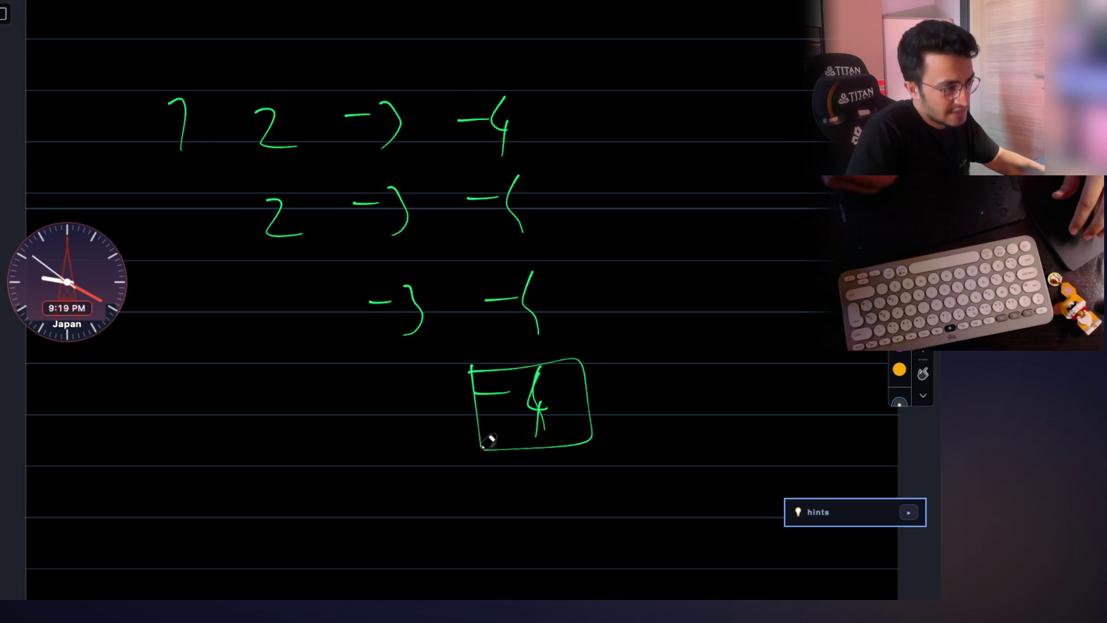
scroll(425, 320, "up", 2)
scroll(430, 335, "up", 2)
scroll(424, 325, "down", 2)
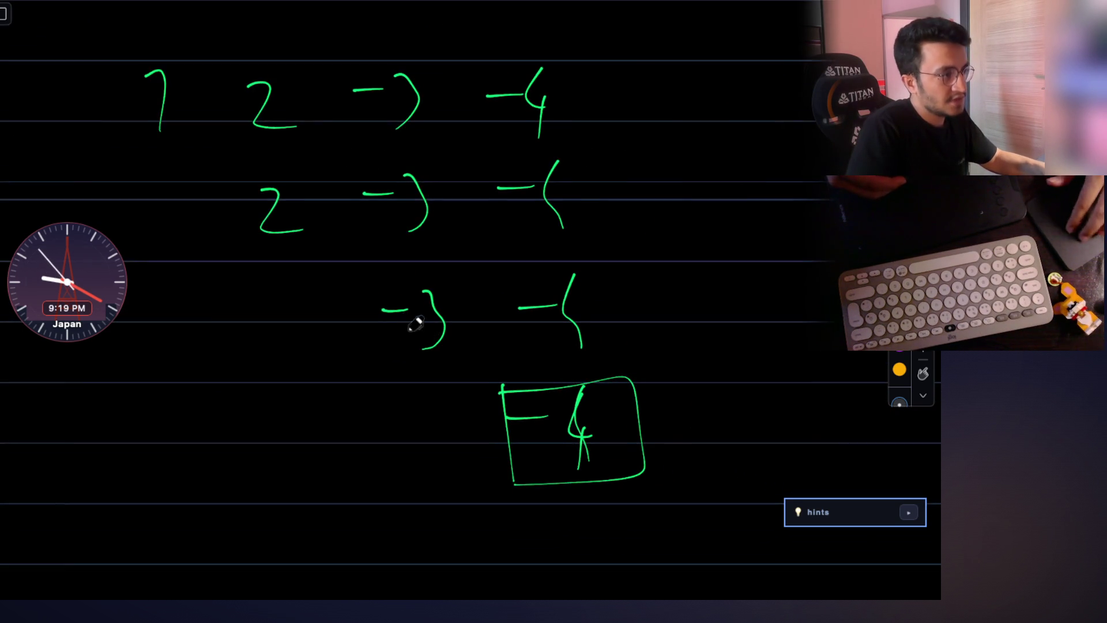
scroll(441, 304, "up", 2)
mouse_move(110, 95)
left_mouse_down()
mouse_move(466, 432)
mouse_move(80, 482)
left_mouse_up()
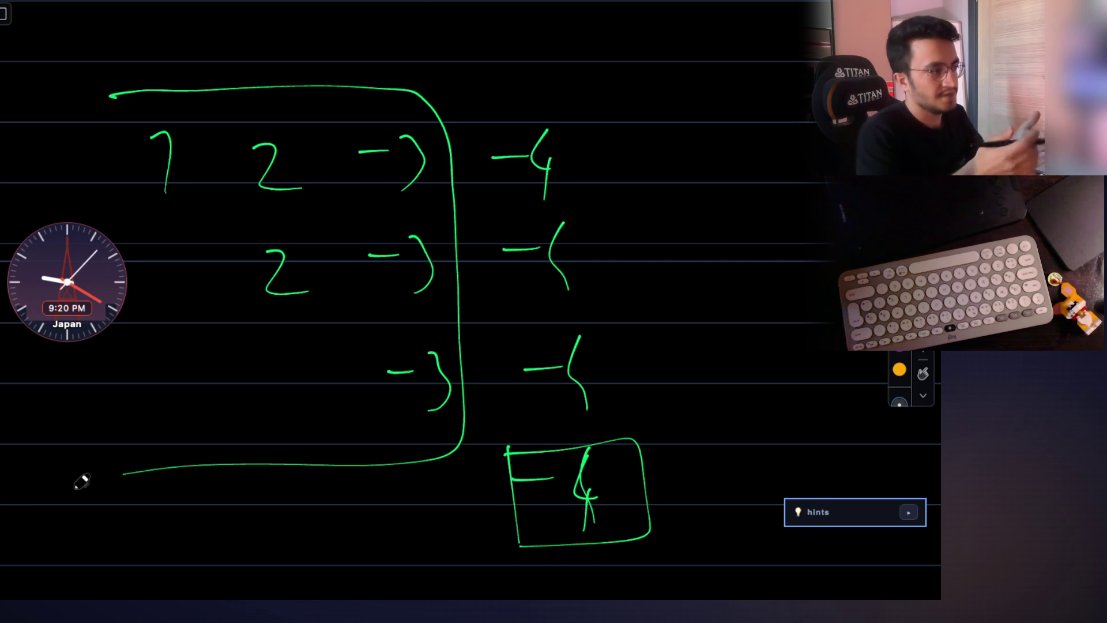
scroll(425, 308, "up", 3)
scroll(383, 271, "up", 2)
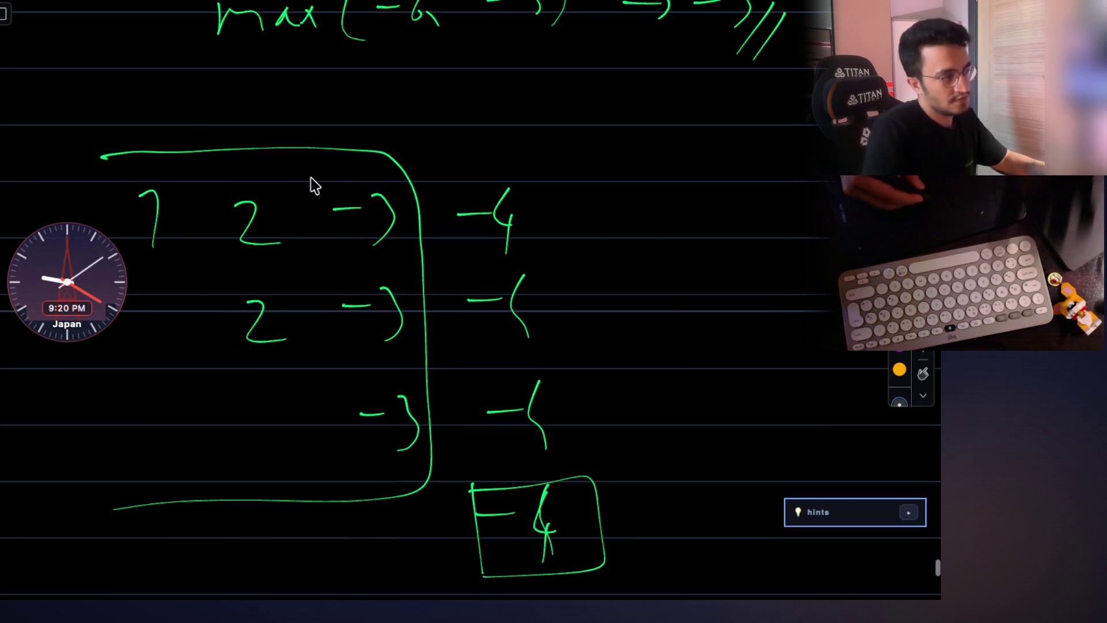
left_click_drag(250, 147, 312, 123)
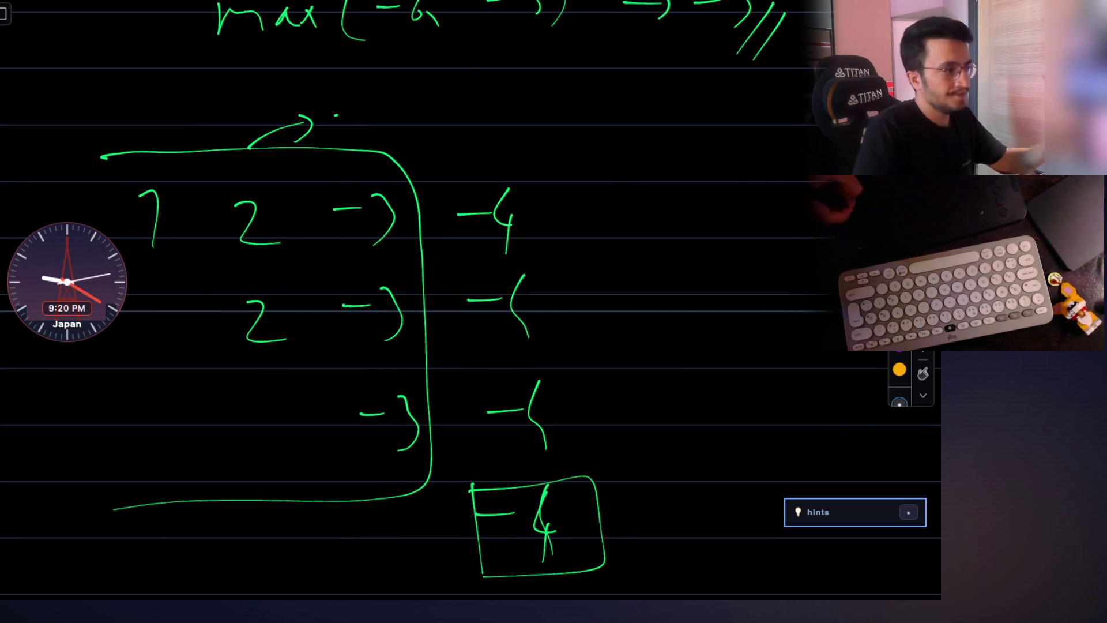
Write the yellow value above the arrow, circle it, and begin the comparison below the table.
left_click_drag(325, 115, 354, 110)
left_click_drag(356, 92, 372, 130)
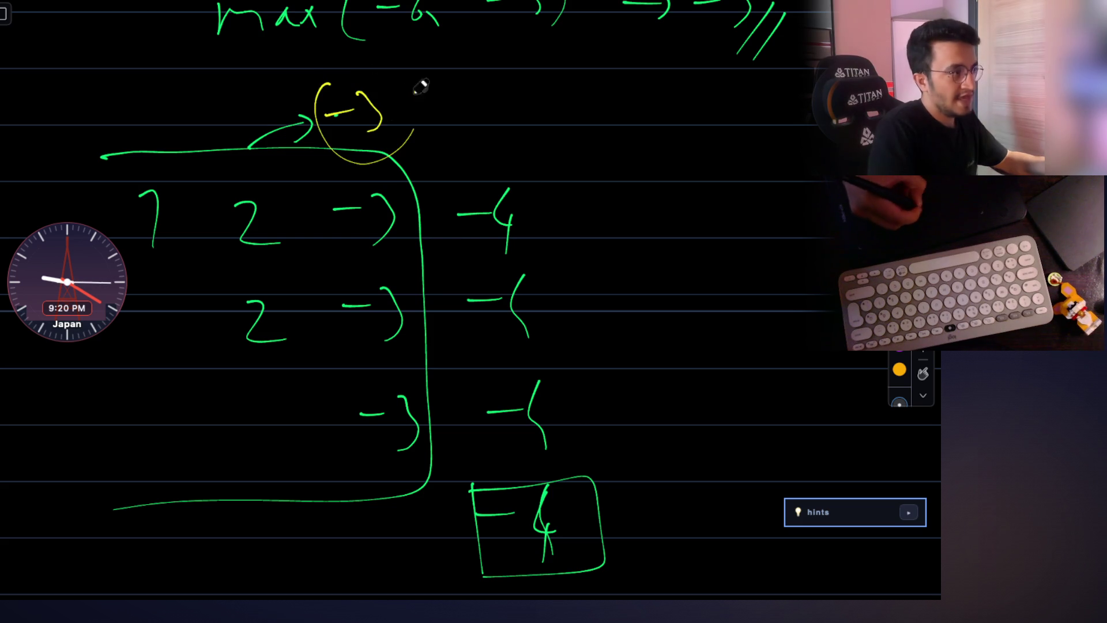
left_click_drag(322, 86, 328, 83)
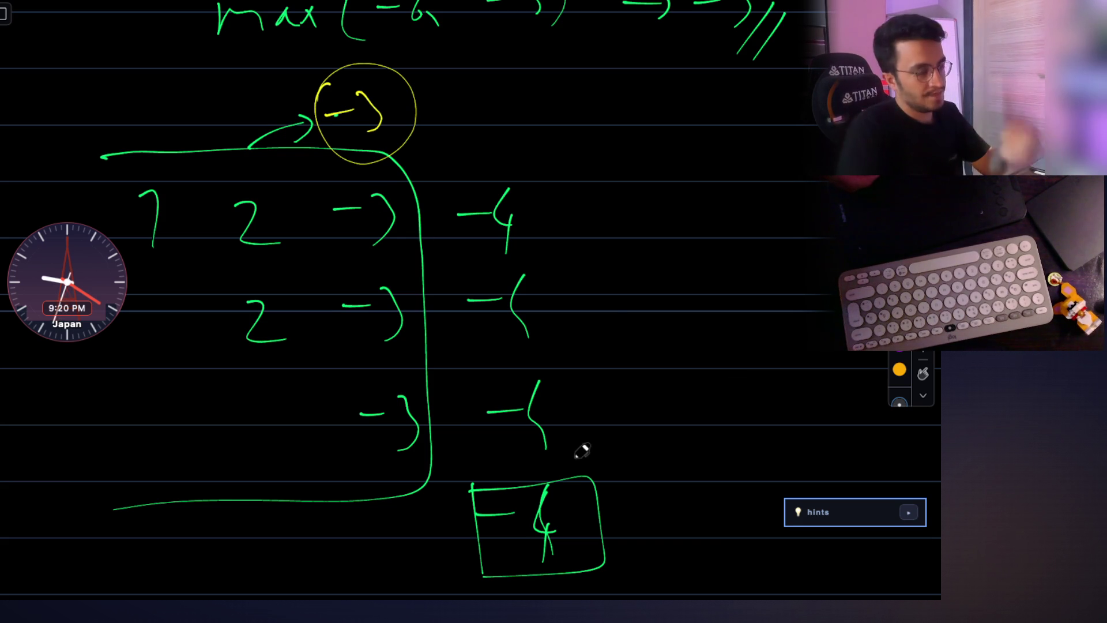
scroll(611, 319, "down", 1)
scroll(610, 319, "down", 2)
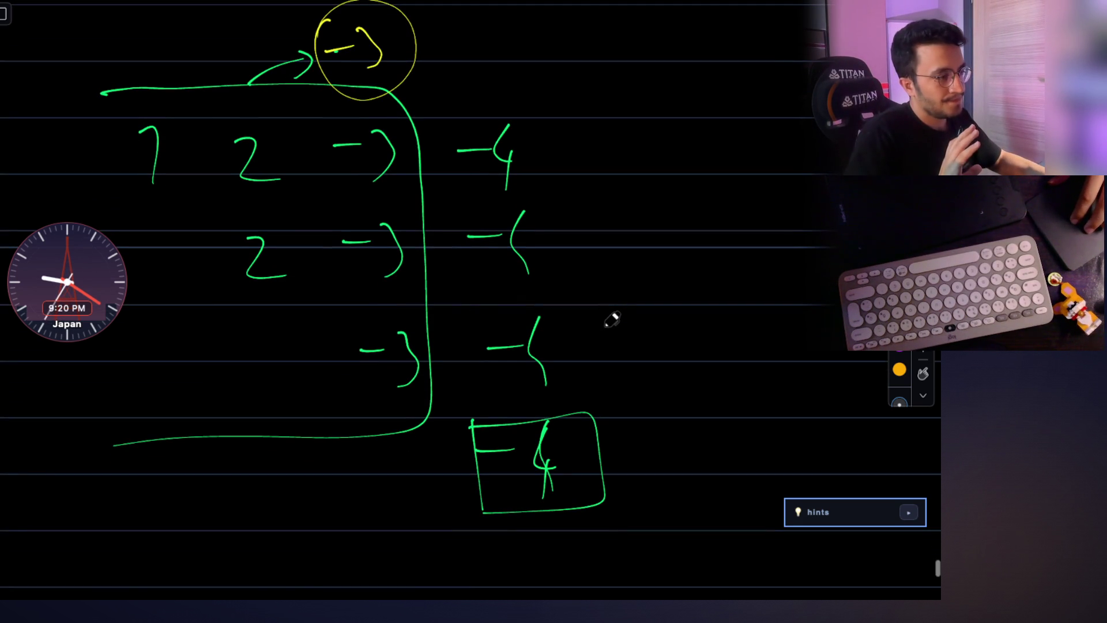
scroll(611, 319, "down", 1)
scroll(611, 320, "down", 1)
scroll(611, 319, "down", 1, "ctrl")
scroll(610, 319, "down", 1, "ctrl")
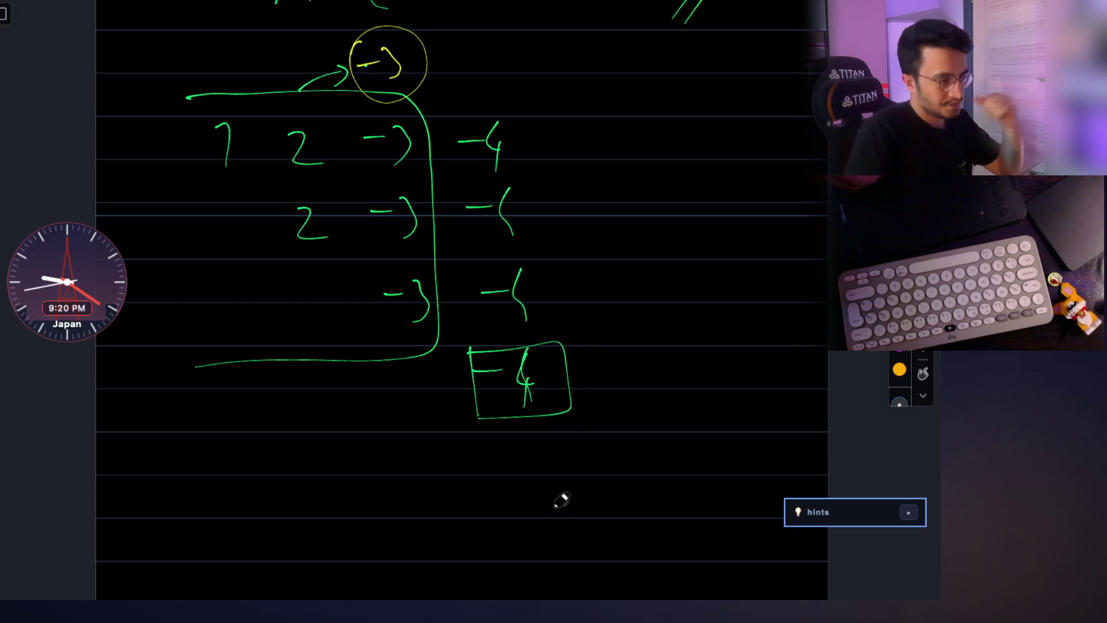
left_click_drag(526, 504, 526, 524)
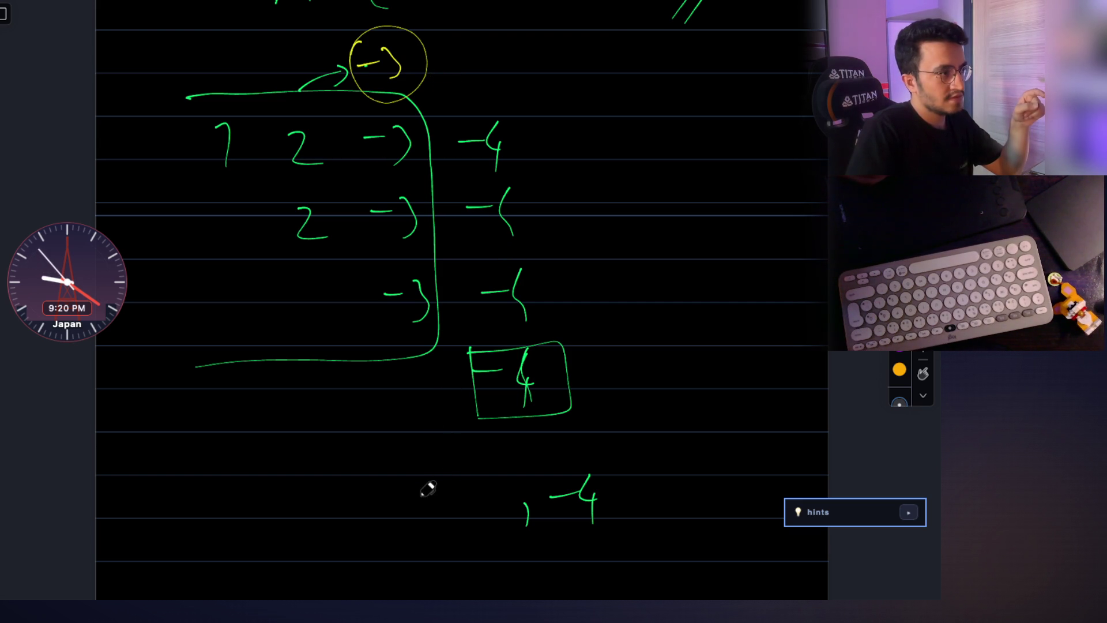
Handwrite the green comparison max(12, −4) below the boxed −4.
left_click_drag(427, 543, 441, 550)
left_click_drag(645, 449, 654, 551)
left_click_drag(260, 523, 345, 543)
left_click_drag(342, 514, 323, 543)
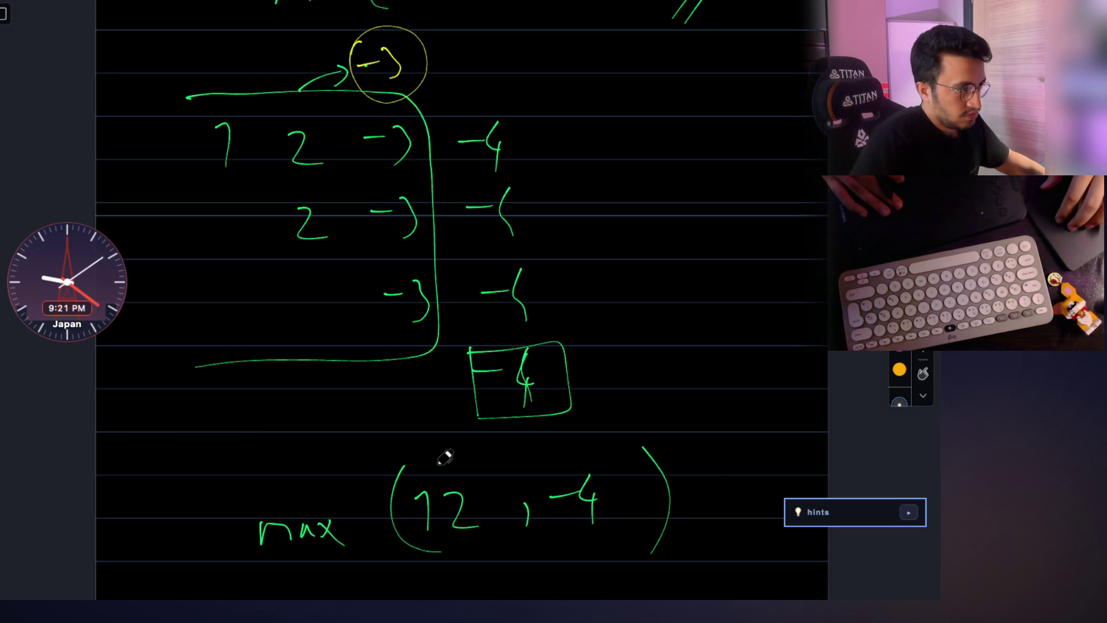
scroll(444, 457, "up", 1)
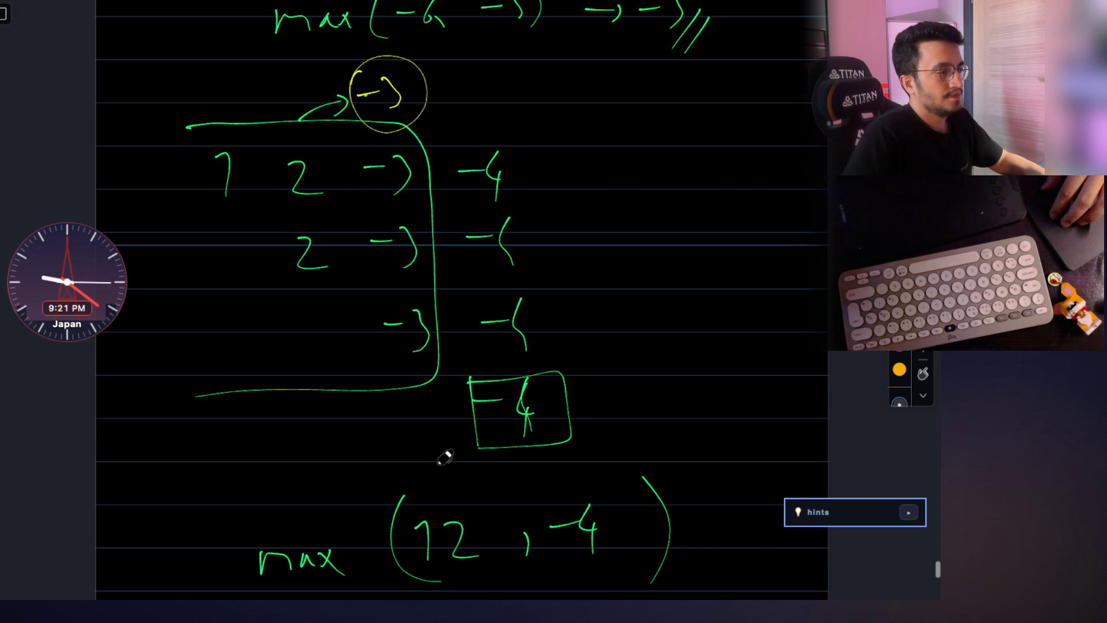
scroll(444, 458, "down", 1)
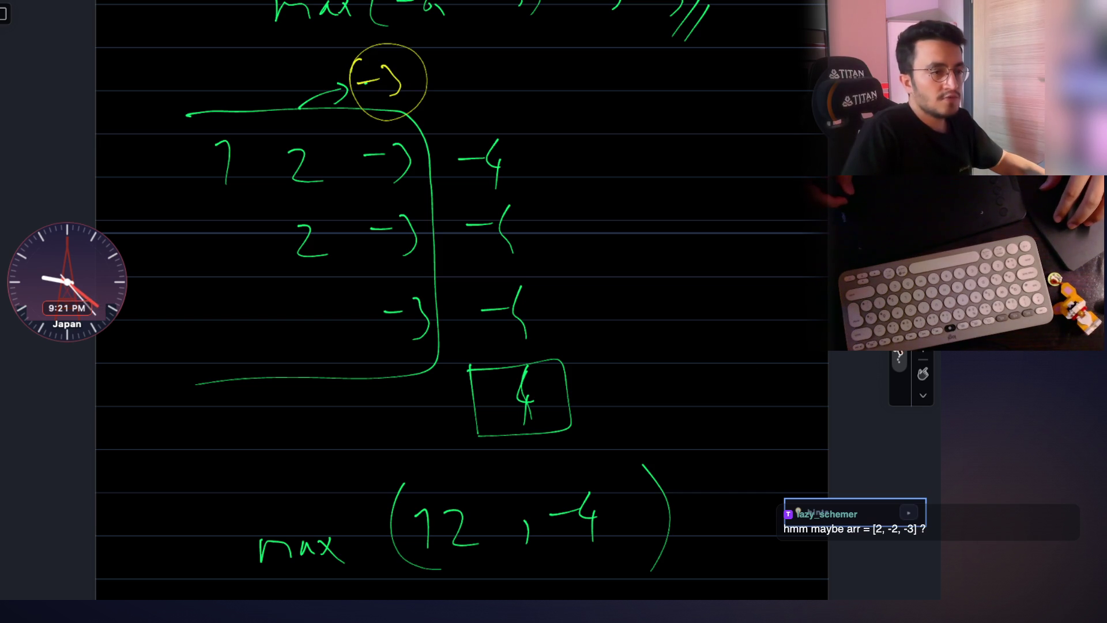
scroll(608, 307, "down", 10)
scroll(252, 297, "down", 6)
scroll(218, 277, "down", 1)
left_click_drag(214, 281, 263, 329)
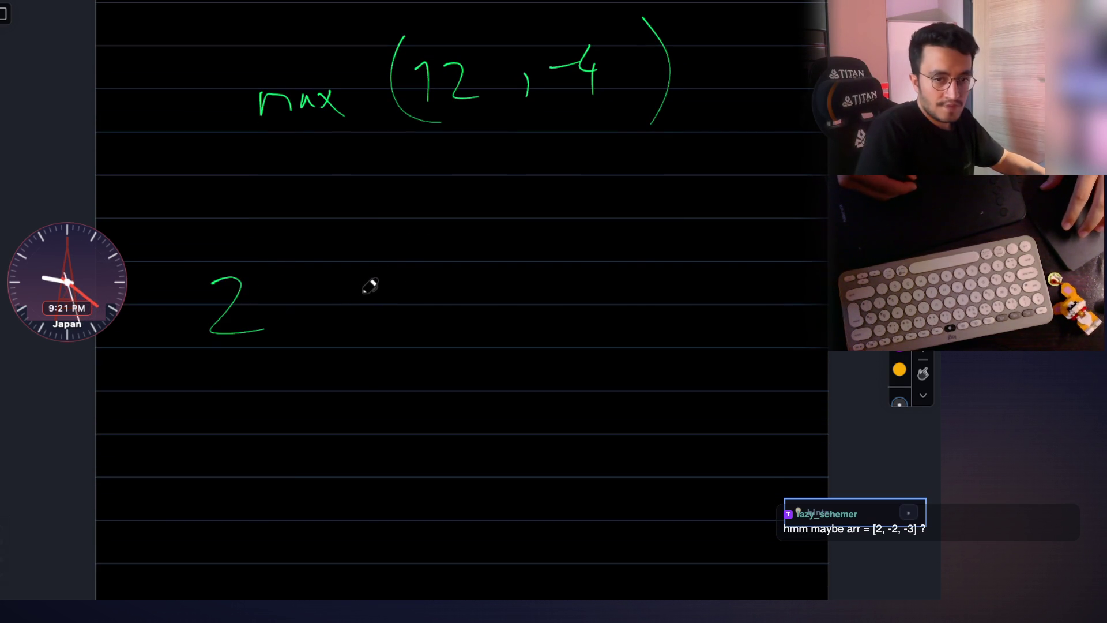
Write −2 as the second array value and note −2 above the arched group.
left_click_drag(404, 277, 447, 319)
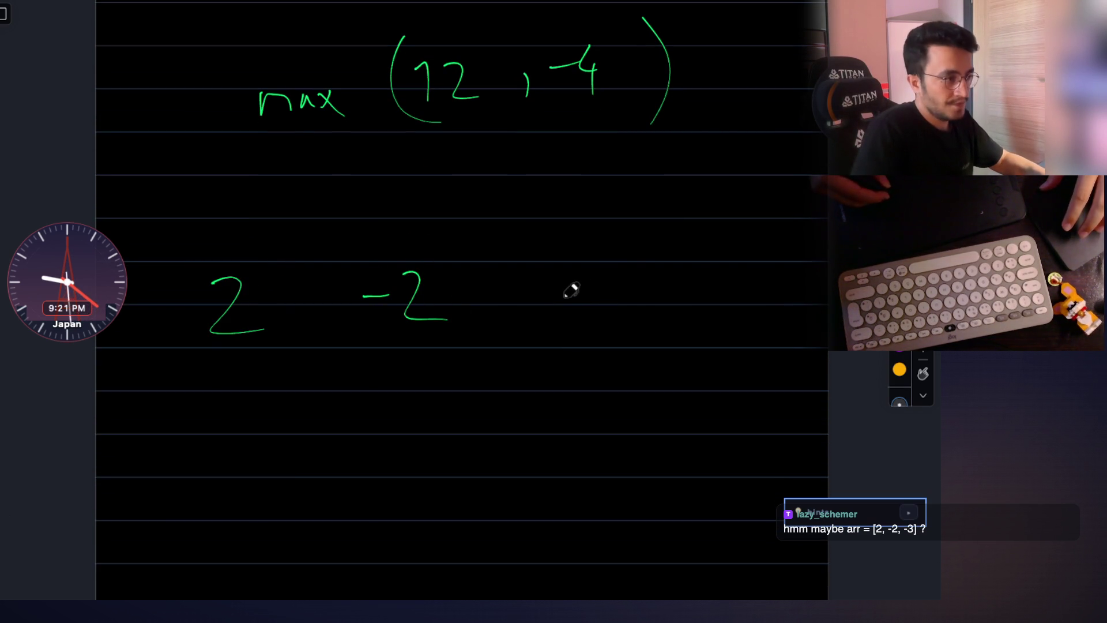
left_click_drag(628, 295, 610, 333)
scroll(428, 366, "down", 1)
left_click_drag(377, 394, 444, 424)
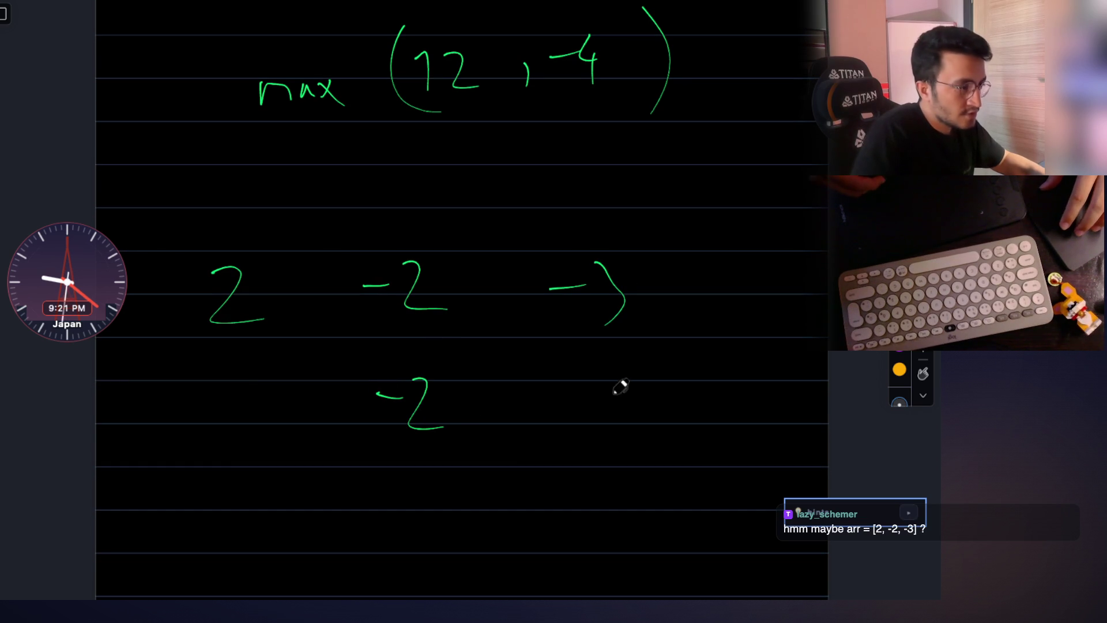
left_click_drag(611, 363, 606, 425)
scroll(594, 421, "down", 3)
mouse_move(561, 379)
left_mouse_down()
mouse_move(592, 375)
mouse_move(604, 423)
left_mouse_up()
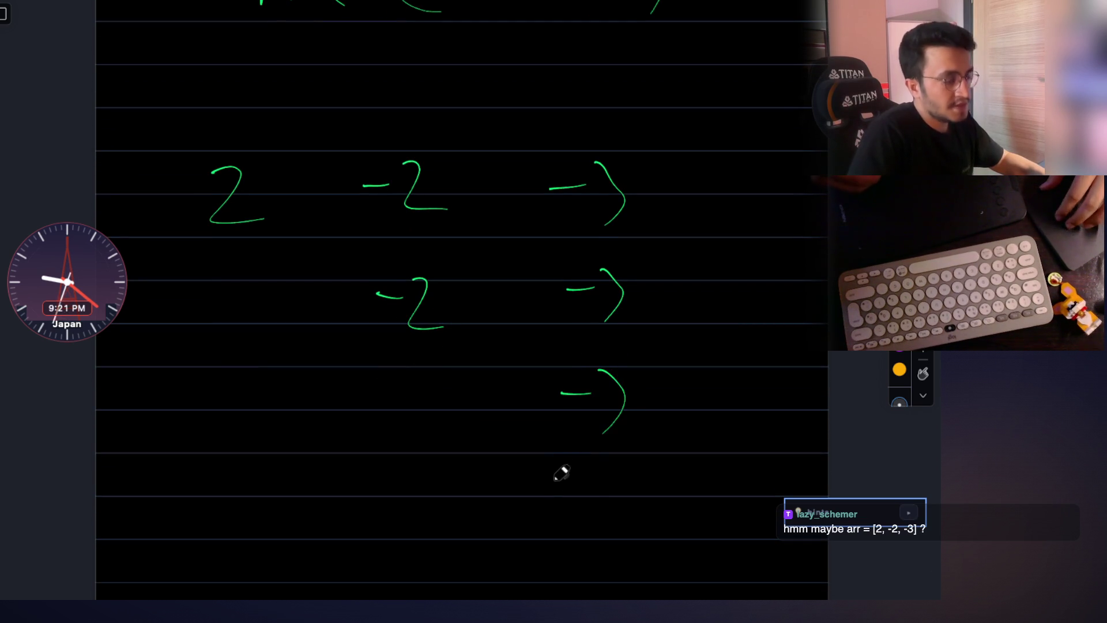
scroll(564, 469, "down", 1)
scroll(555, 497, "up", 1)
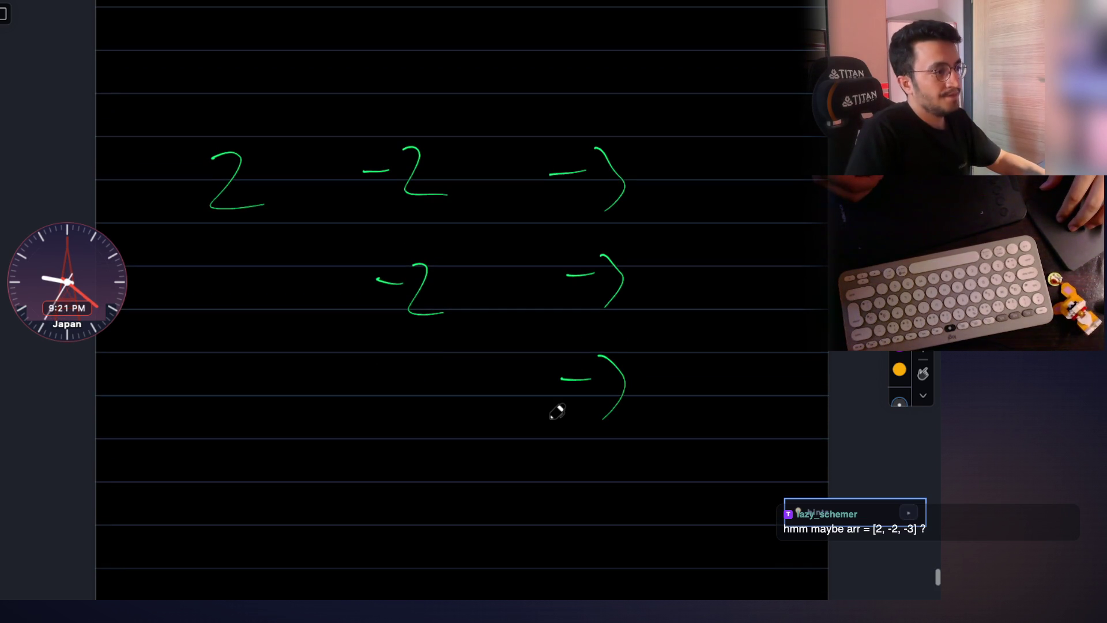
scroll(556, 413, "up", 3)
mouse_move(199, 156)
left_mouse_down()
mouse_move(490, 227)
mouse_move(205, 417)
left_mouse_up()
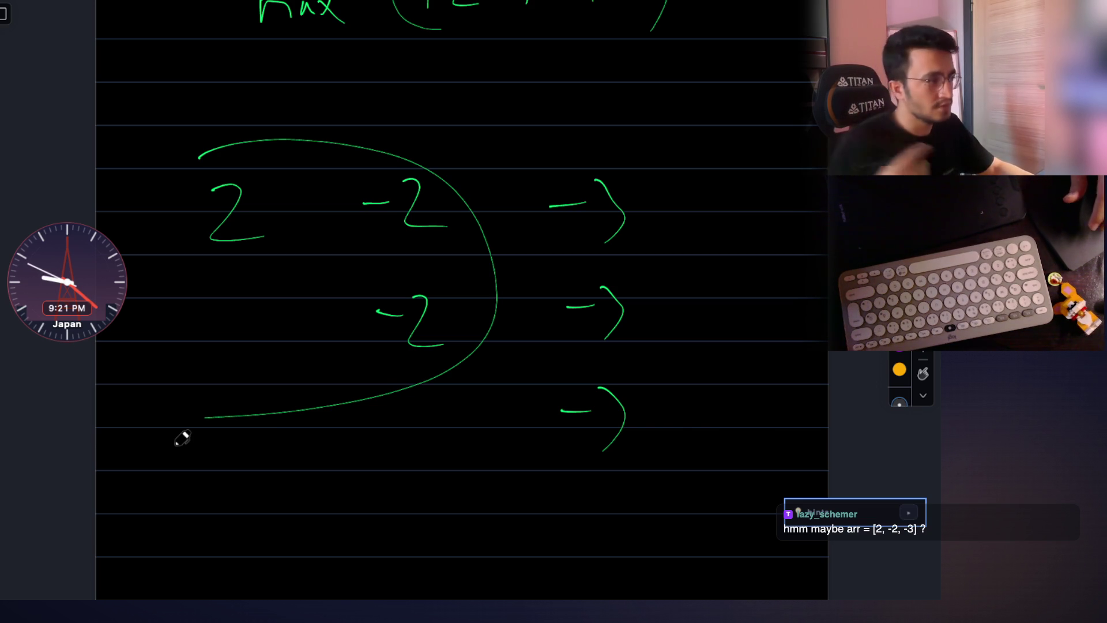
scroll(433, 277, "up", 1)
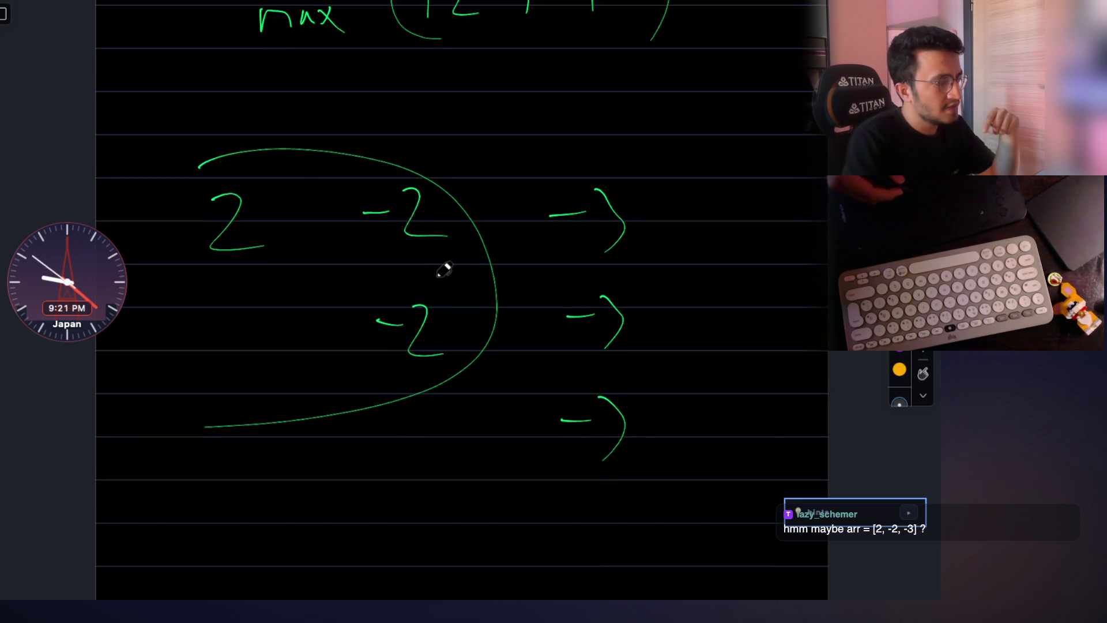
left_click_drag(366, 130, 456, 143)
scroll(574, 231, "down", 1)
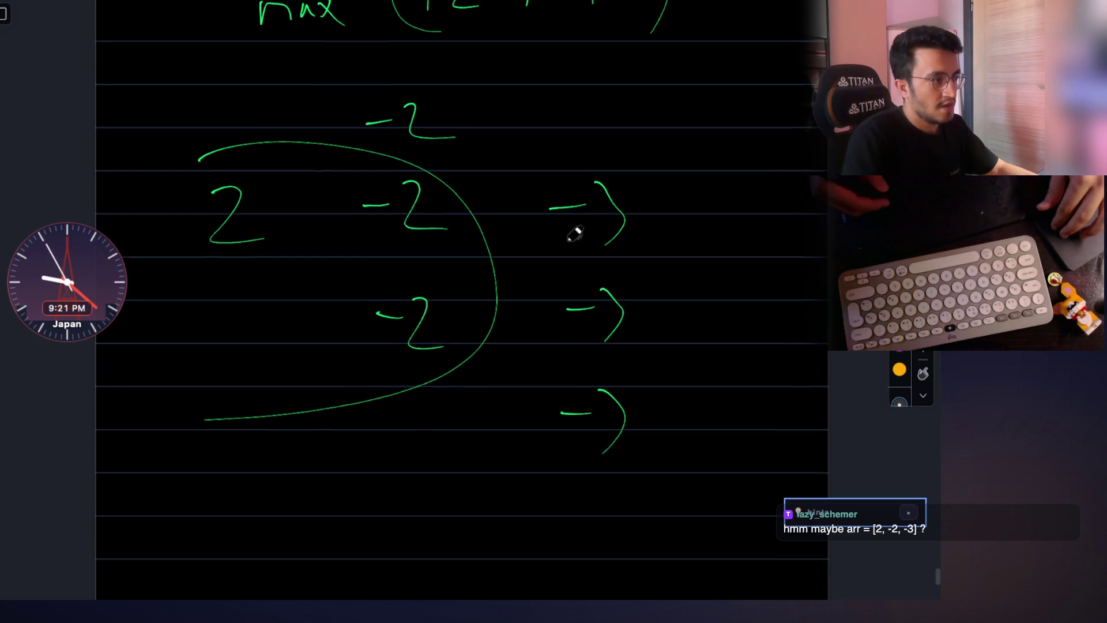
scroll(469, 198, "down", 1)
left_click_drag(667, 418, 571, 351)
scroll(593, 321, "down", 2)
scroll(515, 399, "down", 3)
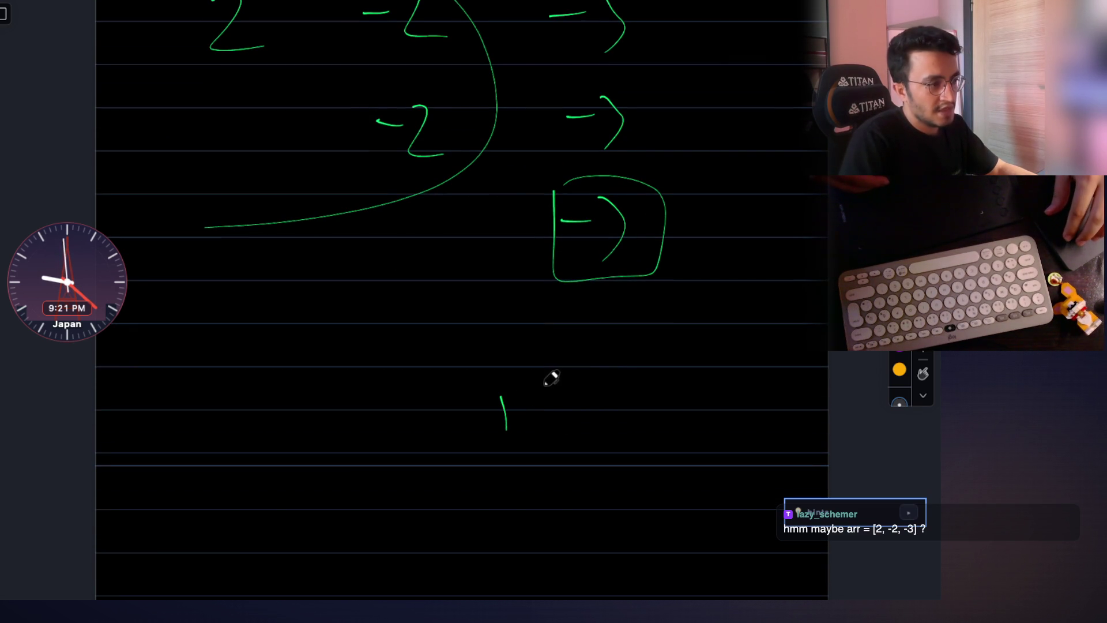
scroll(504, 497, "up", 4)
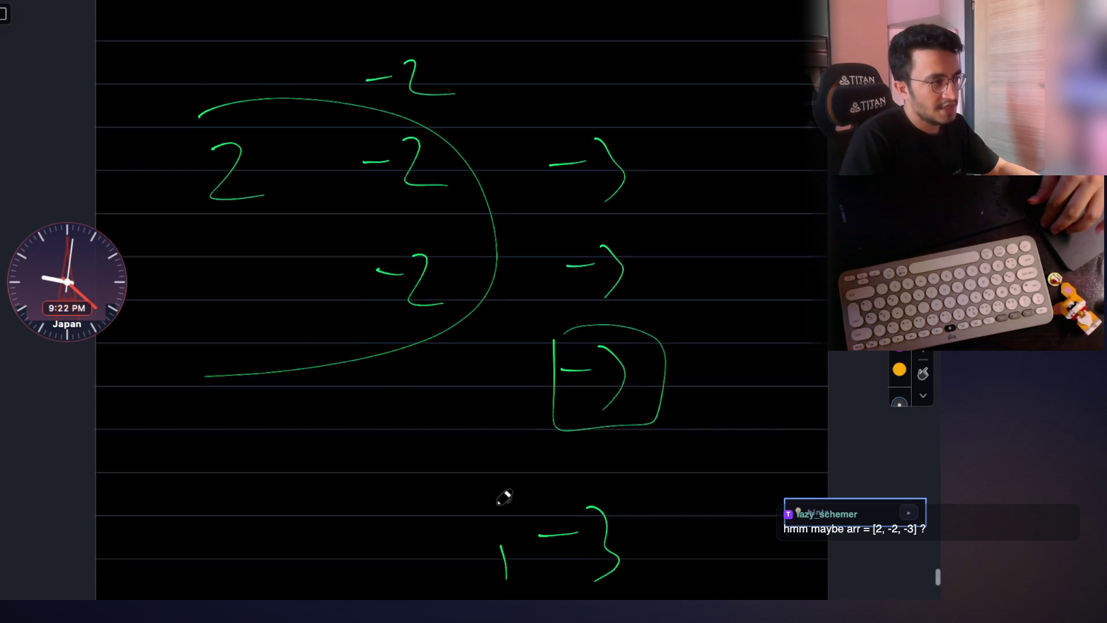
scroll(505, 497, "up", 1)
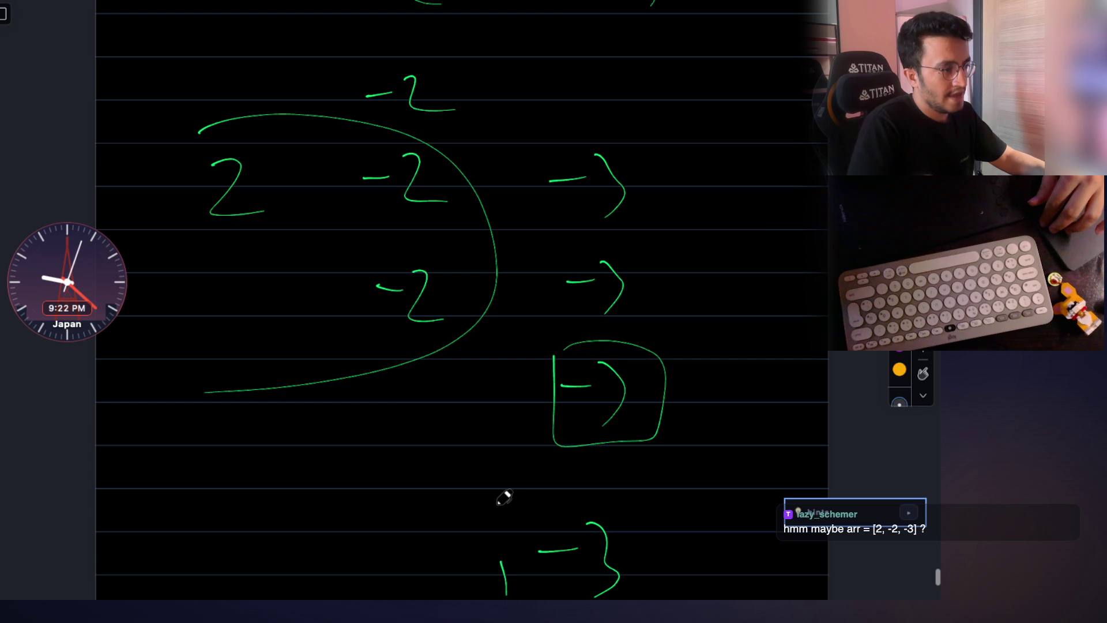
scroll(505, 497, "down", 2)
left_click_drag(438, 440, 428, 474)
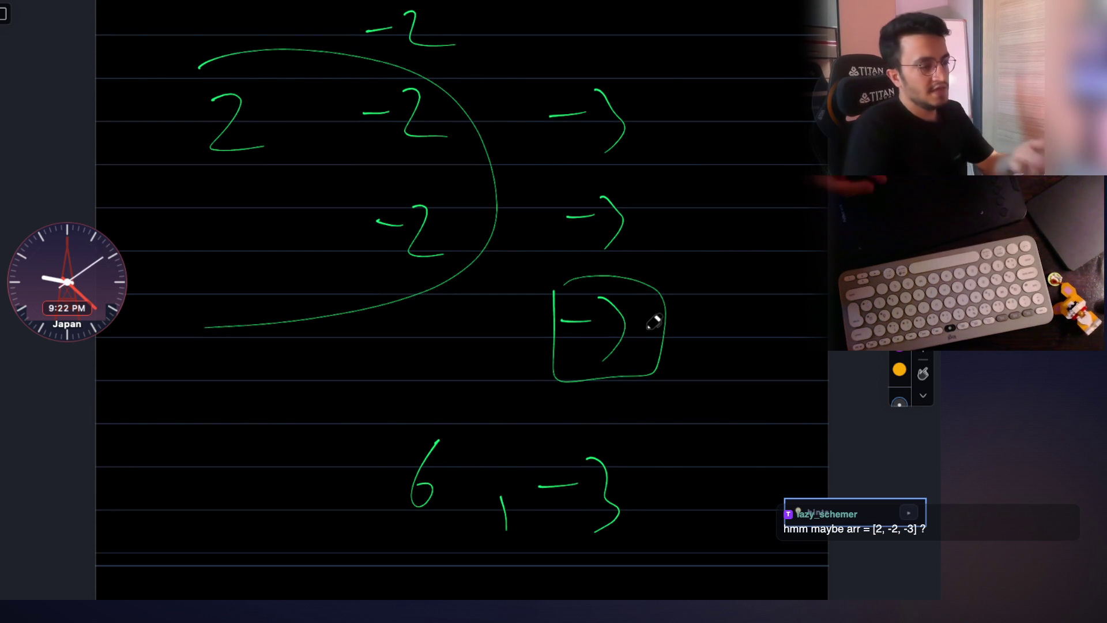
Circle the 6 in '6, −3' as the result.
left_click_drag(422, 414, 430, 410)
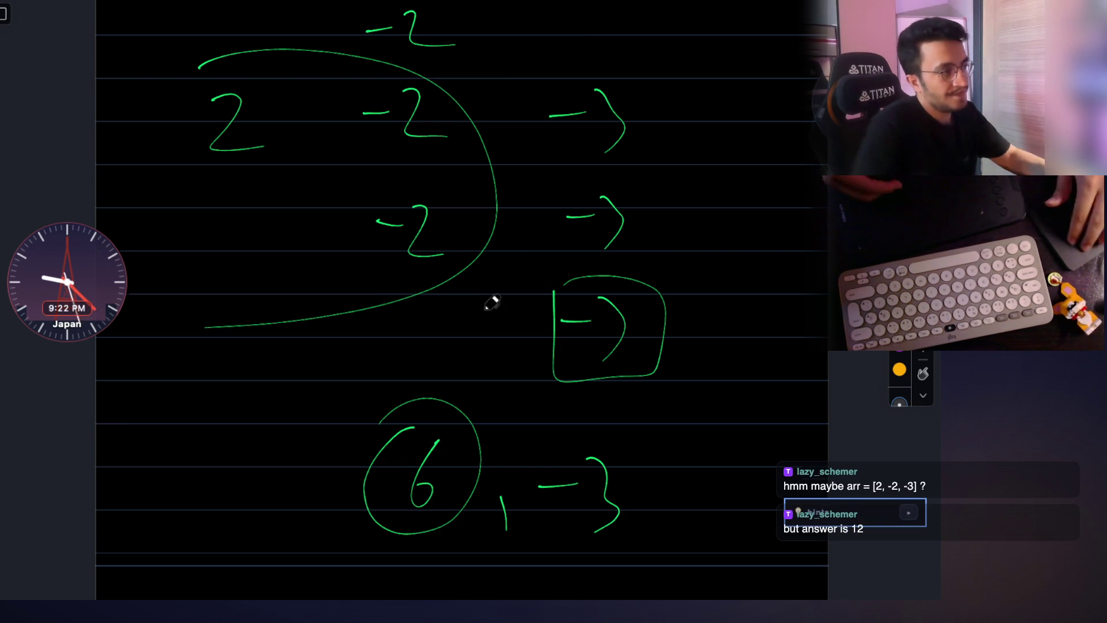
scroll(450, 260, "up", 2)
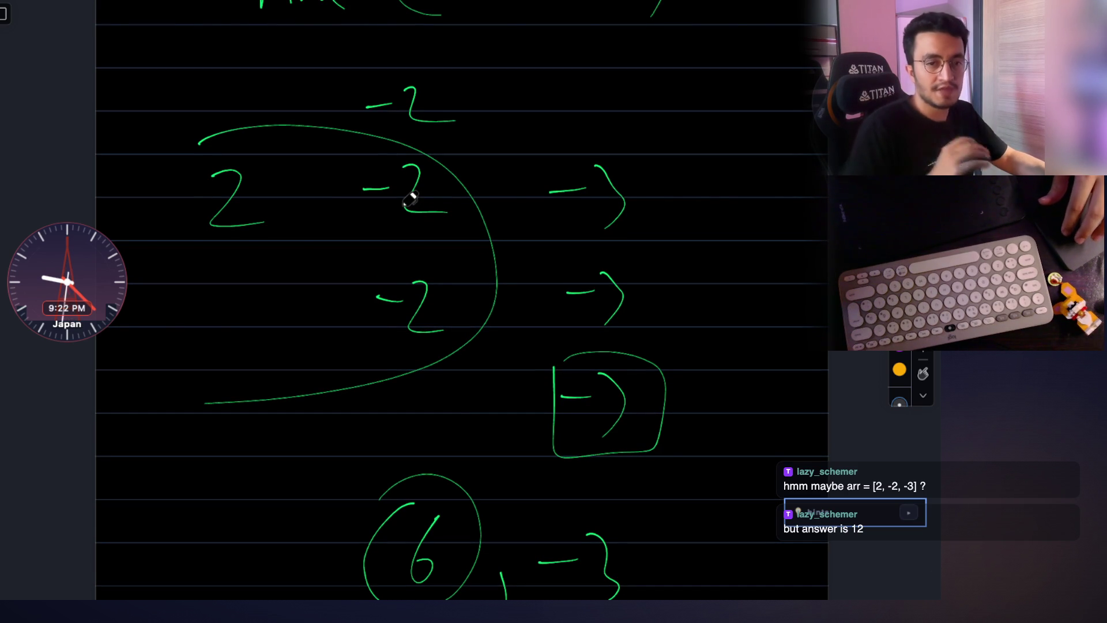
scroll(408, 199, "down", 3)
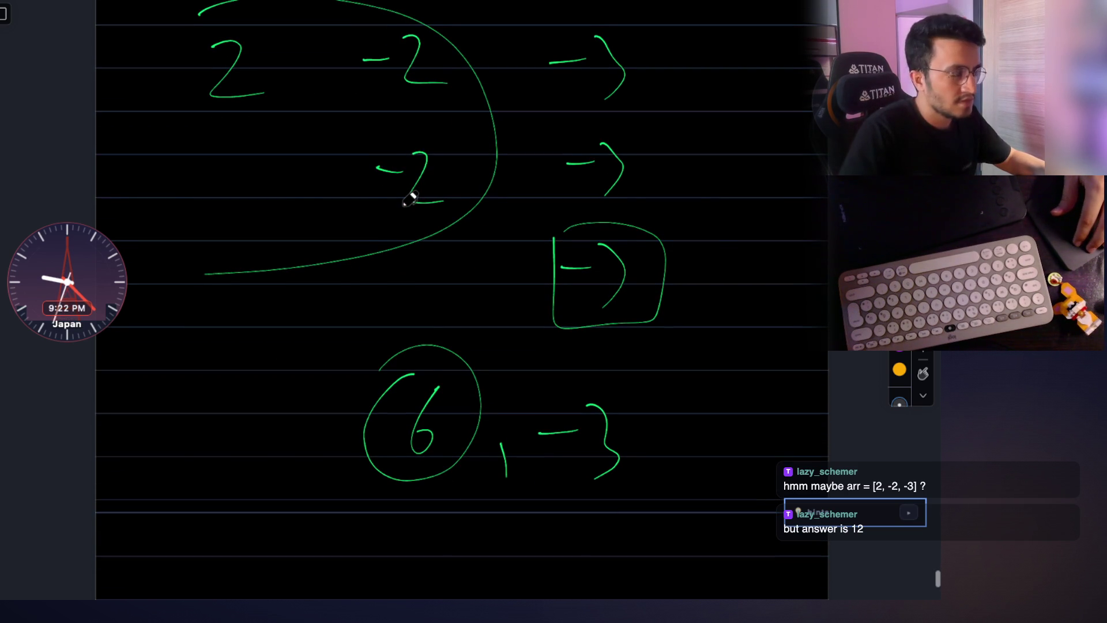
scroll(409, 199, "up", 2)
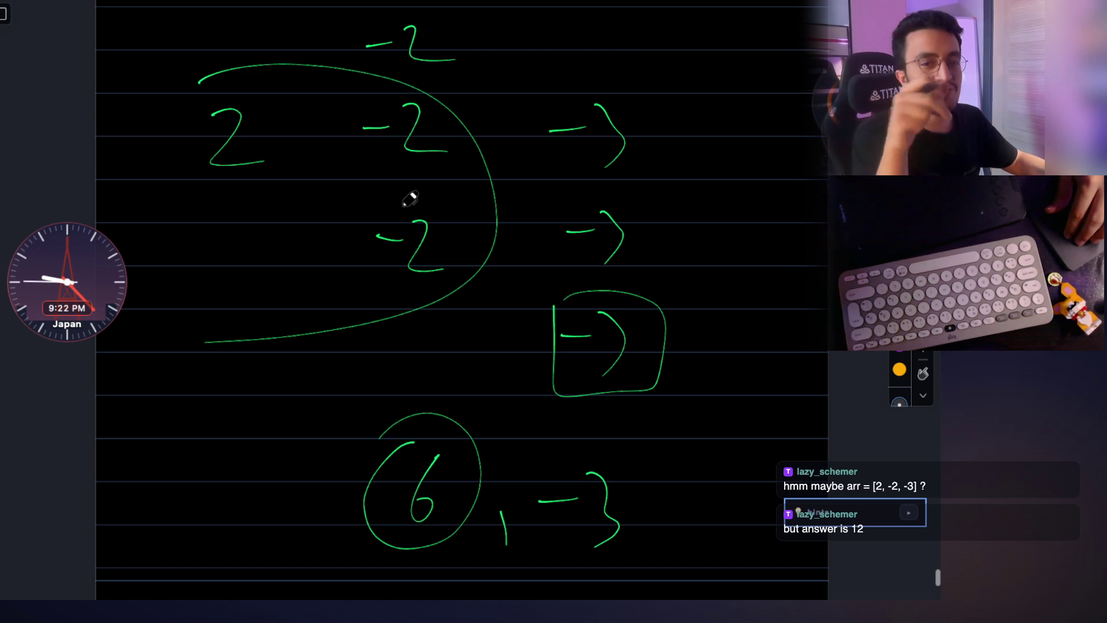
scroll(409, 199, "down", 1)
scroll(409, 198, "up", 2)
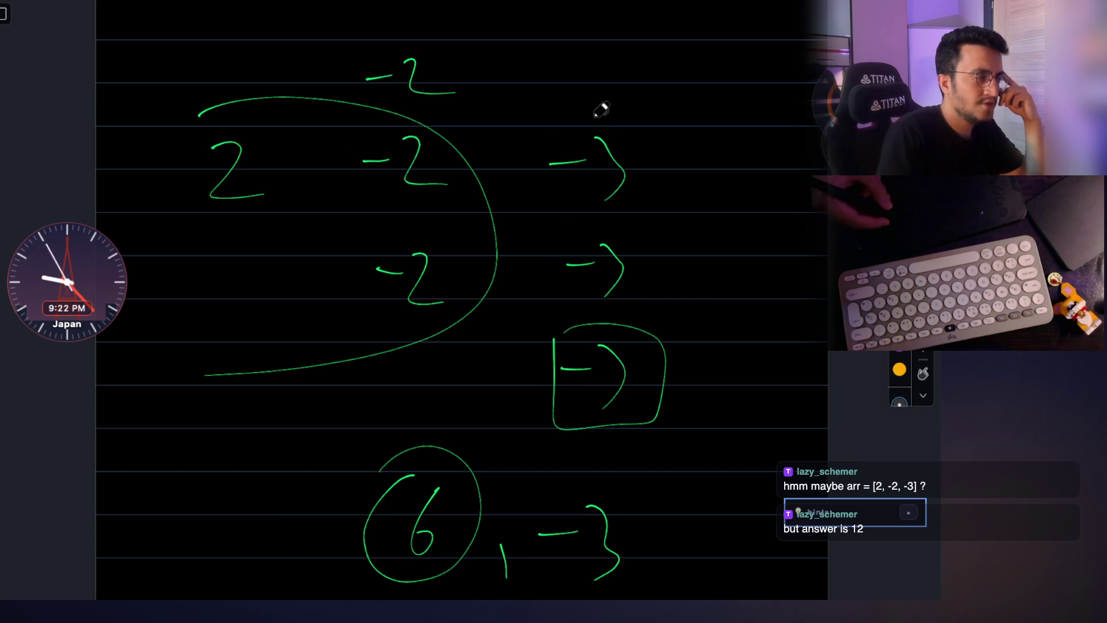
scroll(618, 104, "up", 3)
scroll(605, 161, "up", 1)
mouse_move(554, 164)
left_mouse_down()
mouse_move(571, 169)
mouse_move(575, 185)
mouse_move(589, 173)
left_mouse_up()
Write dp(2) beside the max expression, start the dp(0) label, and thicken the mark under −2.
left_click_drag(606, 149, 601, 179)
left_click_drag(613, 156, 640, 180)
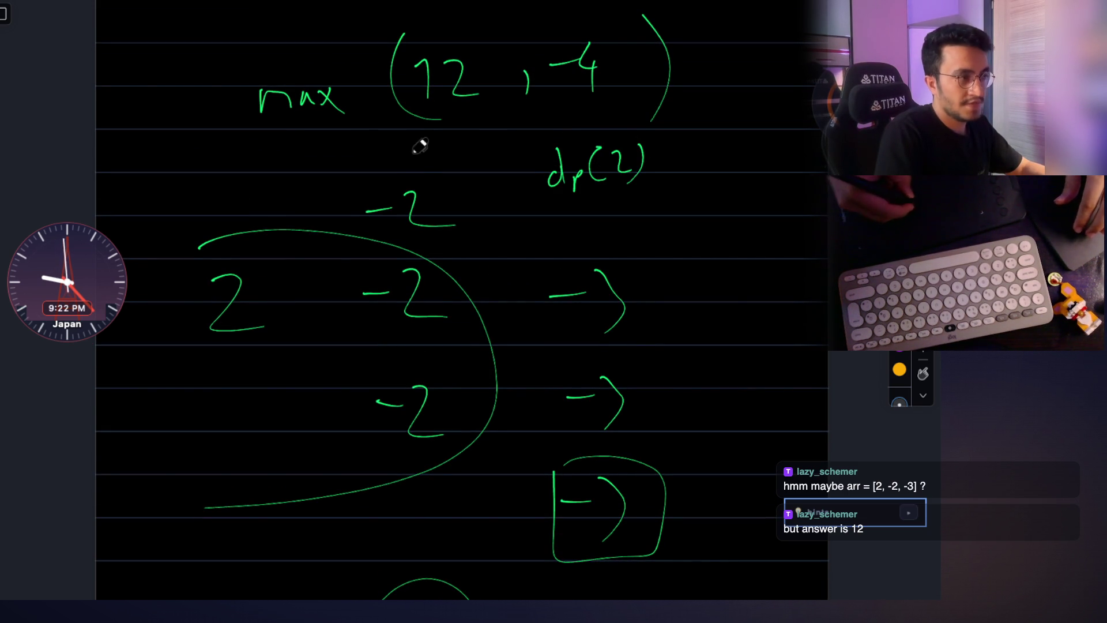
mouse_move(227, 191)
left_mouse_down()
mouse_move(233, 176)
mouse_move(258, 185)
left_mouse_up()
left_click_drag(277, 166, 275, 206)
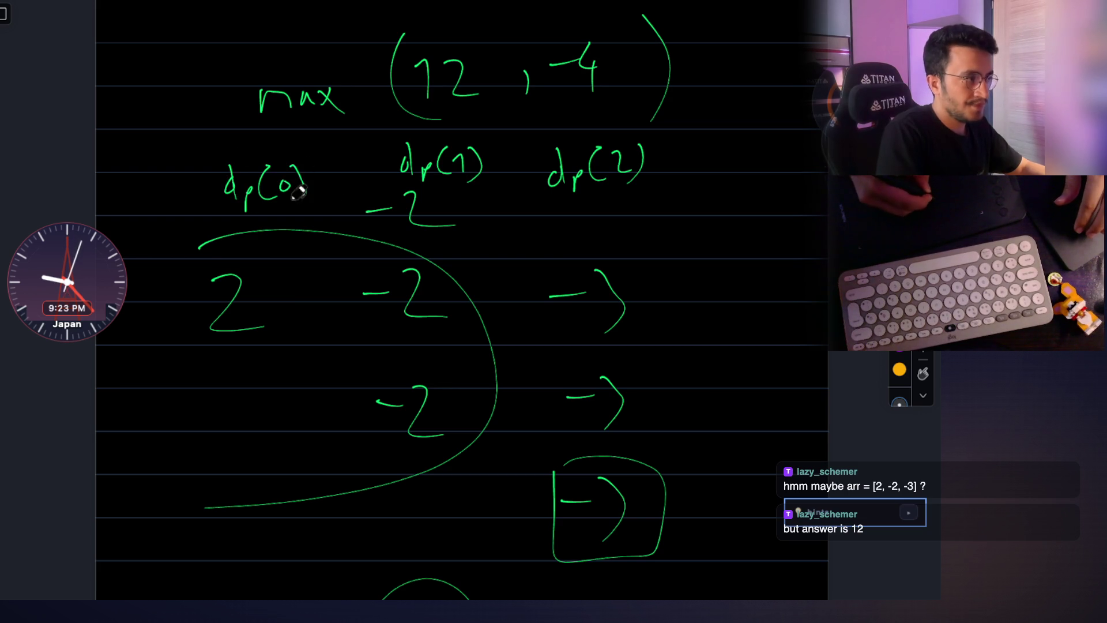
left_click_drag(561, 208, 641, 193)
scroll(572, 196, "down", 2)
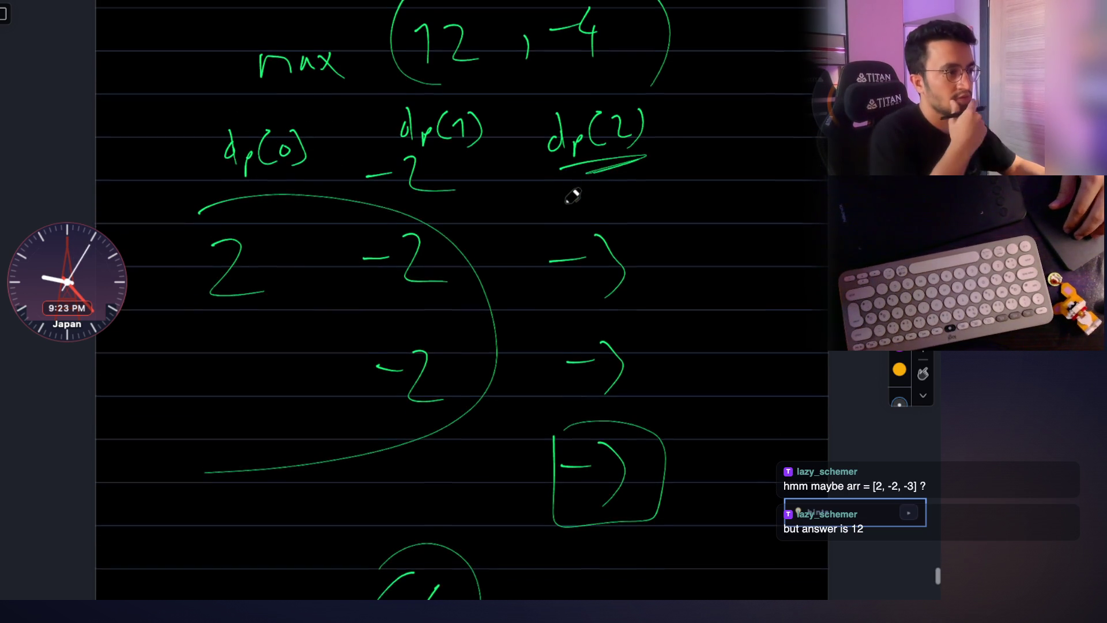
scroll(571, 195, "up", 1)
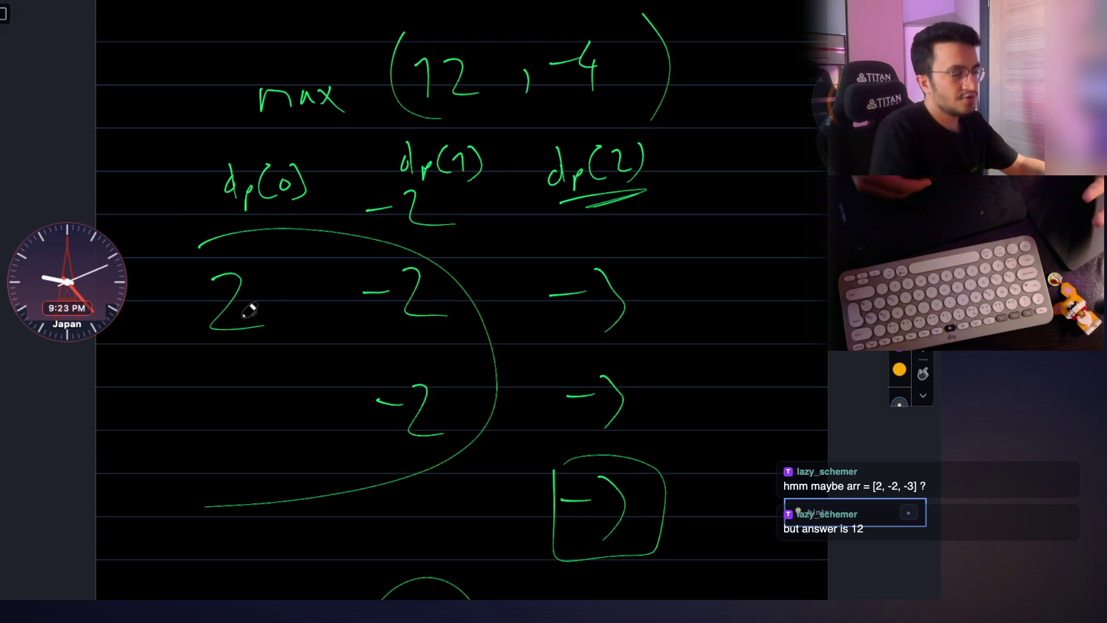
scroll(260, 346, "down", 5)
scroll(260, 347, "down", 5)
scroll(260, 346, "up", 2)
scroll(260, 346, "up", 3)
scroll(260, 346, "up", 4)
scroll(260, 347, "up", 1)
scroll(259, 347, "up", 1)
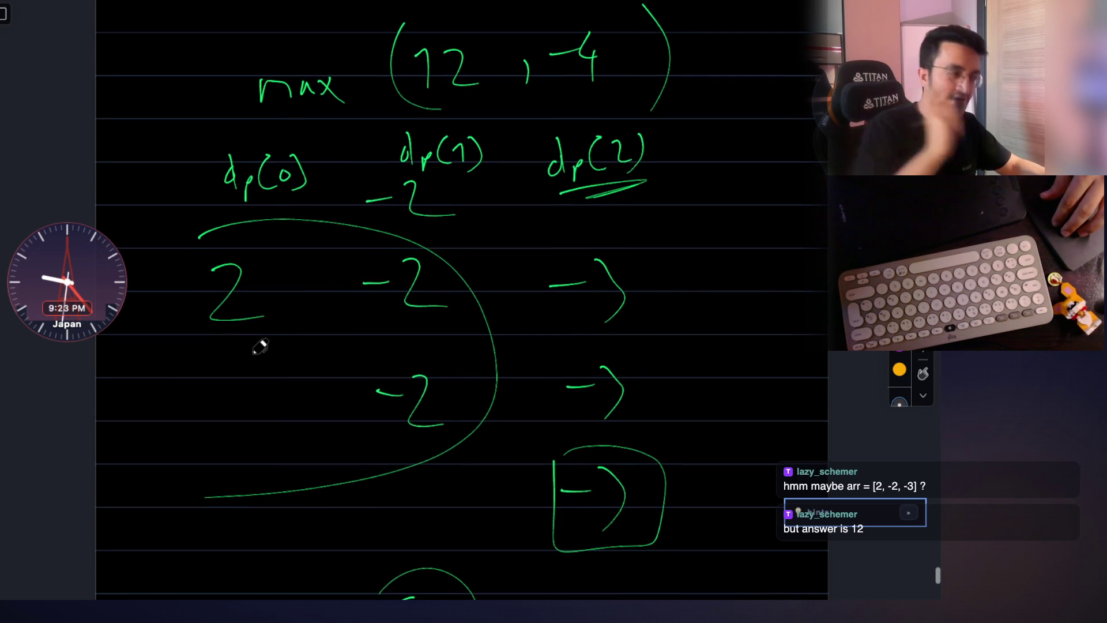
scroll(259, 346, "down", 1)
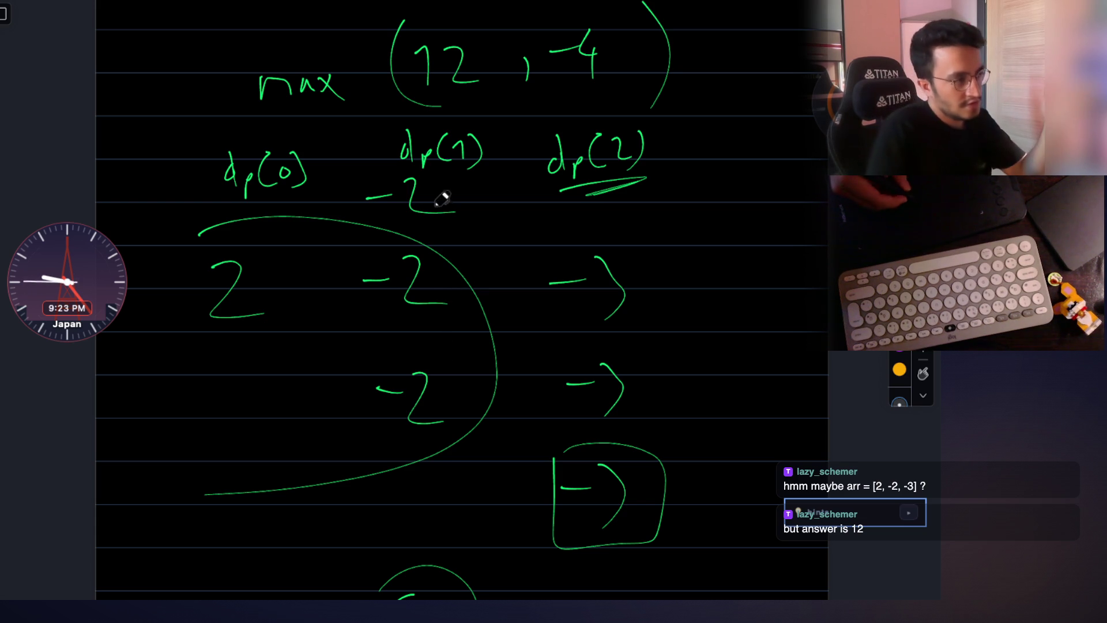
left_click_drag(485, 203, 472, 214)
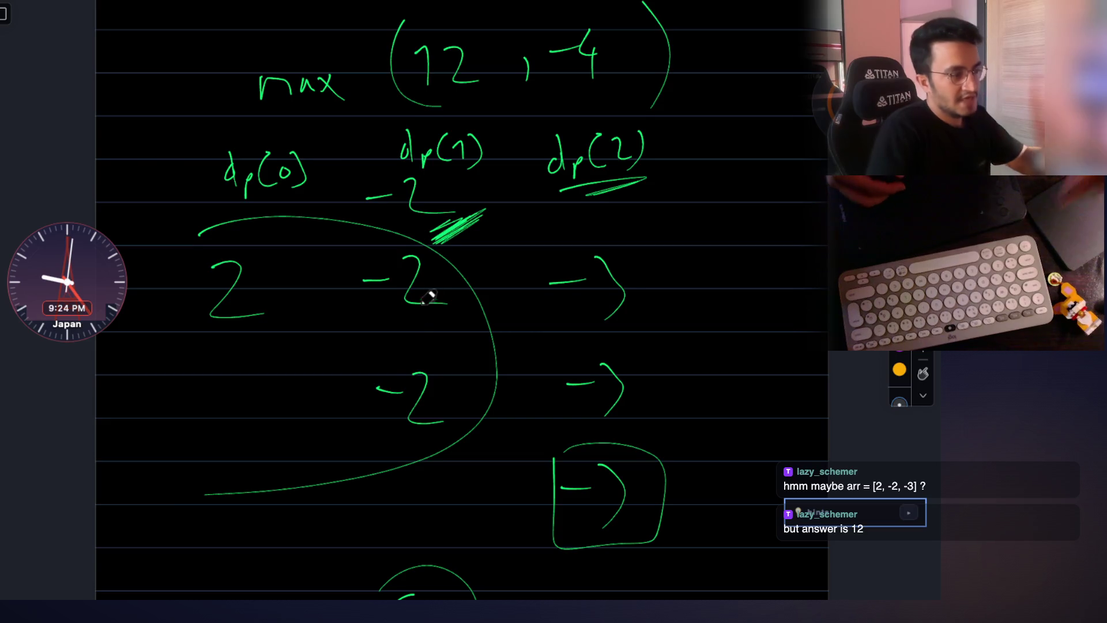
scroll(433, 292, "down", 2)
Write −4 in red below the green curve.
left_click_drag(313, 417, 320, 462)
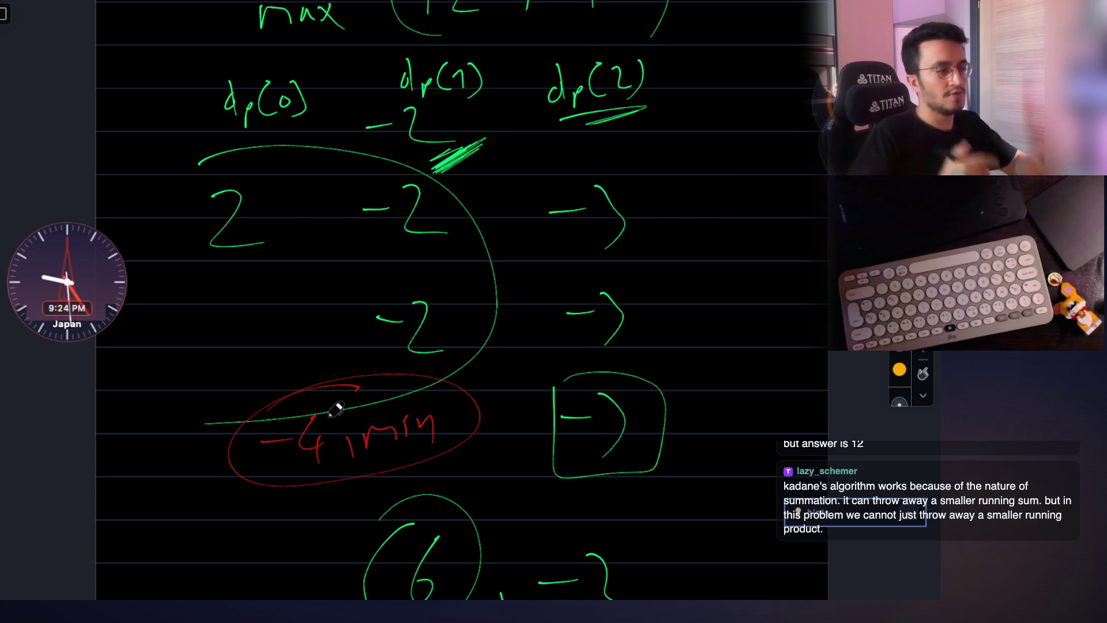
scroll(419, 350, "down", 2)
scroll(419, 350, "down", 1)
left_click_drag(297, 396, 459, 381)
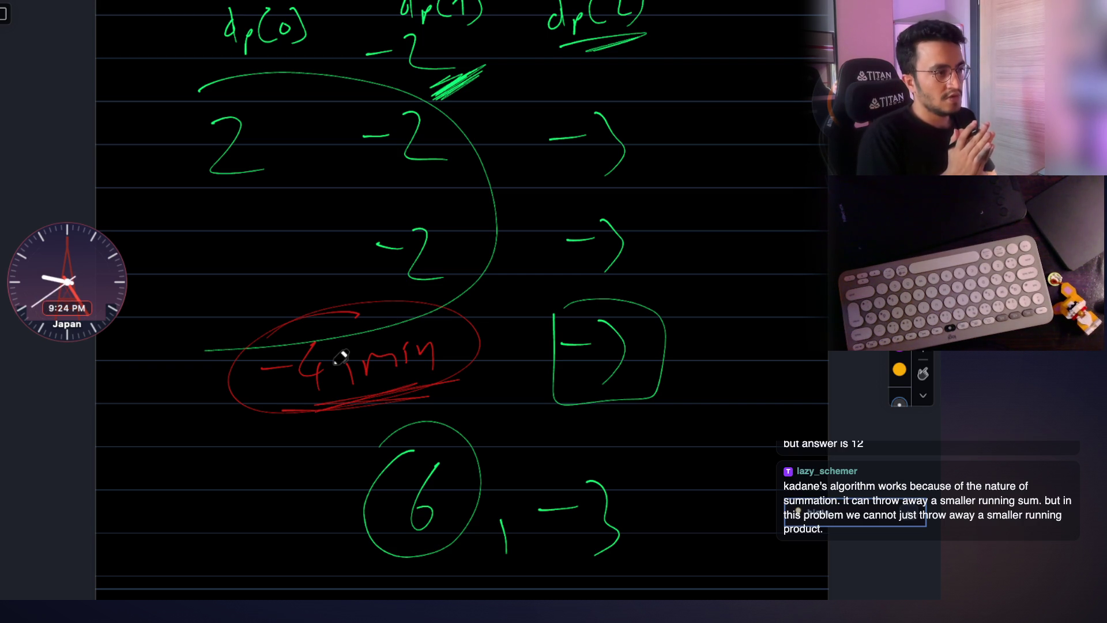
scroll(594, 421, "down", 2)
scroll(594, 420, "down", 3)
left_click_drag(651, 476, 594, 485)
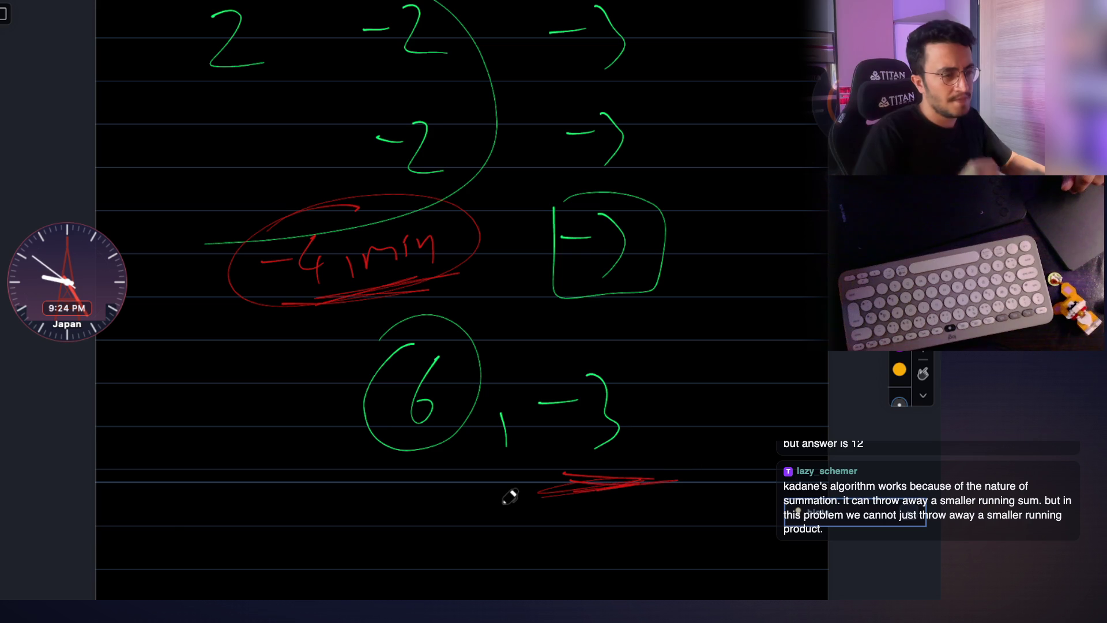
scroll(510, 496, "up", 1)
scroll(510, 496, "up", 2)
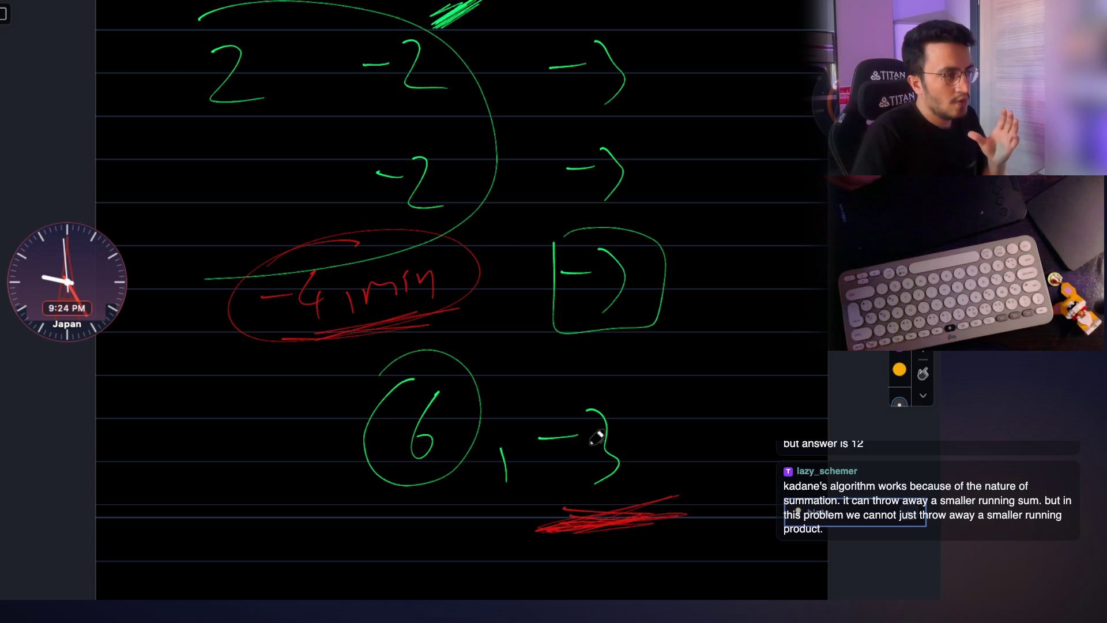
scroll(590, 389, "up", 2)
scroll(592, 390, "down", 3)
scroll(591, 390, "up", 3)
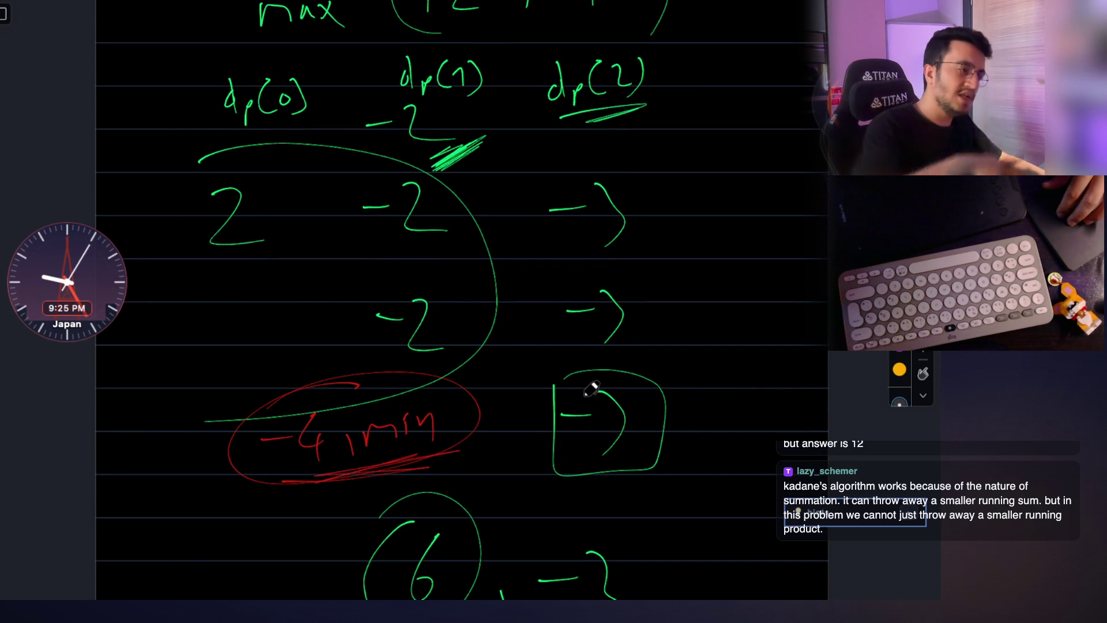
scroll(592, 390, "down", 2)
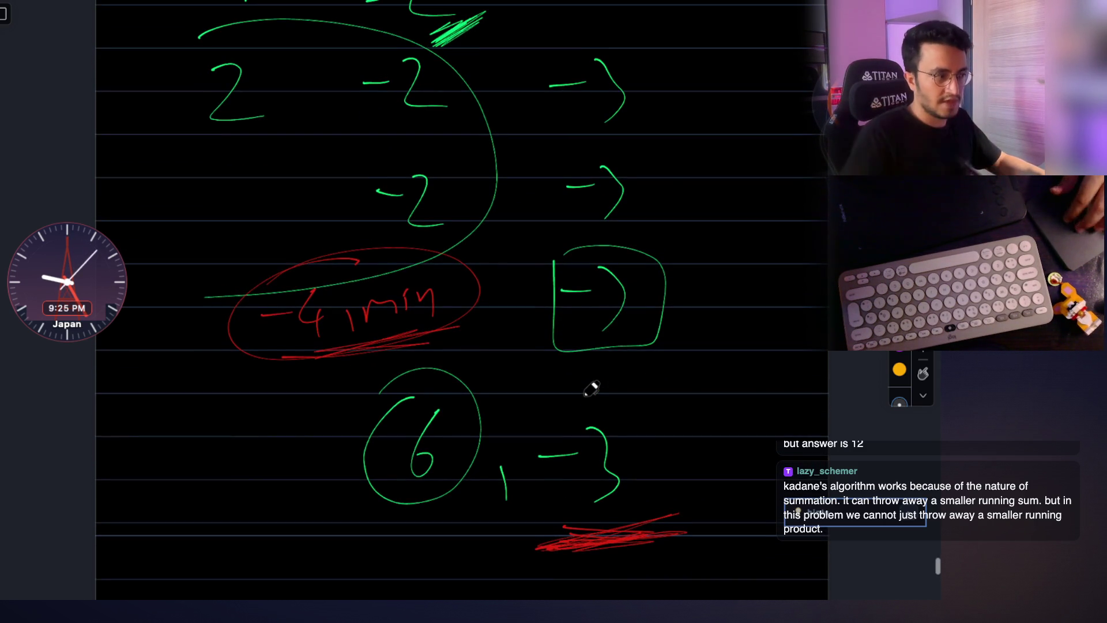
scroll(591, 389, "down", 1)
scroll(592, 390, "down", 2)
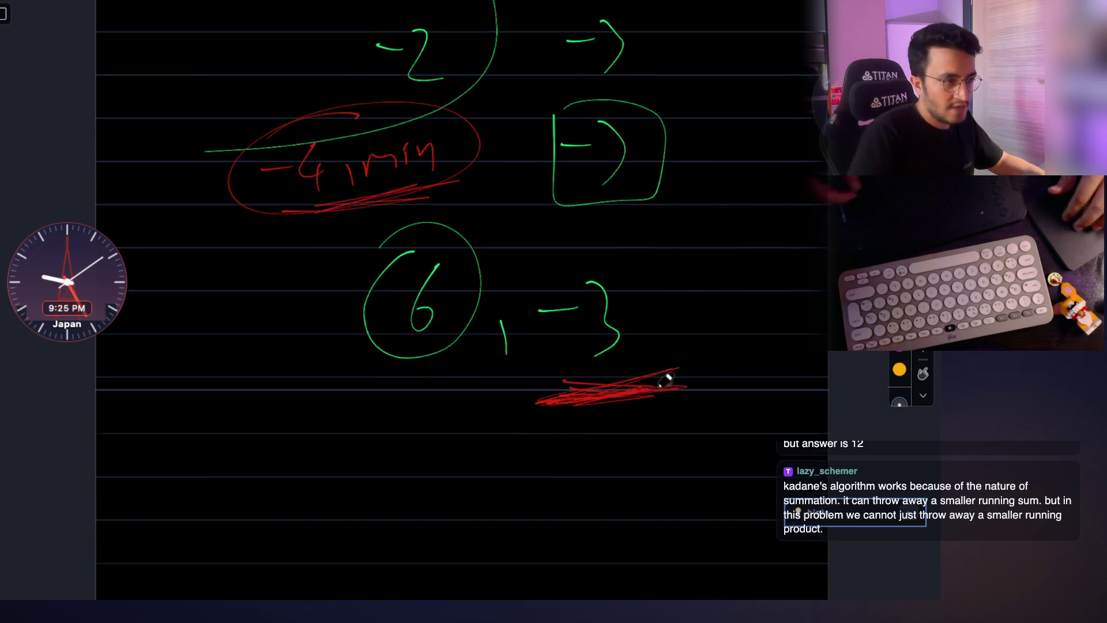
scroll(666, 379, "down", 1)
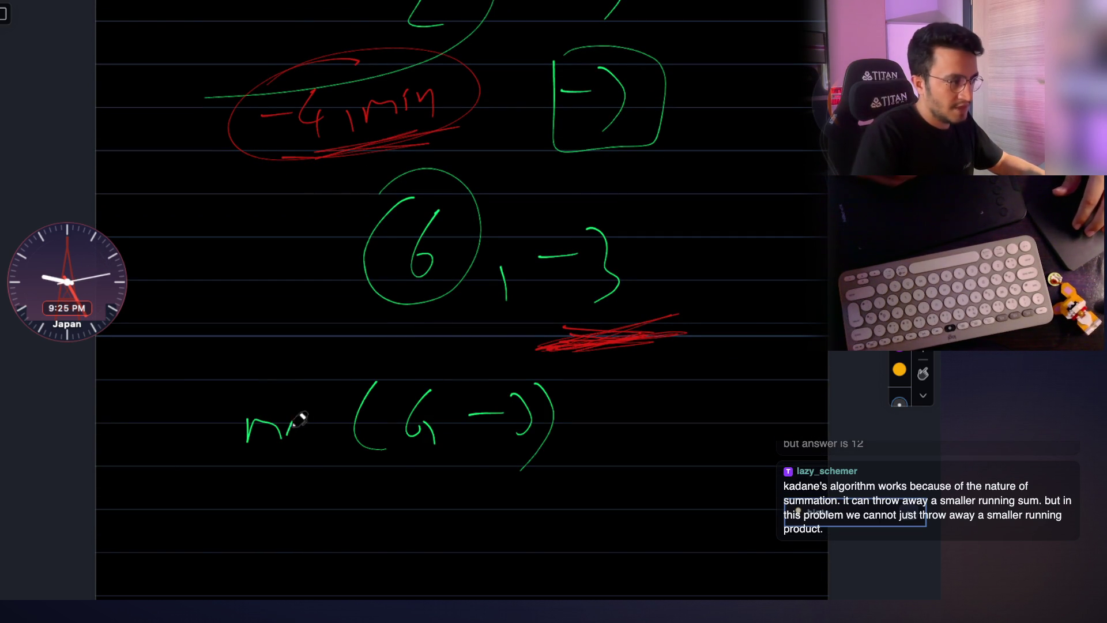
scroll(365, 421, "down", 1)
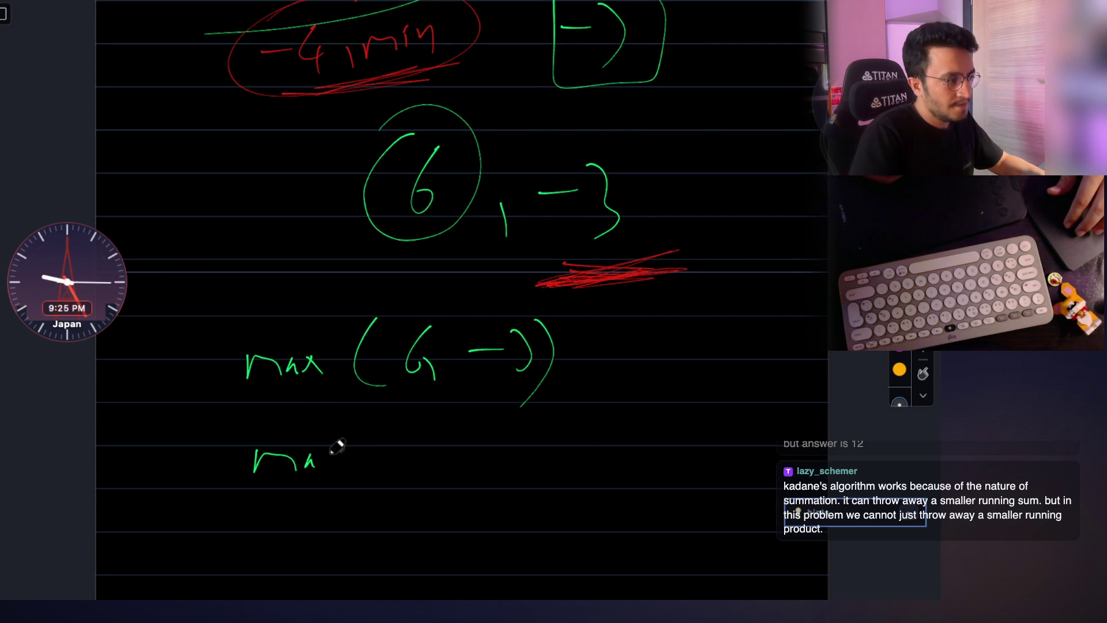
left_click_drag(361, 472, 375, 490)
scroll(482, 403, "up", 2)
scroll(490, 259, "up", 1)
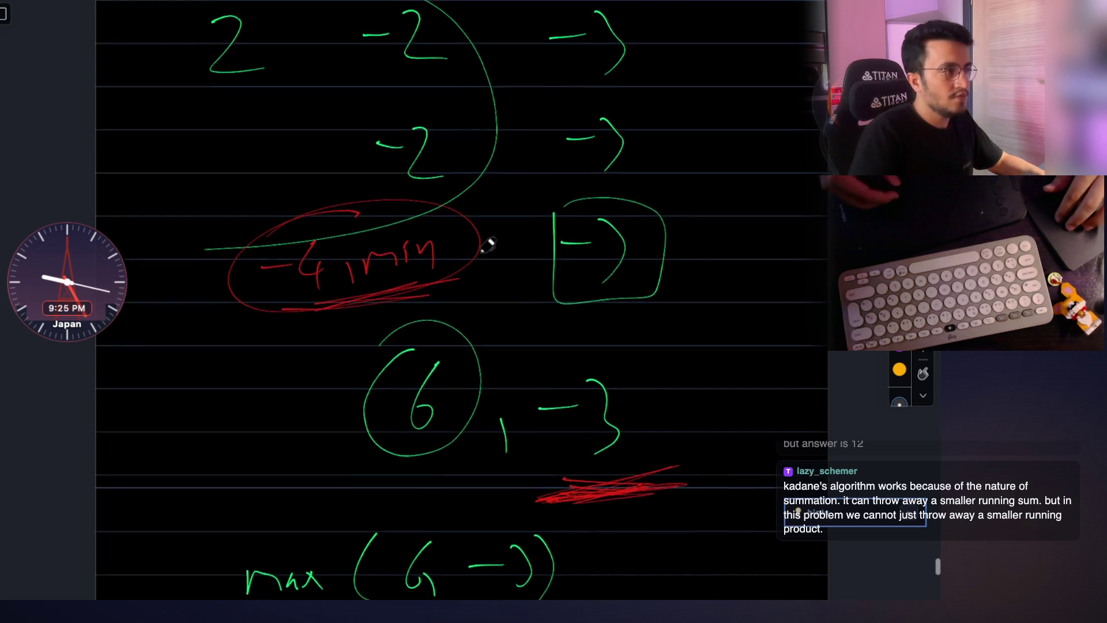
scroll(426, 464, "down", 3)
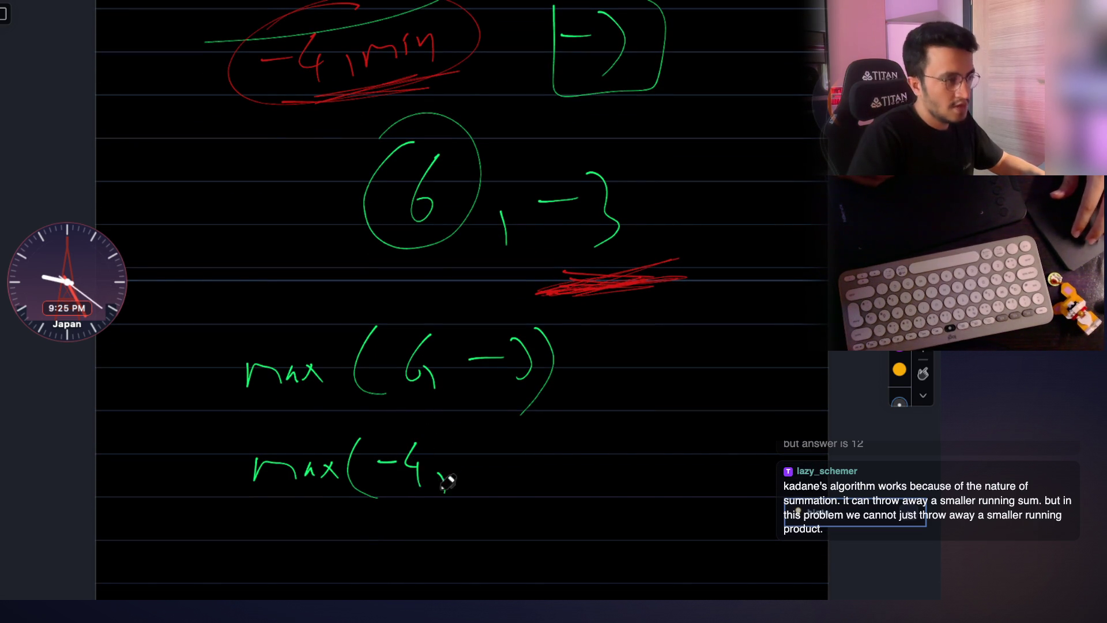
scroll(619, 201, "up", 2)
scroll(620, 200, "down", 2)
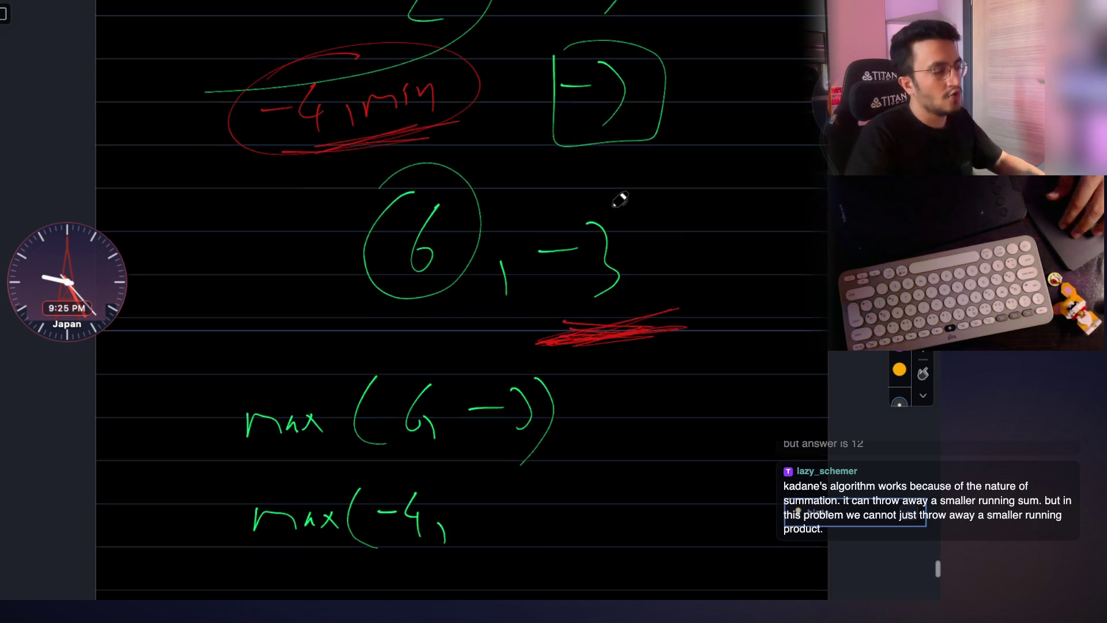
Erase the mistaken −4 from the second max line.
left_click_drag(377, 507, 433, 502)
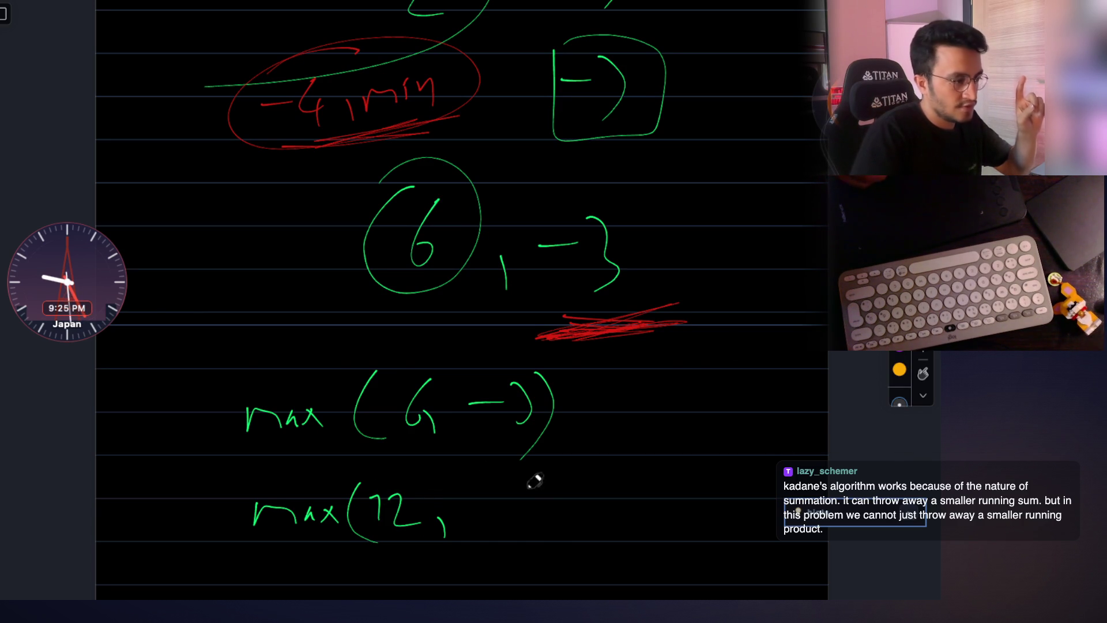
left_click_drag(501, 490, 507, 517)
left_click_drag(534, 476, 529, 541)
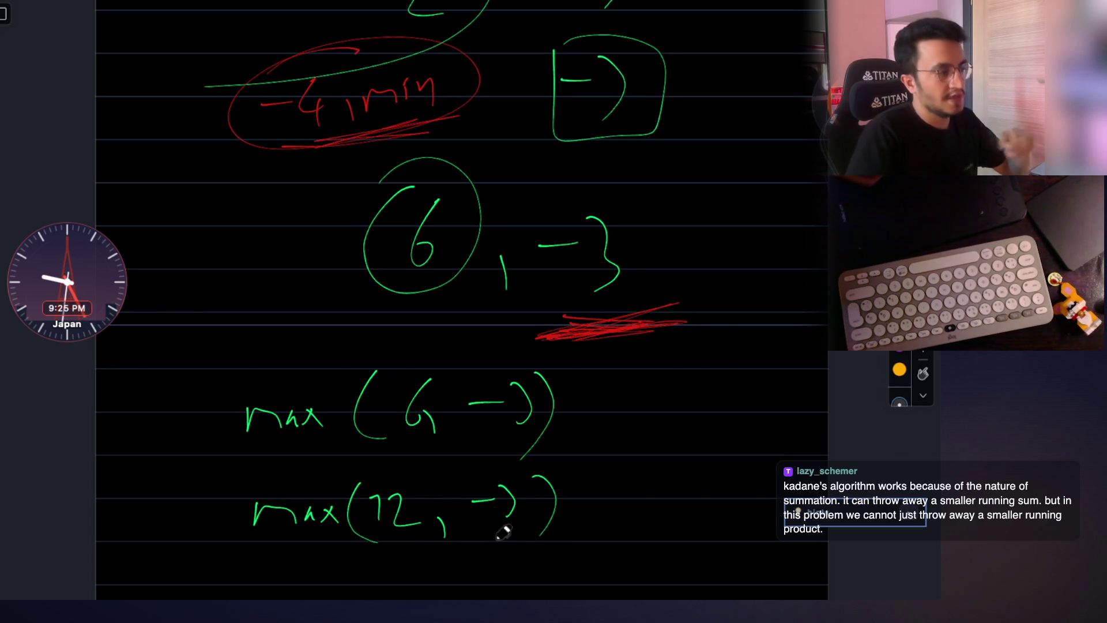
scroll(507, 378, "down", 2)
scroll(477, 387, "down", 1)
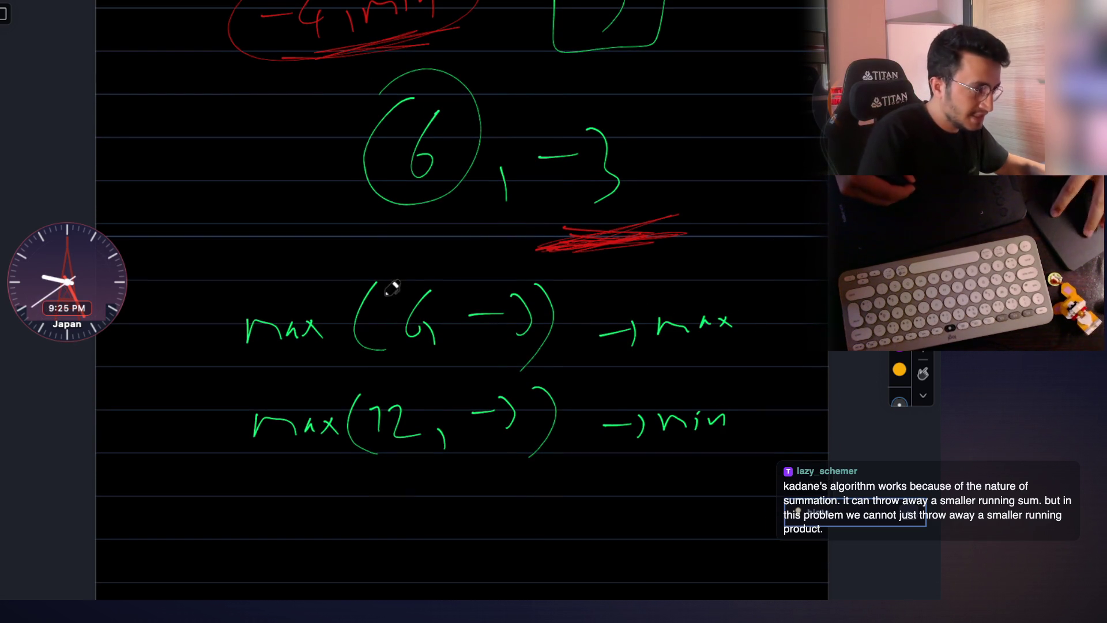
scroll(392, 269, "up", 1)
Write max above the 6 and min above the 12 in red, underline min and dash the second line.
left_click_drag(382, 284, 445, 284)
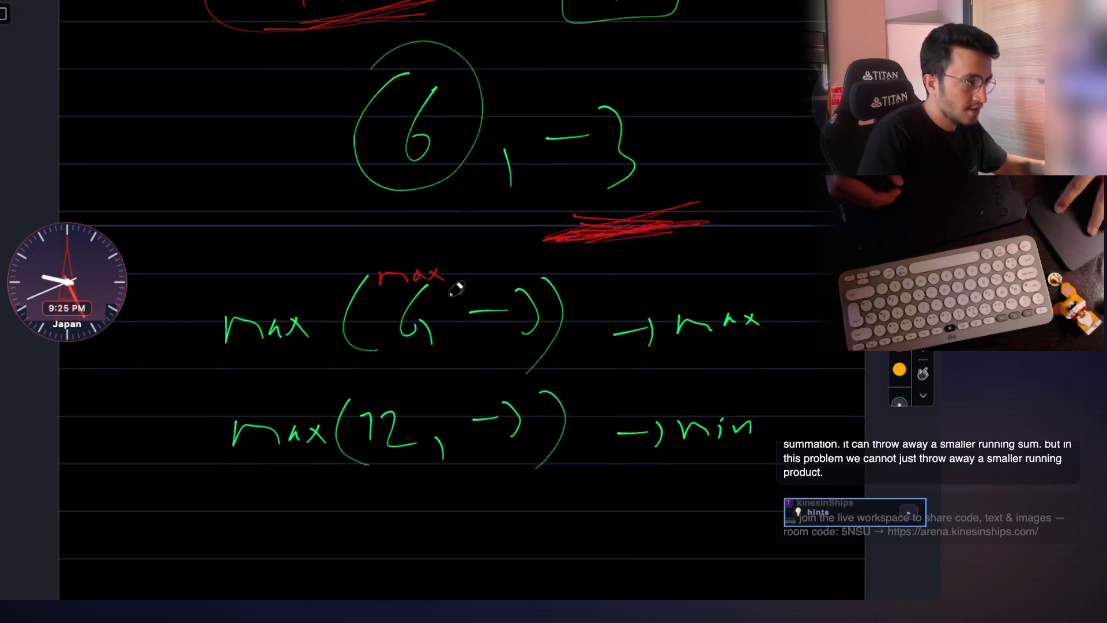
scroll(417, 407, "up", 2)
scroll(416, 407, "down", 2)
left_click_drag(359, 319, 423, 317)
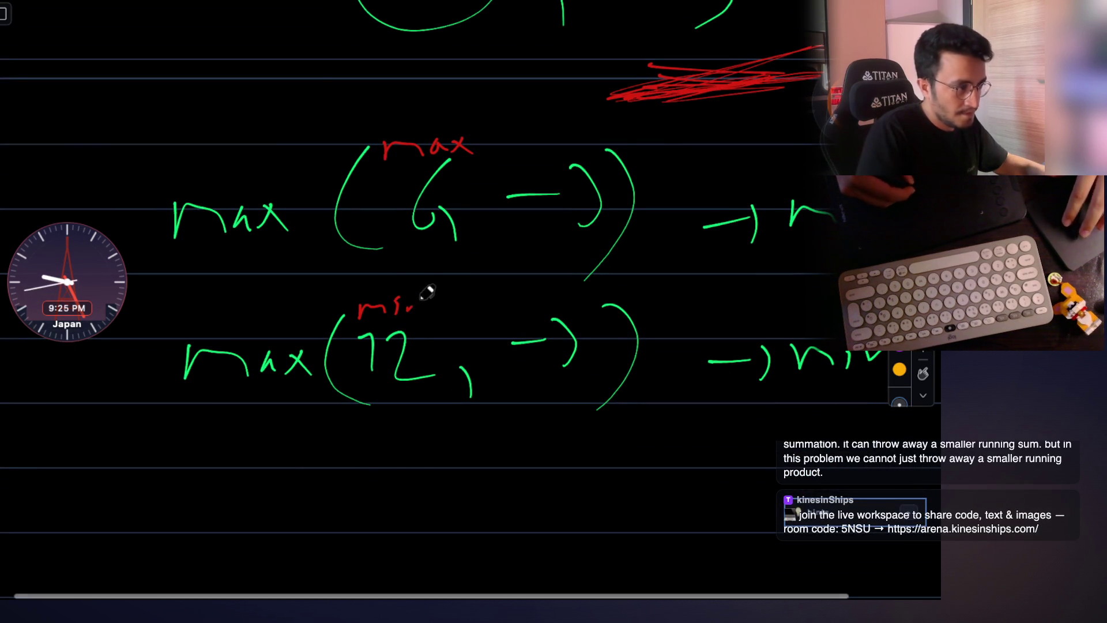
scroll(420, 331, "down", 2)
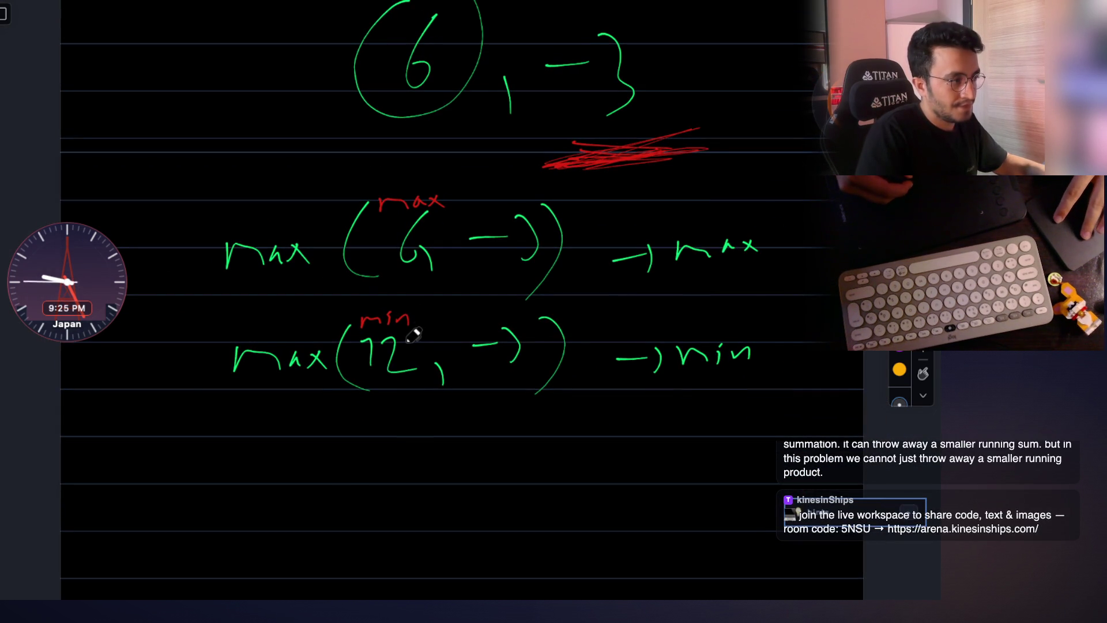
scroll(413, 333, "up", 2)
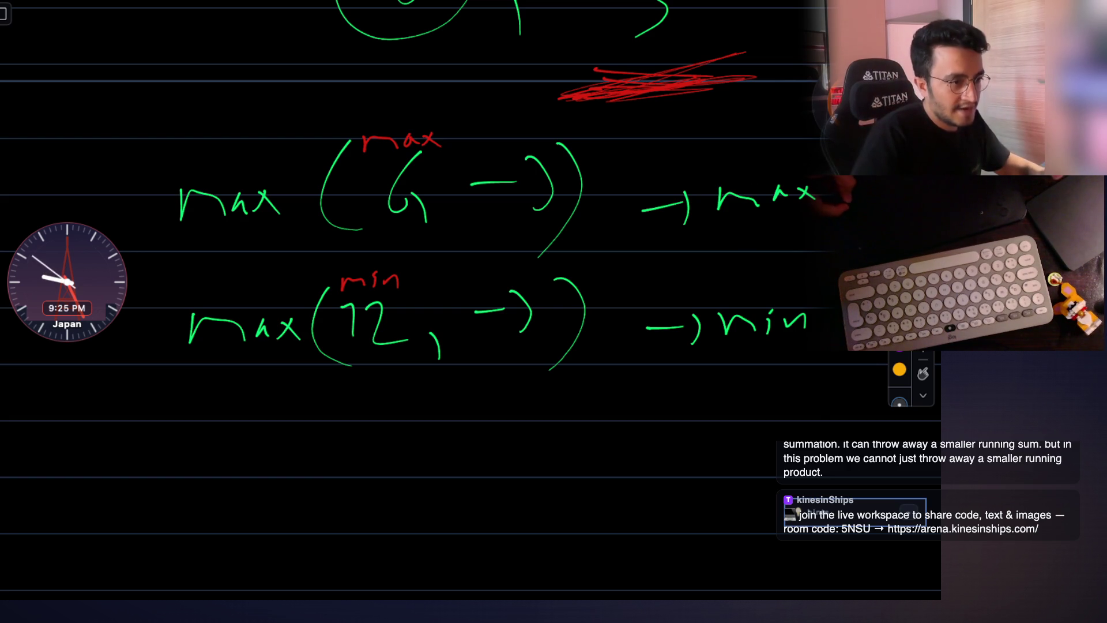
scroll(667, 388, "down", 2)
scroll(663, 371, "down", 1)
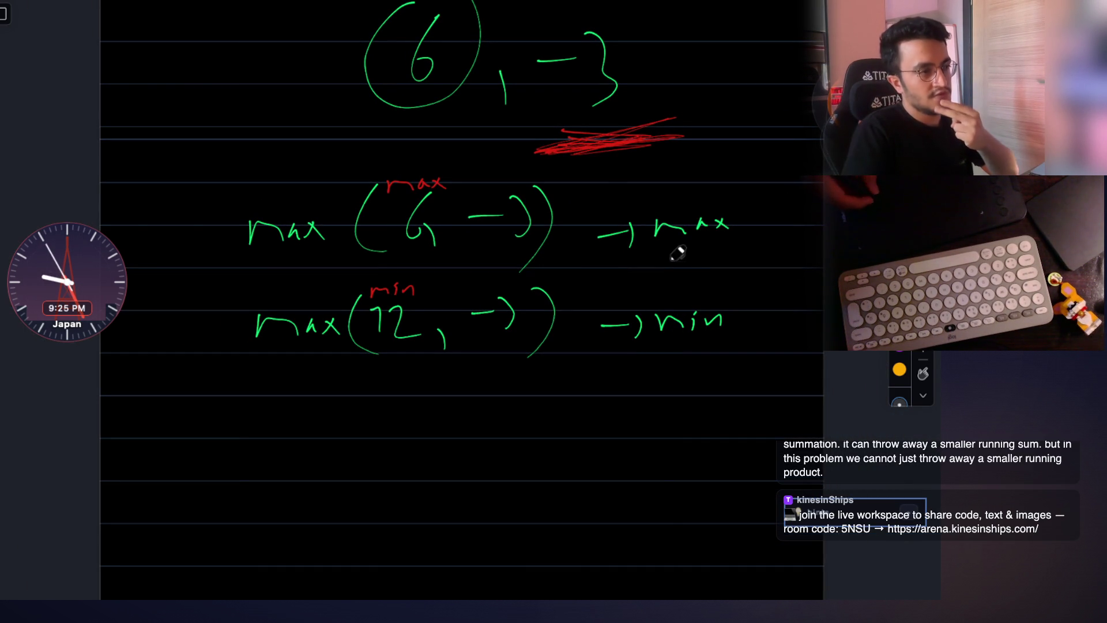
left_click_drag(656, 354, 730, 350)
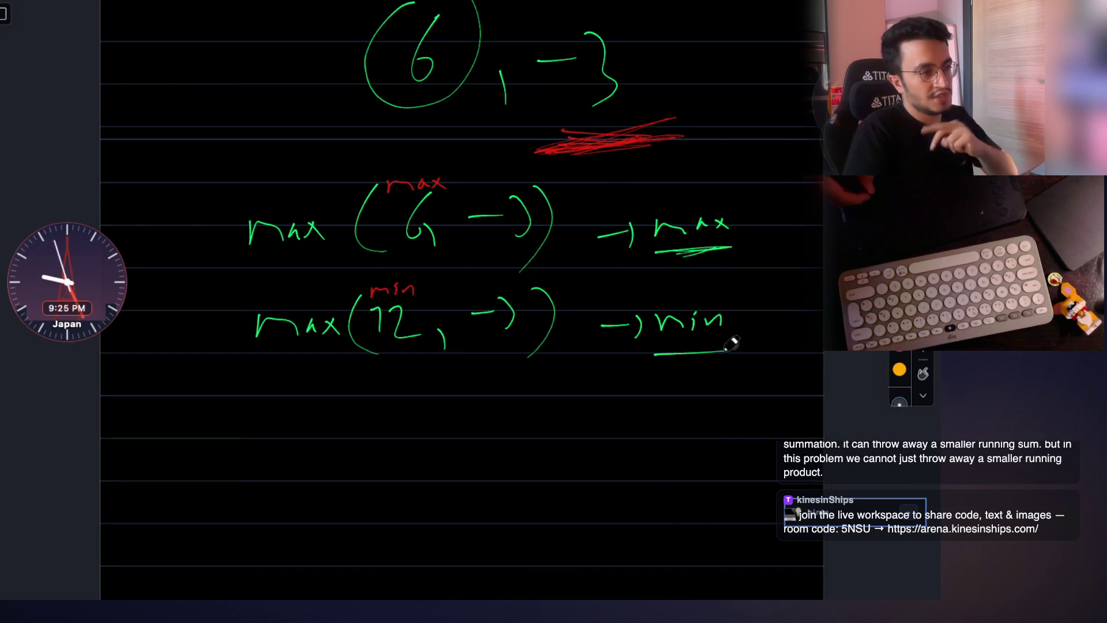
scroll(544, 333, "up", 1)
left_click_drag(192, 344, 215, 340)
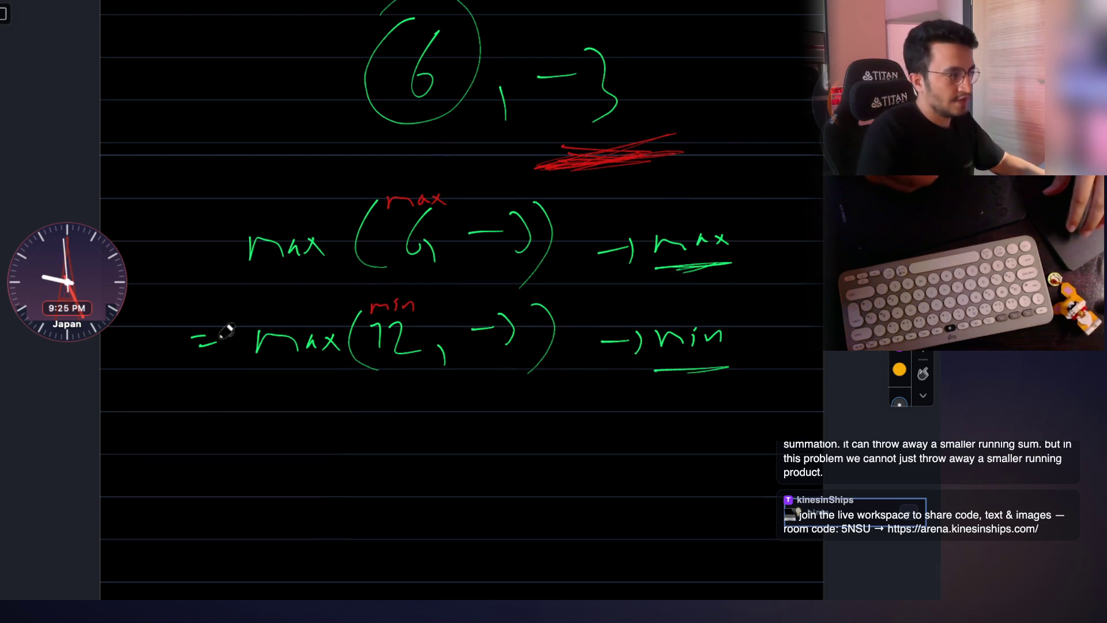
scroll(478, 231, "up", 1)
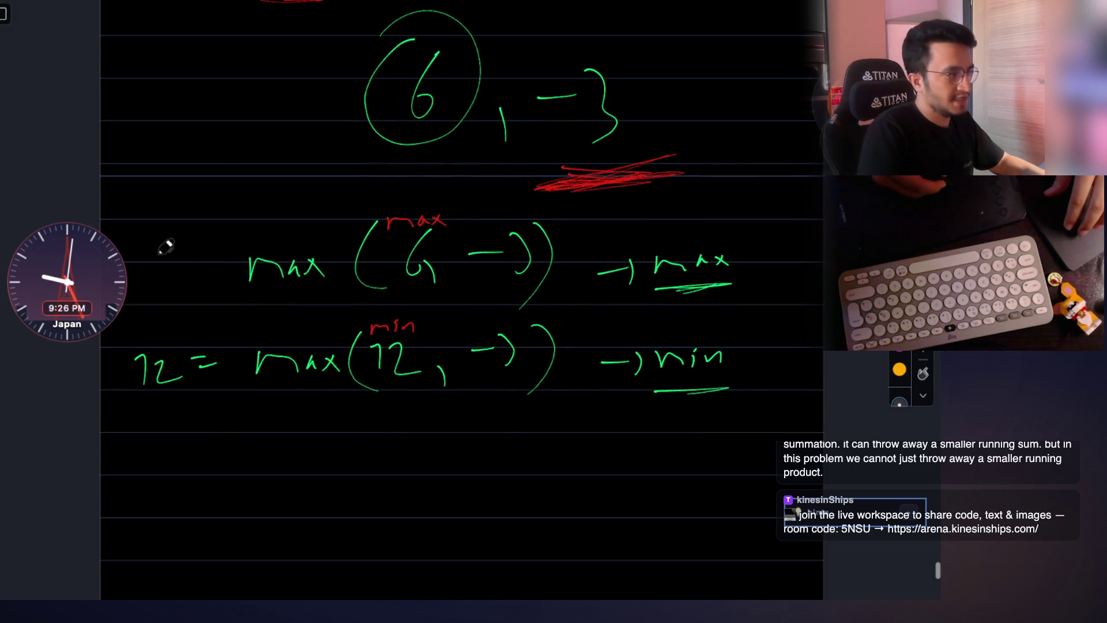
scroll(251, 229, "down", 5)
scroll(299, 211, "down", 5)
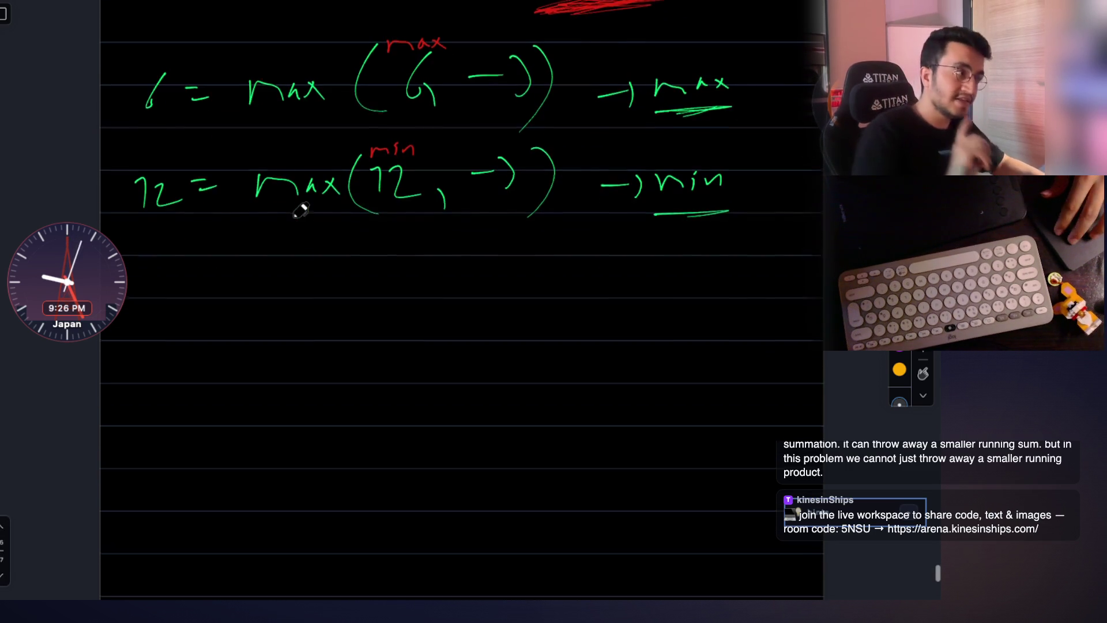
scroll(260, 225, "up", 1)
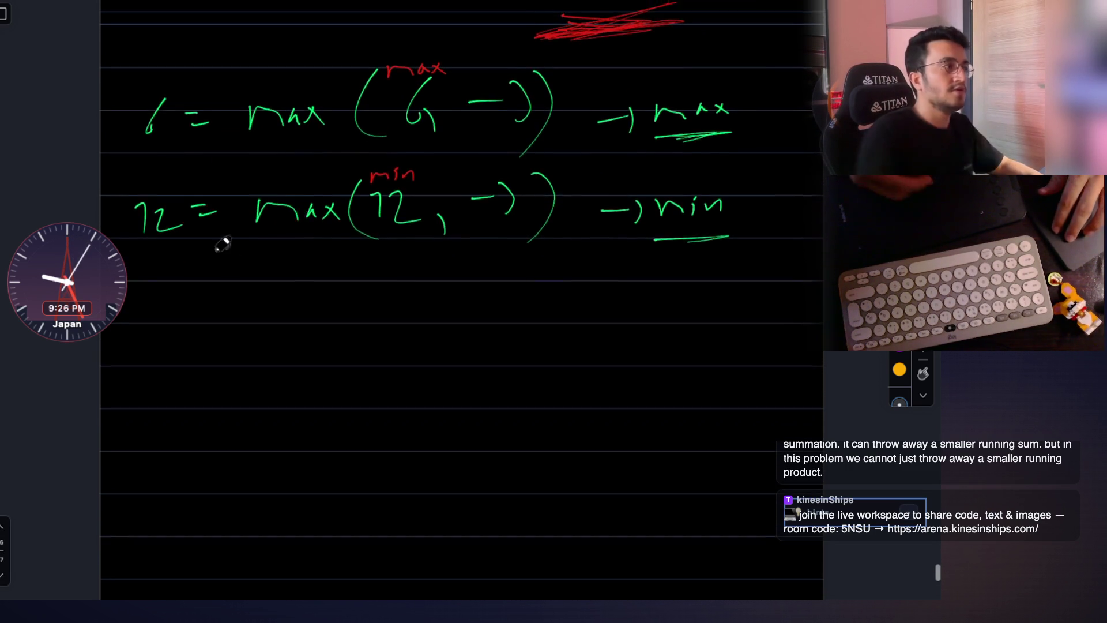
scroll(222, 242, "up", 4)
left_click_drag(152, 131, 173, 154)
left_click_drag(172, 130, 152, 156)
left_click_drag(155, 237, 166, 261)
scroll(250, 342, "down", 4)
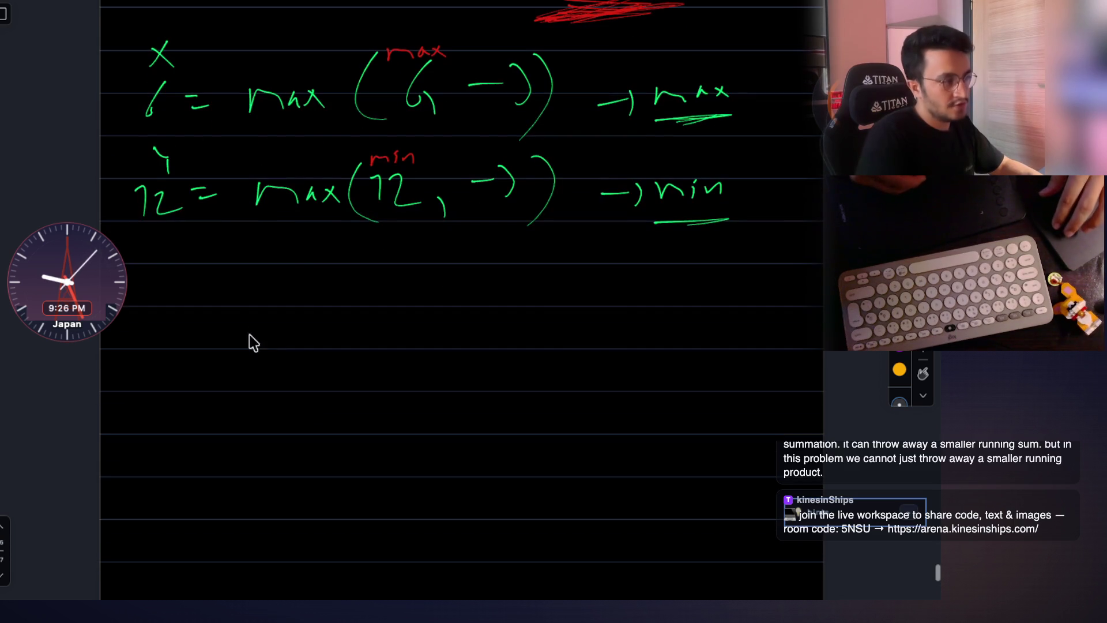
Write the word return below the max/min lines.
left_click_drag(312, 344, 386, 346)
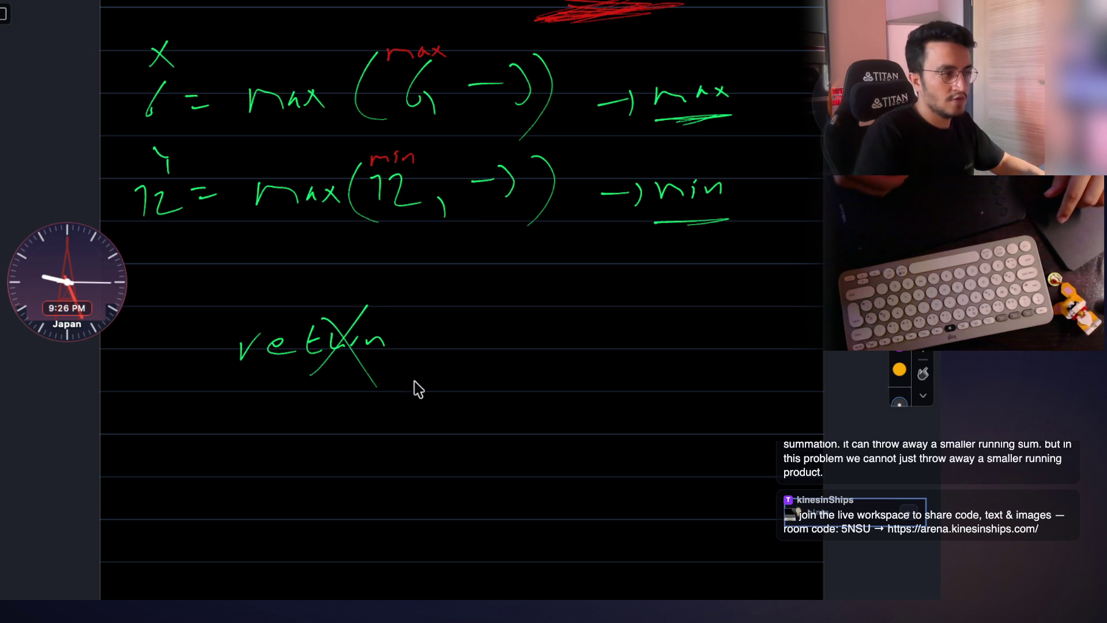
scroll(437, 359, "down", 2)
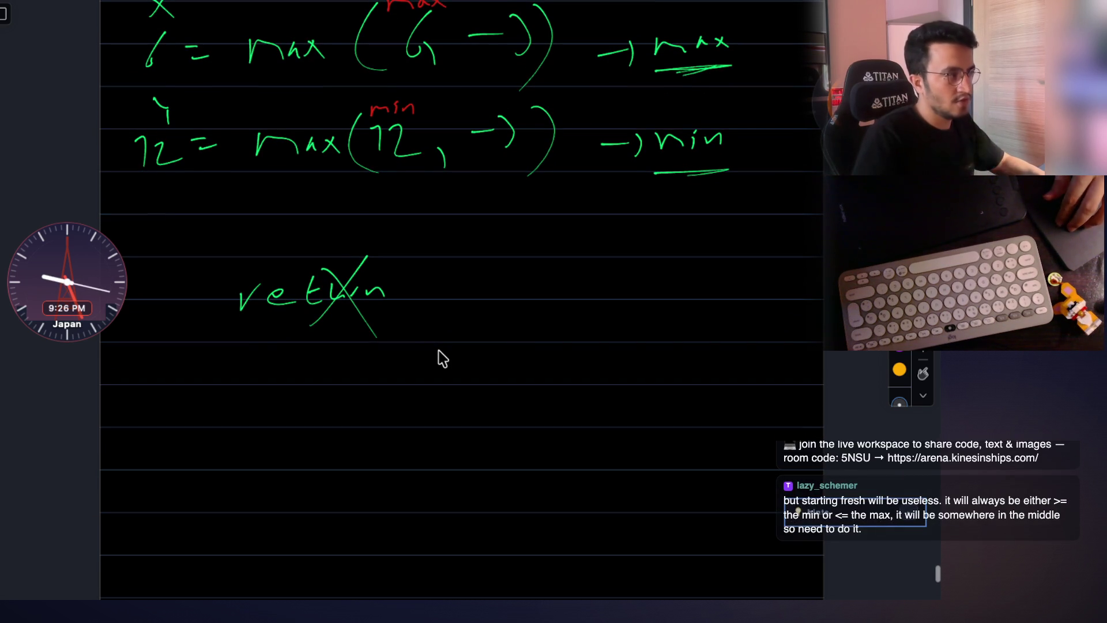
Handwrite 'store x, y' under the crossed-out return and scribble green over the red marks.
left_click_drag(309, 367, 311, 377)
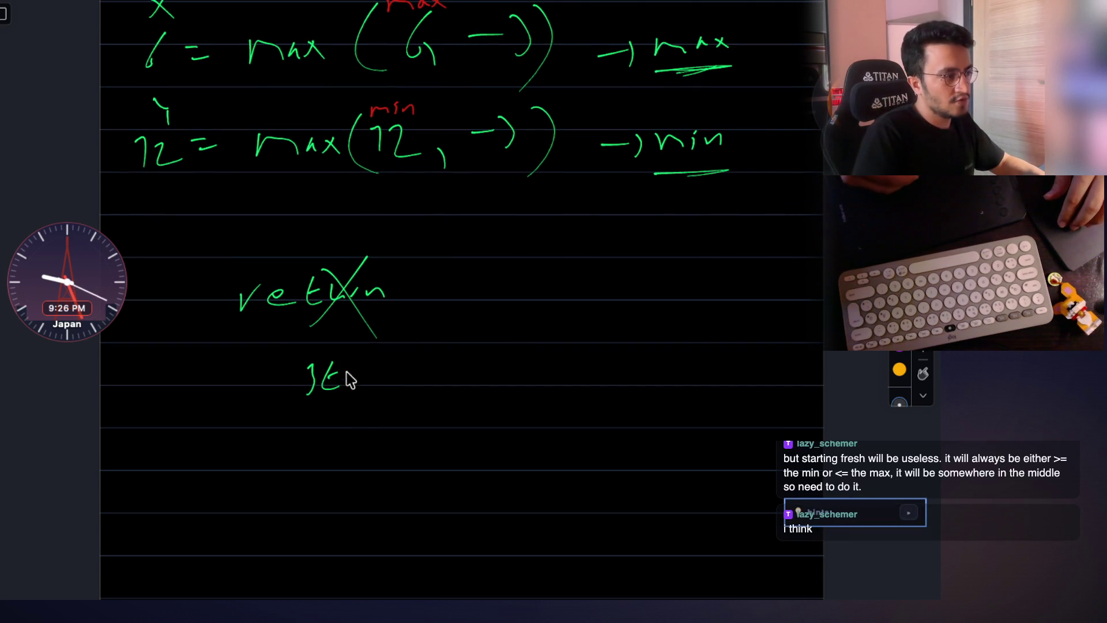
left_click_drag(523, 385, 529, 392)
left_click_drag(564, 380, 569, 392)
left_click_drag(610, 360, 644, 377)
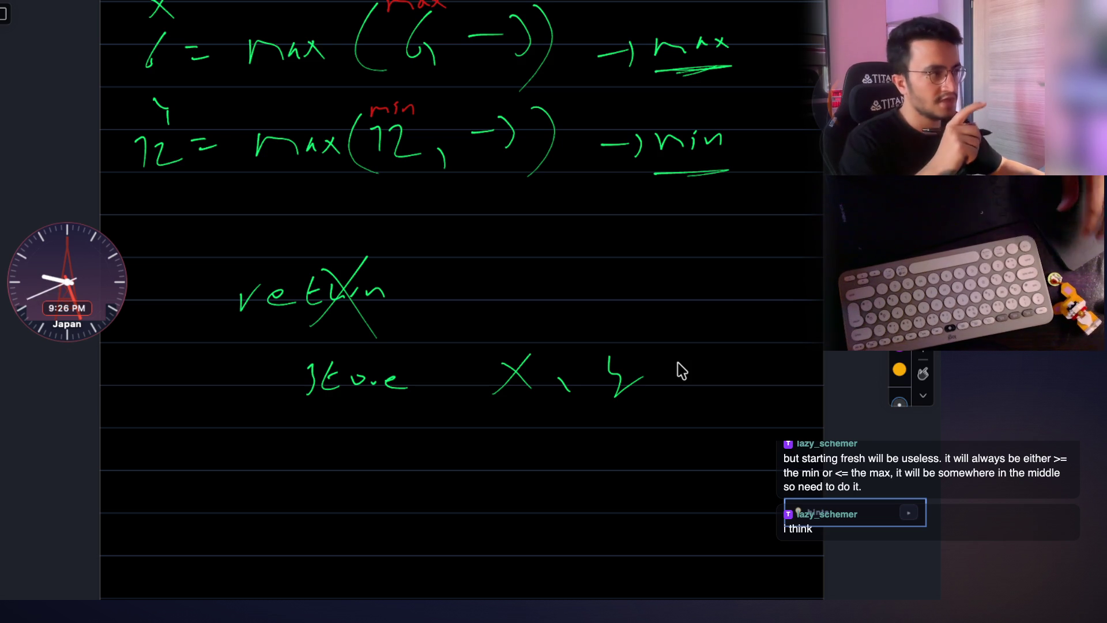
scroll(681, 370, "up", 3)
scroll(681, 370, "up", 2)
scroll(680, 370, "up", 2)
mouse_move(624, 346)
left_mouse_down()
mouse_move(618, 359)
mouse_move(581, 364)
mouse_move(625, 350)
left_mouse_up()
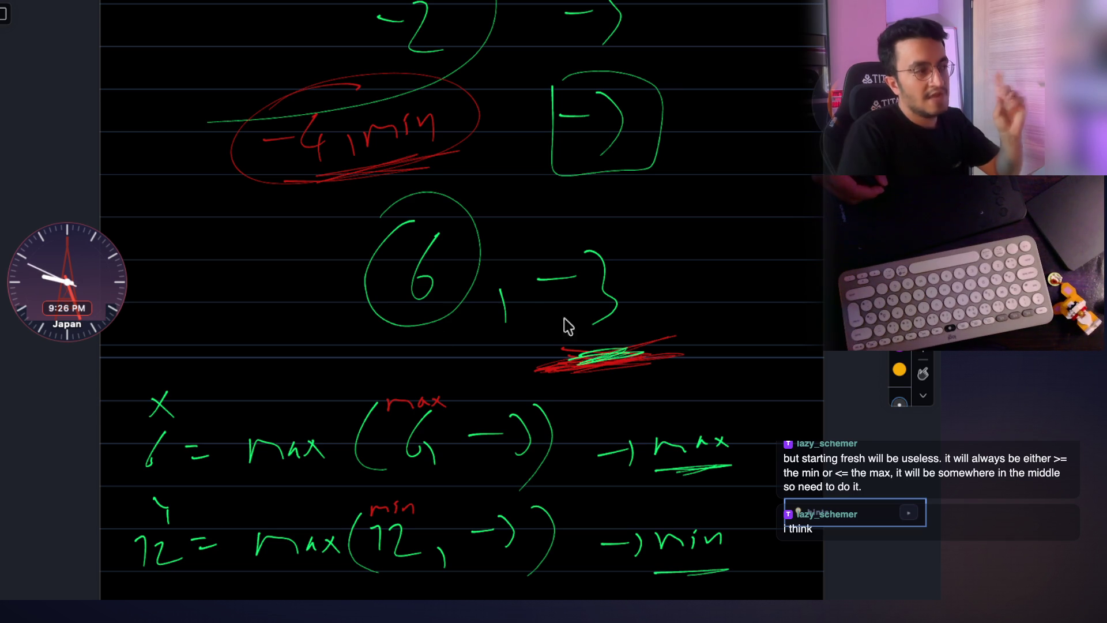
Draw a green underline beneath the circled 6.
left_click_drag(372, 337, 446, 330)
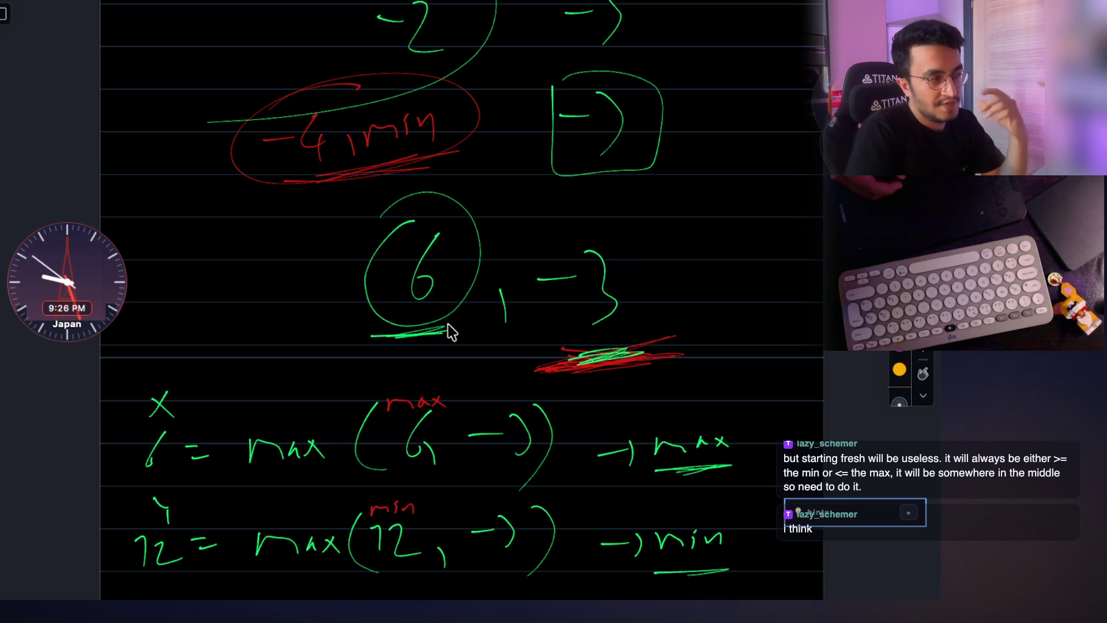
scroll(417, 312, "up", 2)
scroll(418, 312, "up", 3)
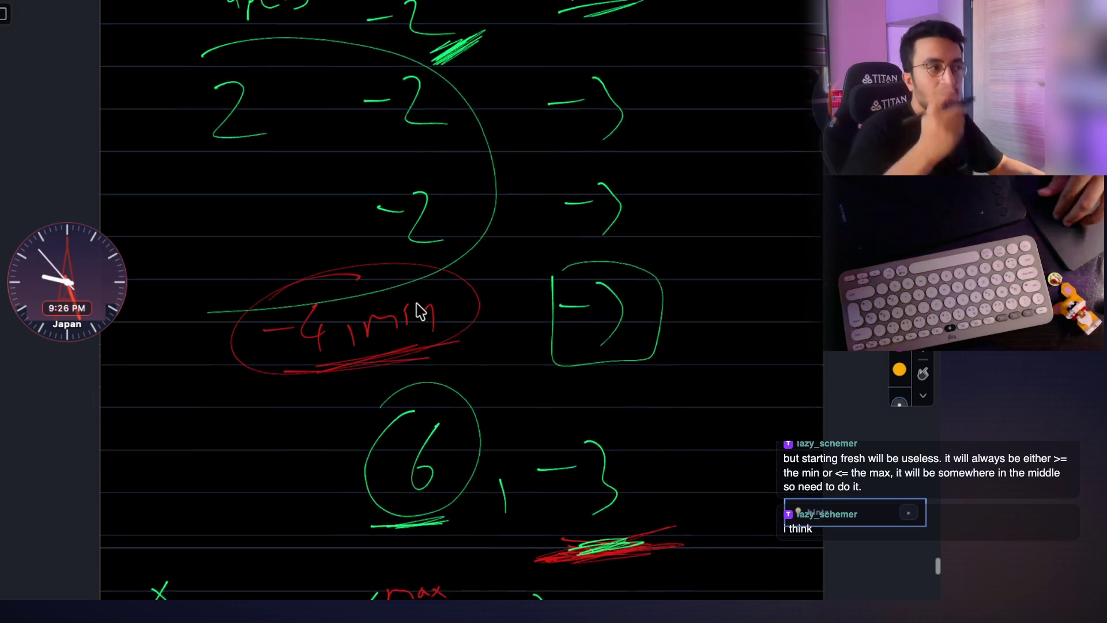
scroll(417, 311, "up", 2)
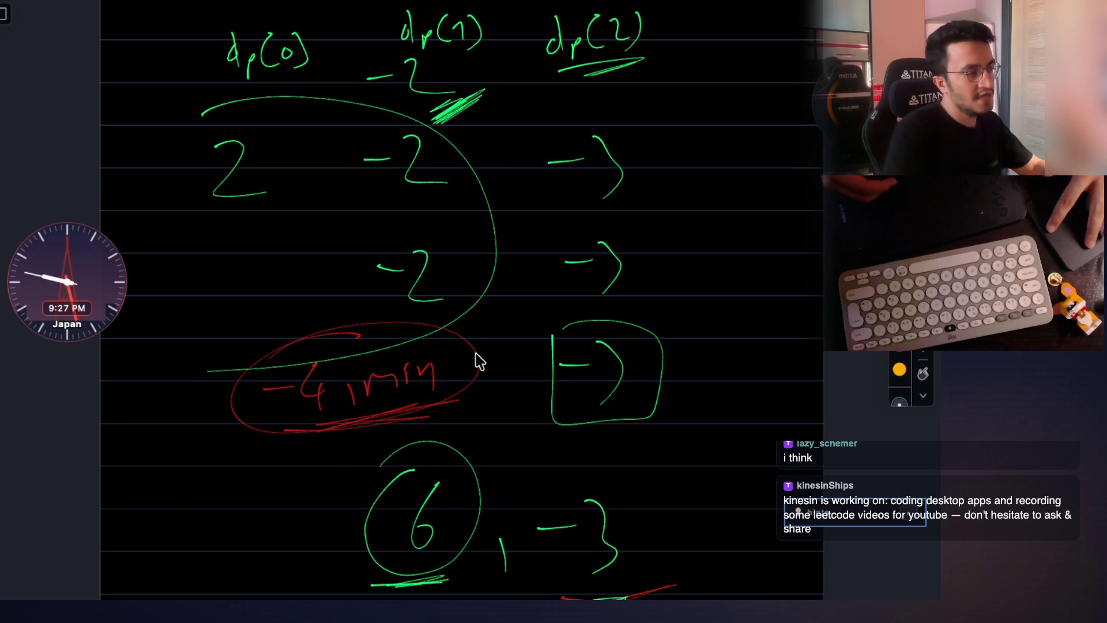
scroll(470, 374, "down", 3)
scroll(470, 374, "up", 1)
scroll(470, 374, "up", 2)
scroll(470, 374, "up", 2)
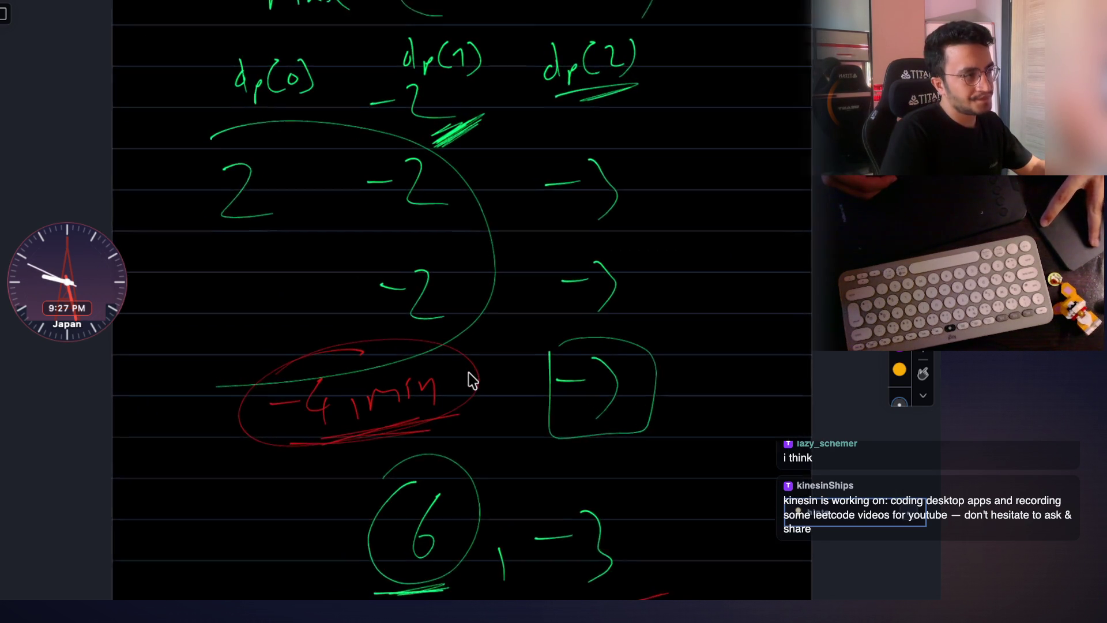
scroll(473, 381, "up", 2)
scroll(473, 380, "up", 2)
scroll(472, 381, "up", 2)
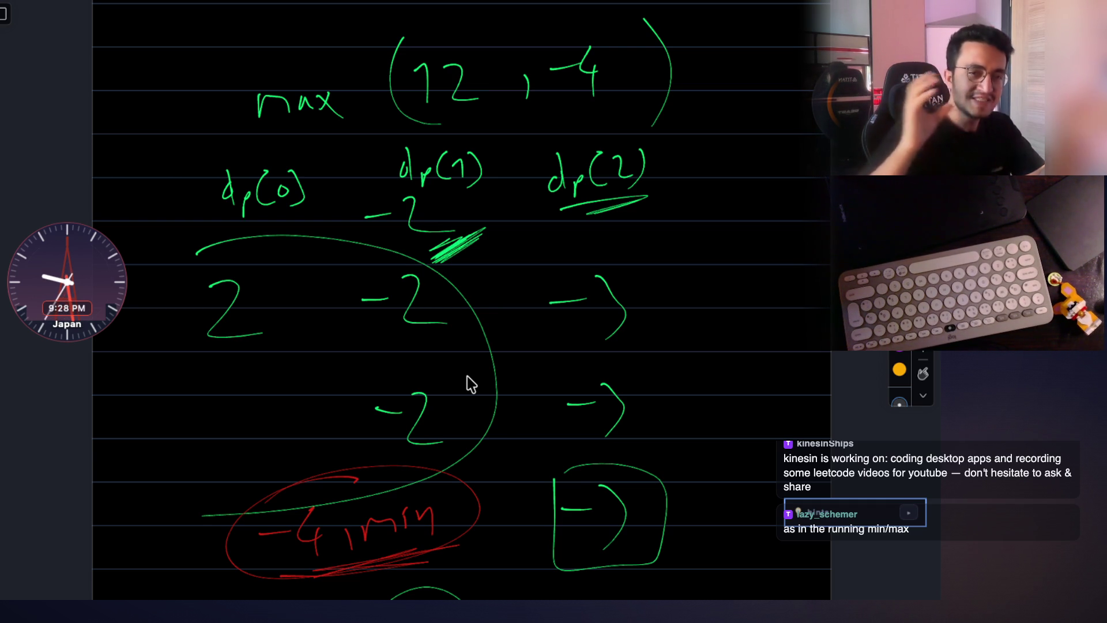
scroll(467, 383, "down", 5)
scroll(459, 383, "down", 5)
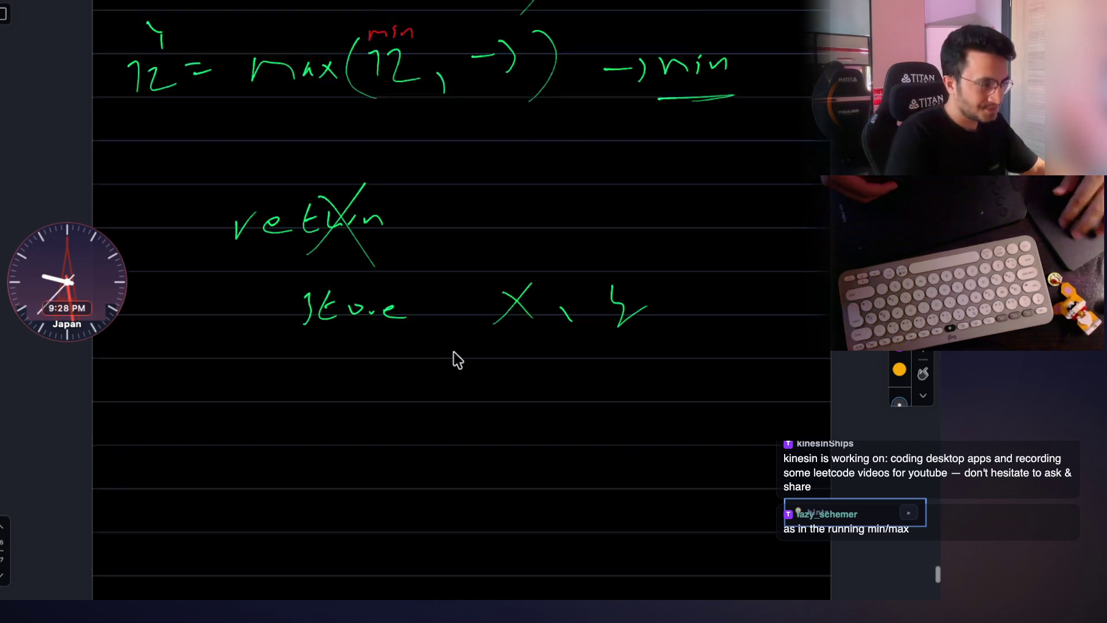
scroll(453, 358, "down", 3)
mouse_move(195, 296)
left_mouse_down()
mouse_move(319, 289)
mouse_move(201, 442)
left_mouse_up()
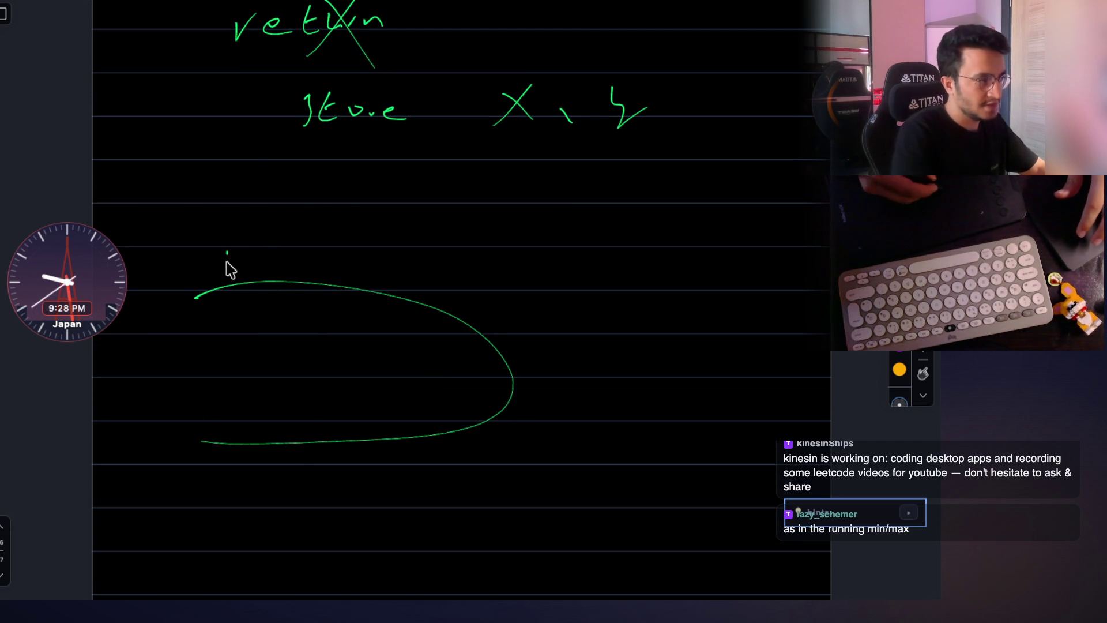
left_click_drag(225, 249, 240, 247)
left_click_drag(250, 244, 263, 262)
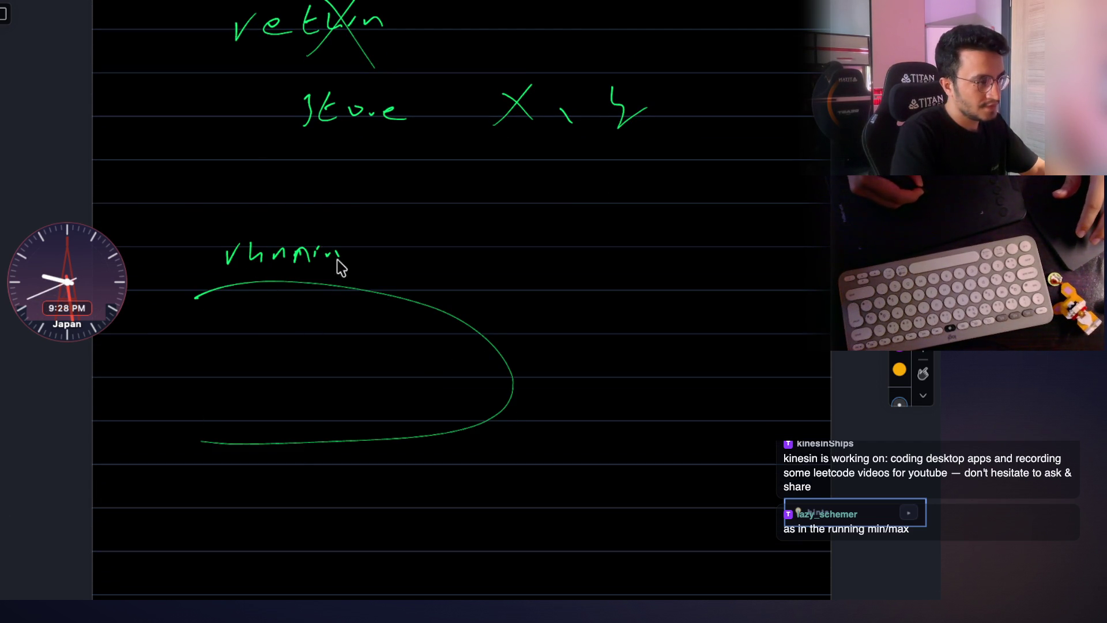
left_click_drag(374, 233, 372, 267)
left_click_drag(380, 255, 403, 253)
mouse_move(624, 319)
left_mouse_down()
mouse_move(613, 339)
mouse_move(673, 325)
left_mouse_up()
left_click_drag(741, 296, 744, 340)
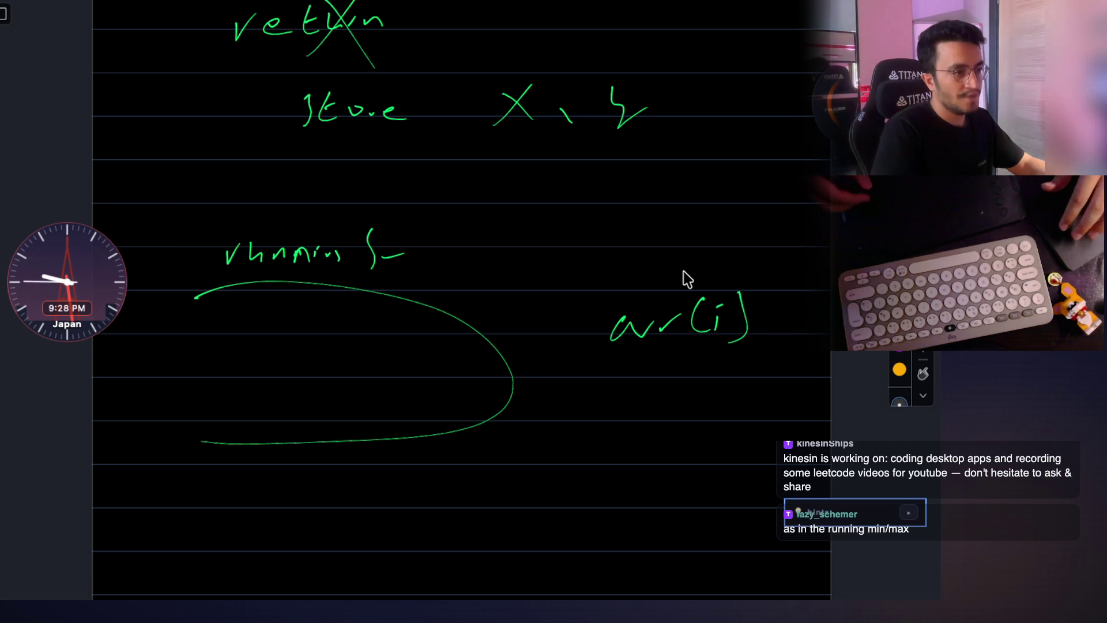
scroll(683, 279, "down", 2)
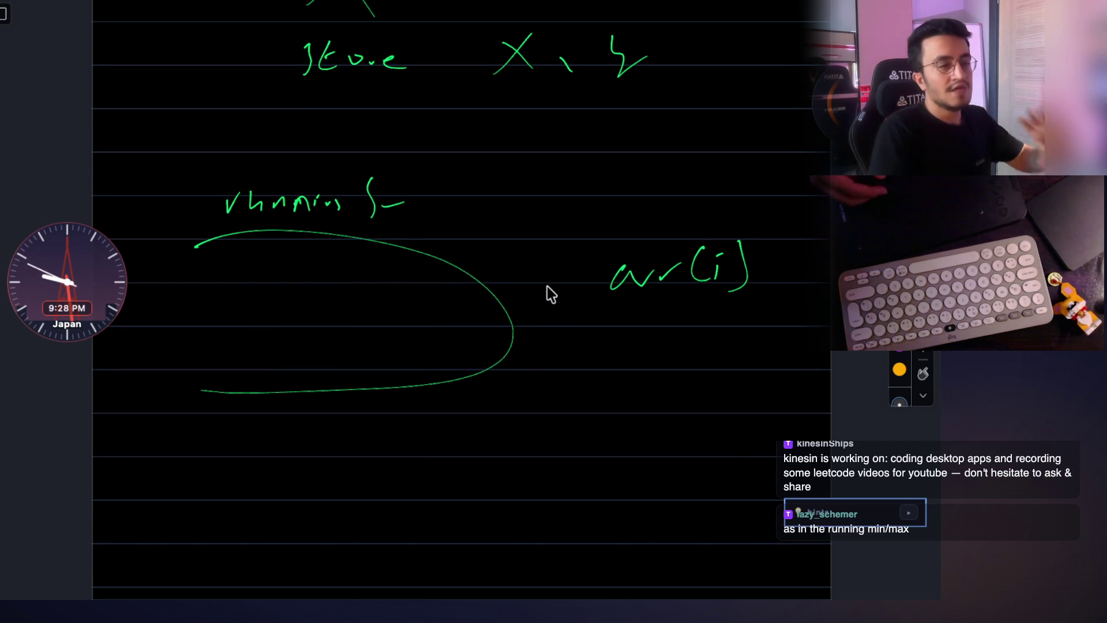
left_click_drag(329, 466, 366, 453)
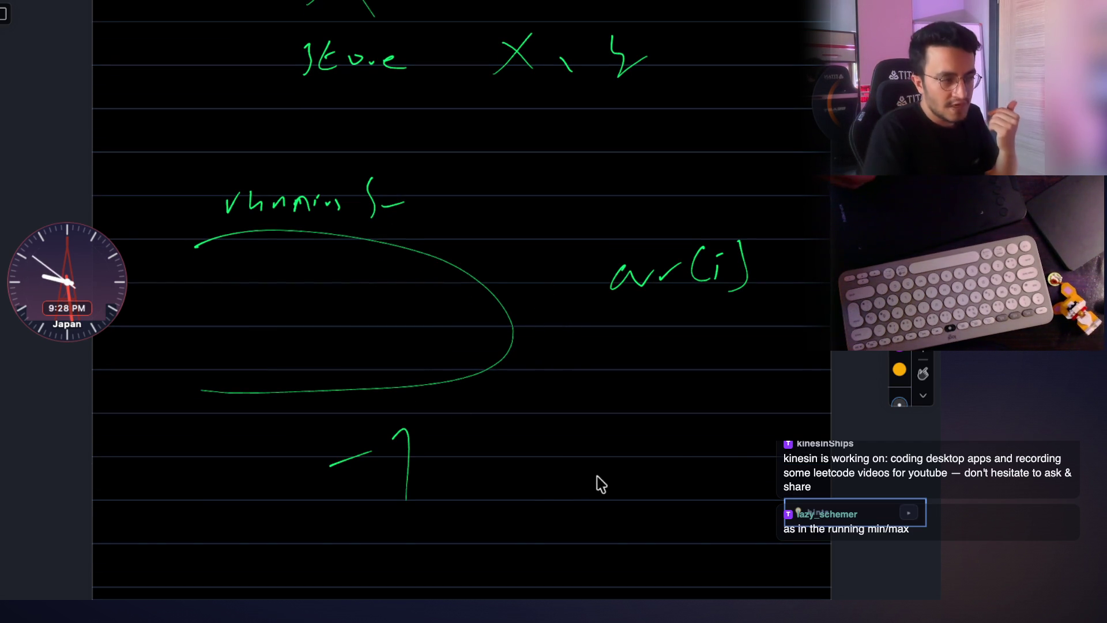
left_click_drag(421, 419, 498, 377)
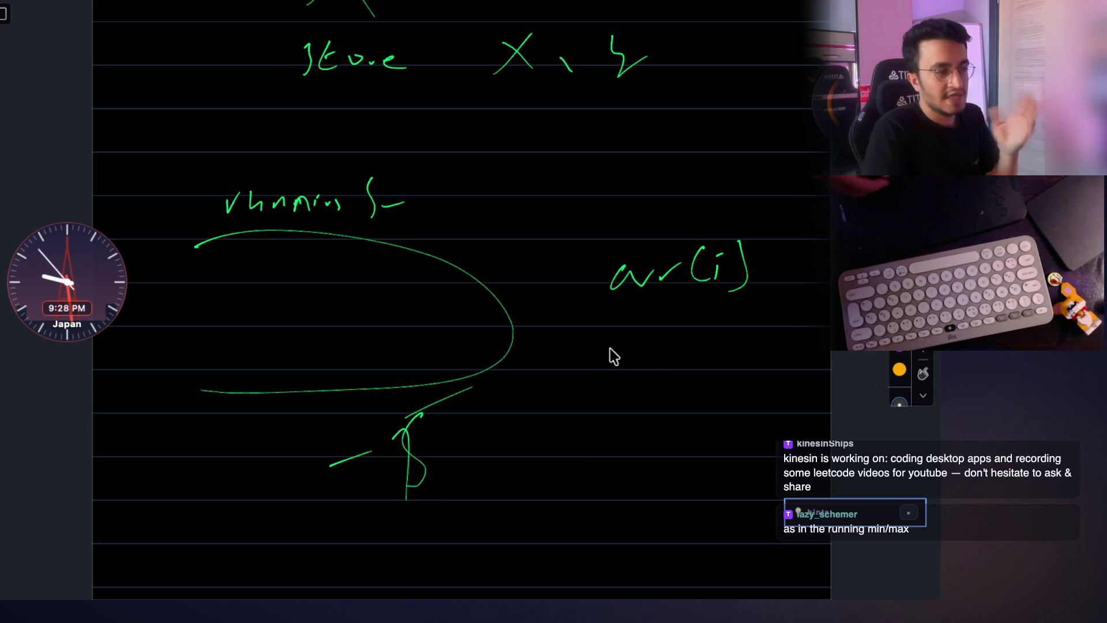
left_click_drag(615, 325, 775, 327)
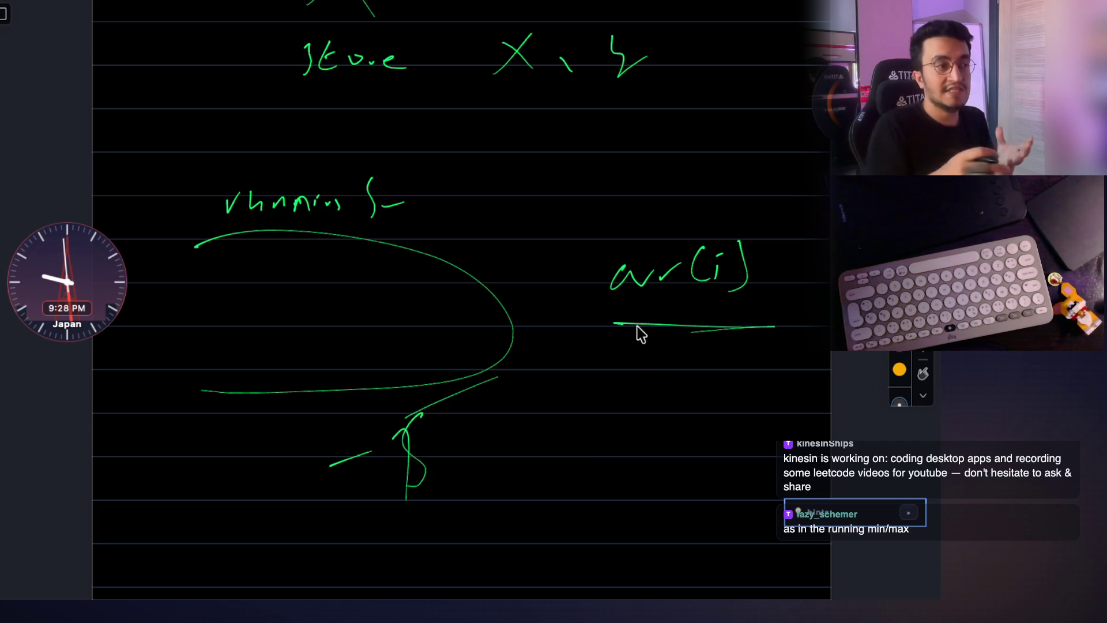
left_click_drag(709, 247, 773, 217)
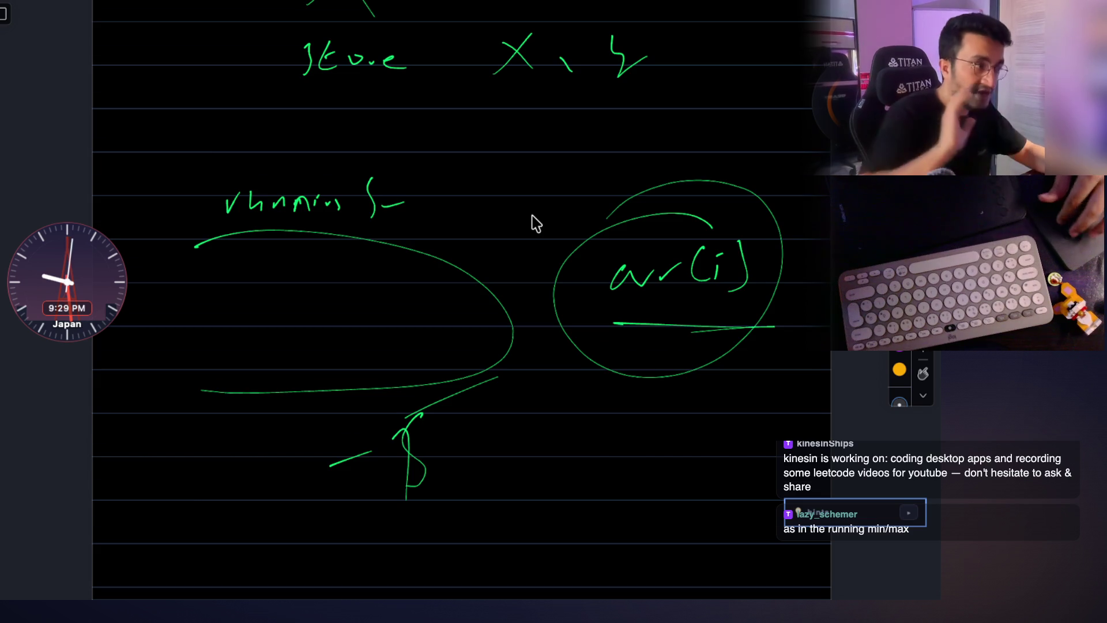
scroll(531, 222, "down", 2)
scroll(532, 222, "up", 2)
scroll(531, 222, "up", 1)
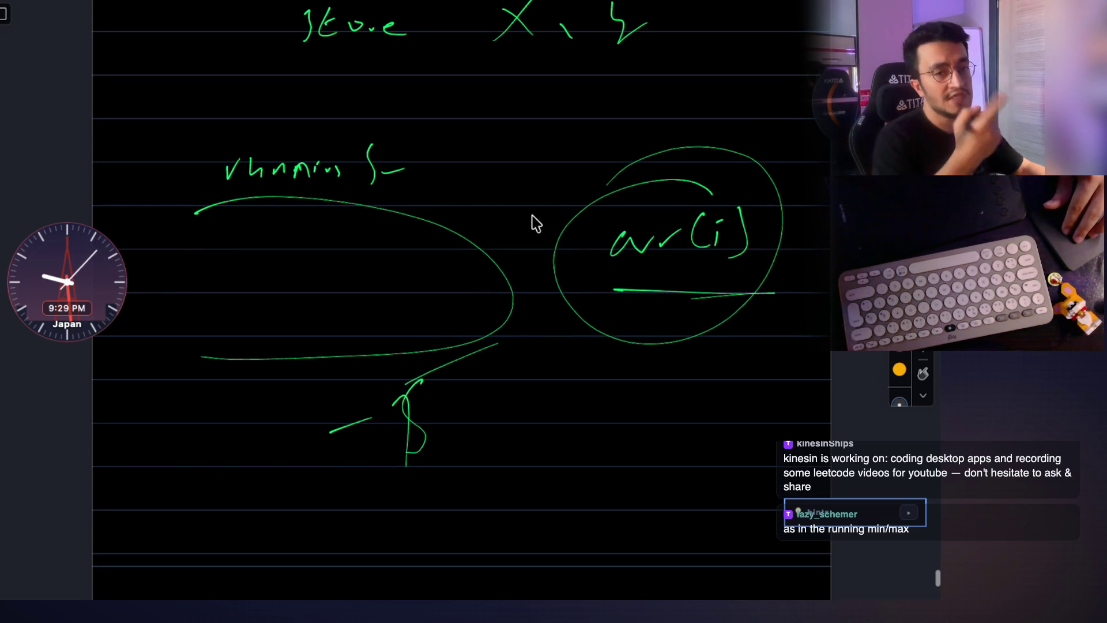
scroll(532, 222, "down", 1)
scroll(531, 223, "up", 1)
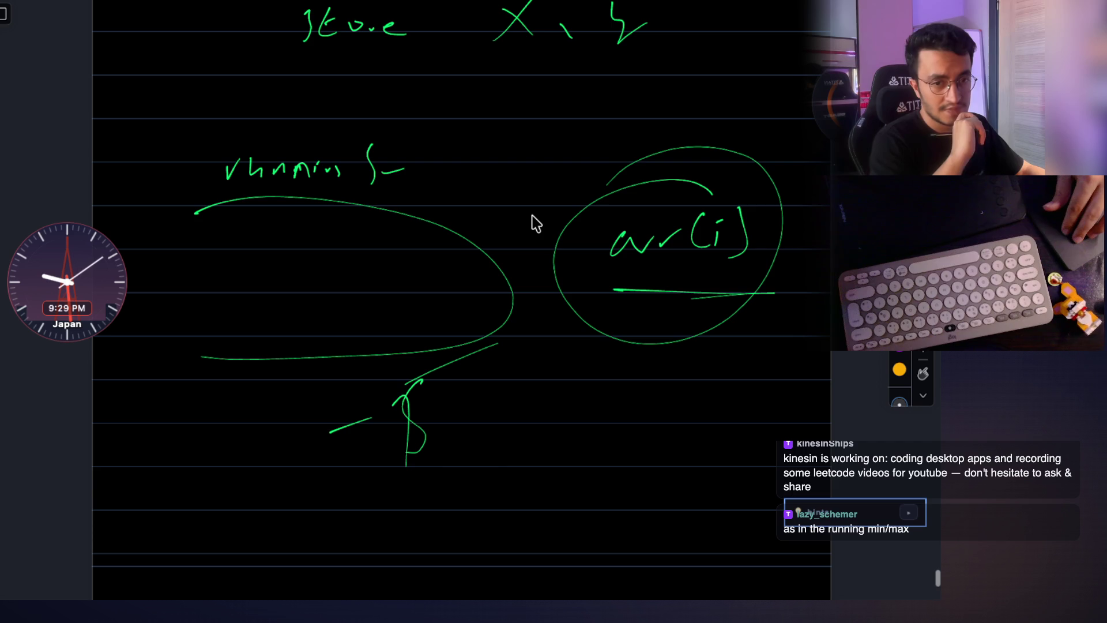
scroll(532, 223, "up", 3)
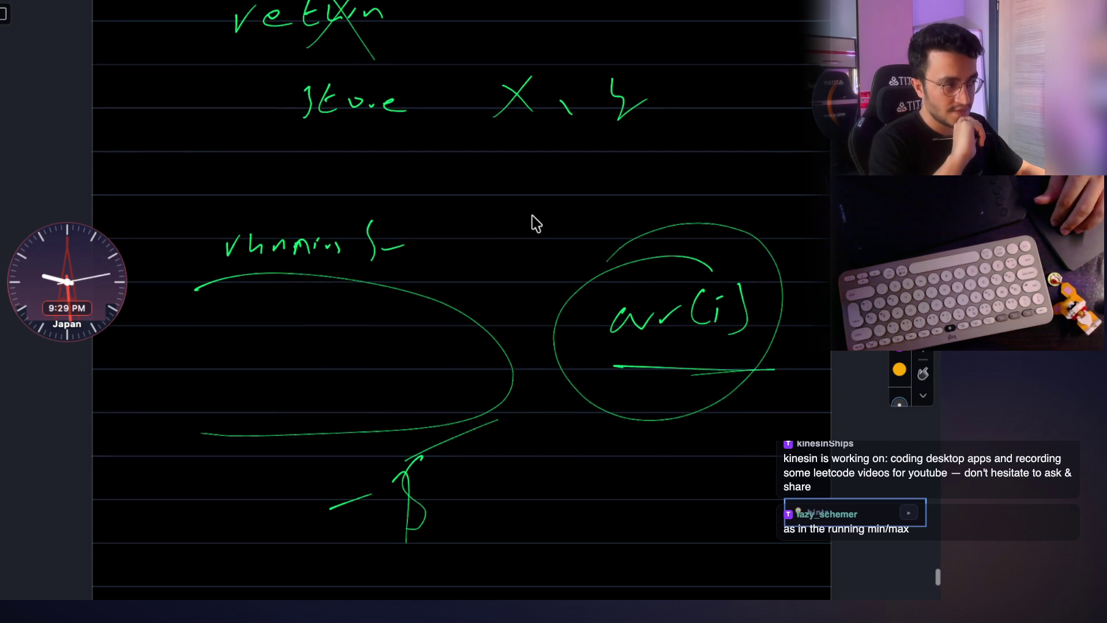
scroll(531, 222, "down", 5)
scroll(531, 223, "up", 2)
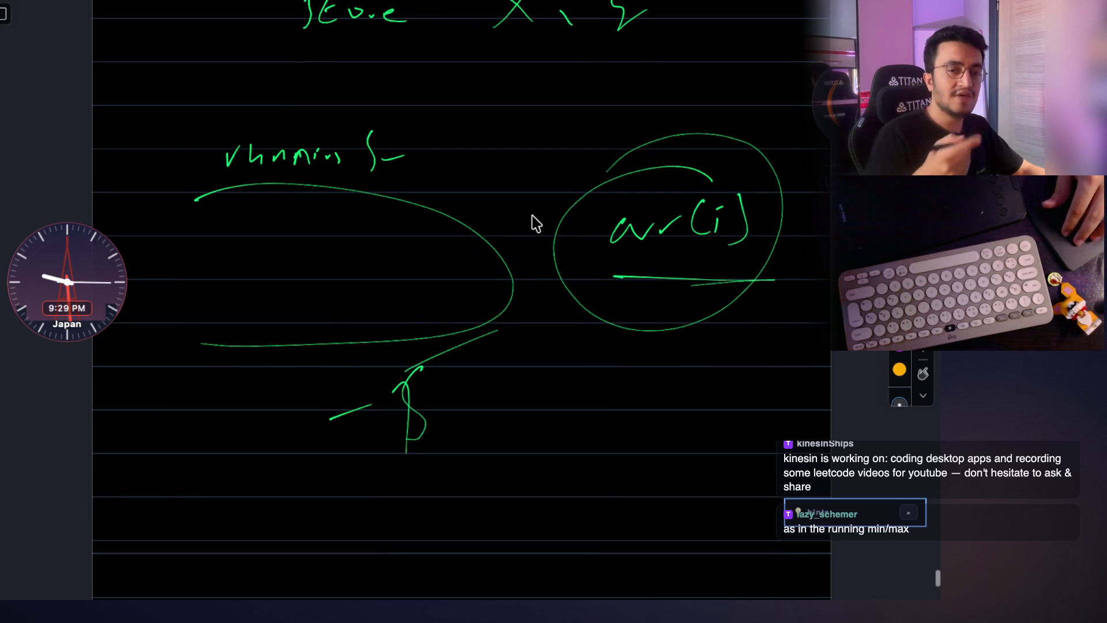
scroll(532, 223, "up", 1)
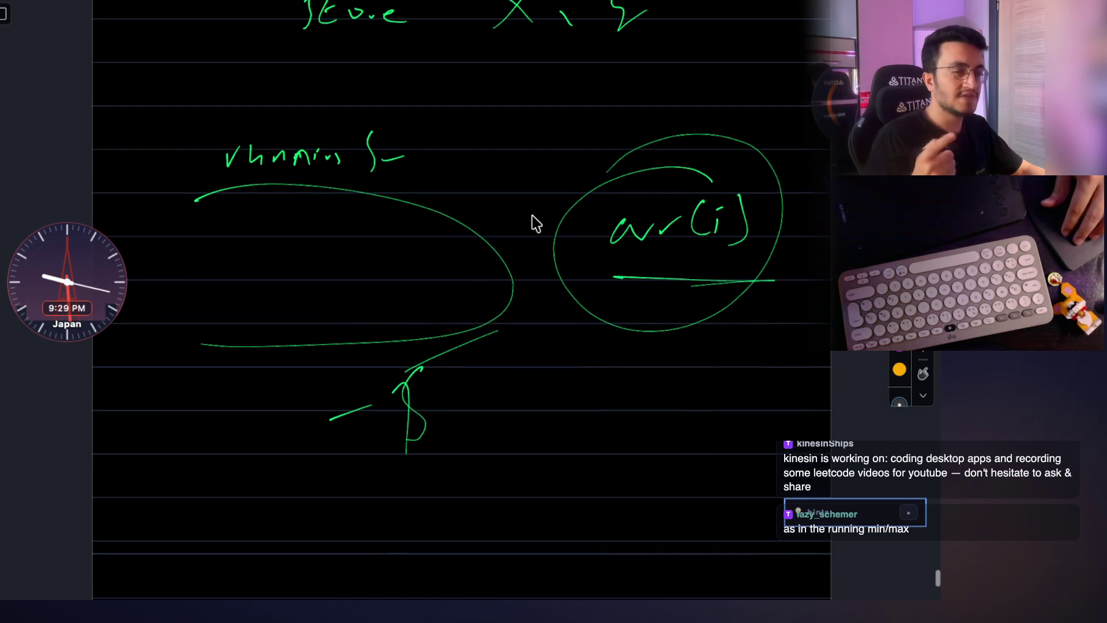
scroll(532, 223, "down", 1)
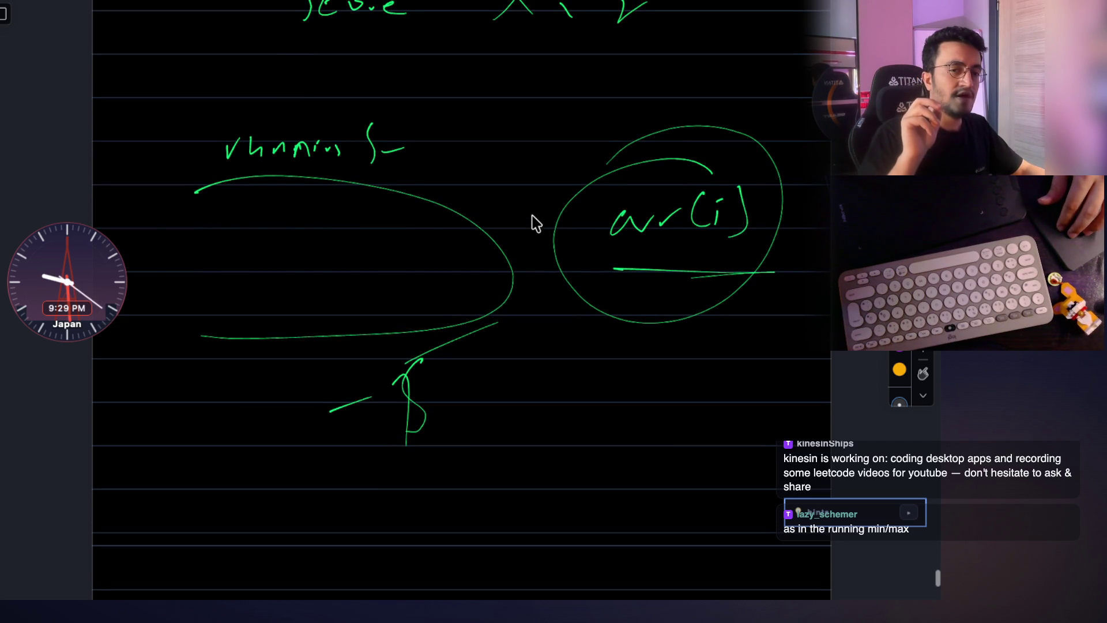
scroll(531, 222, "down", 1)
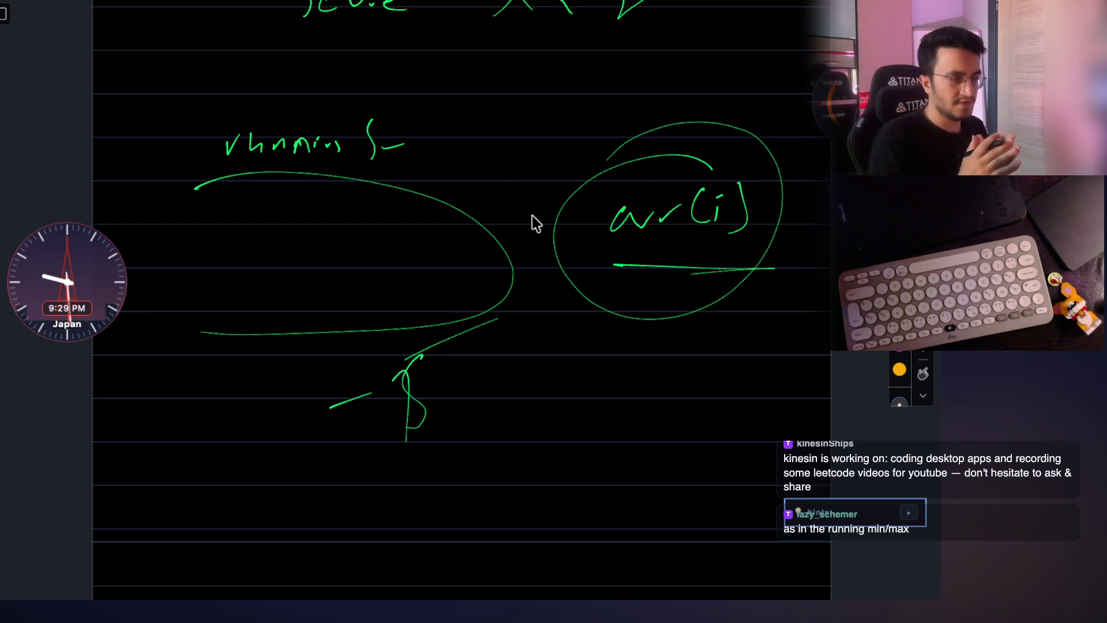
scroll(531, 223, "down", 2)
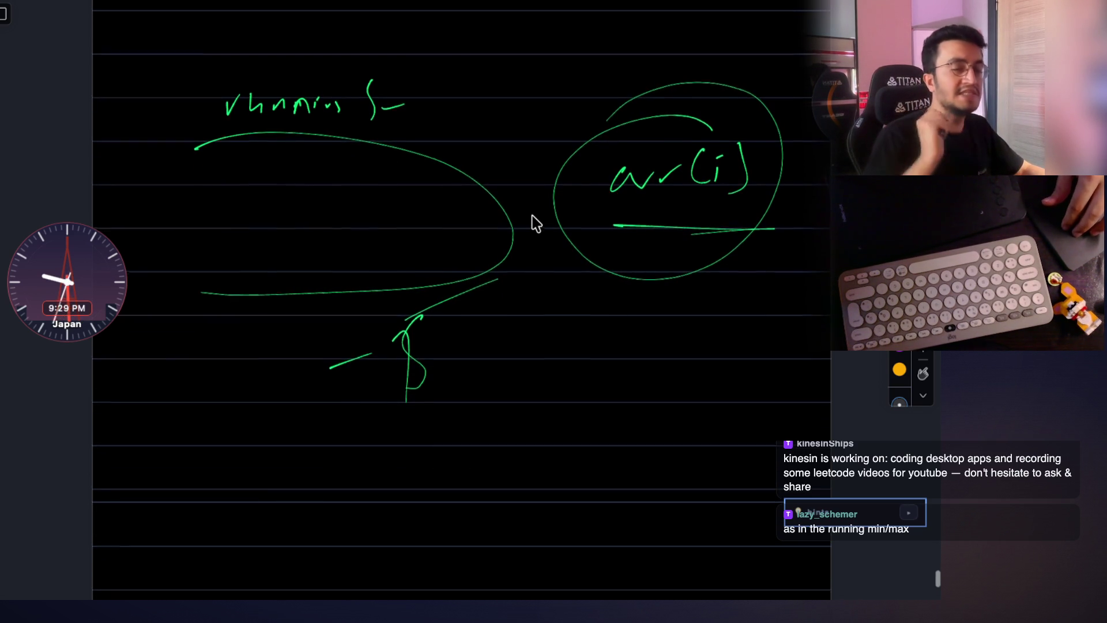
scroll(531, 222, "up", 2)
scroll(531, 222, "down", 2)
scroll(532, 222, "down", 10)
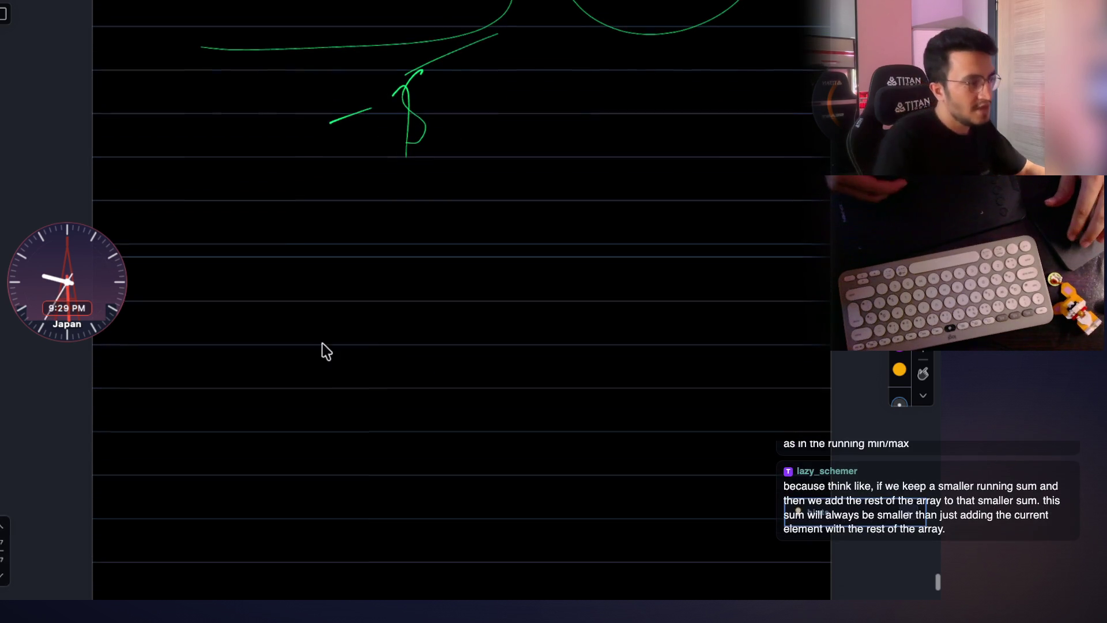
left_click_drag(266, 302, 230, 391)
left_click_drag(286, 325, 337, 337)
left_click_drag(343, 335, 353, 327)
mouse_move(351, 335)
left_mouse_down()
mouse_move(361, 319)
mouse_move(364, 344)
left_mouse_up()
Handwrite 'func( minMax[0]' on the fresh page, undoing a mistaken stroke.
left_click_drag(402, 270, 400, 363)
mouse_move(443, 310)
left_mouse_down()
mouse_move(457, 321)
mouse_move(473, 308)
left_mouse_up()
key("ctrl+z")
key("ctrl+z")
left_click_drag(433, 318, 443, 319)
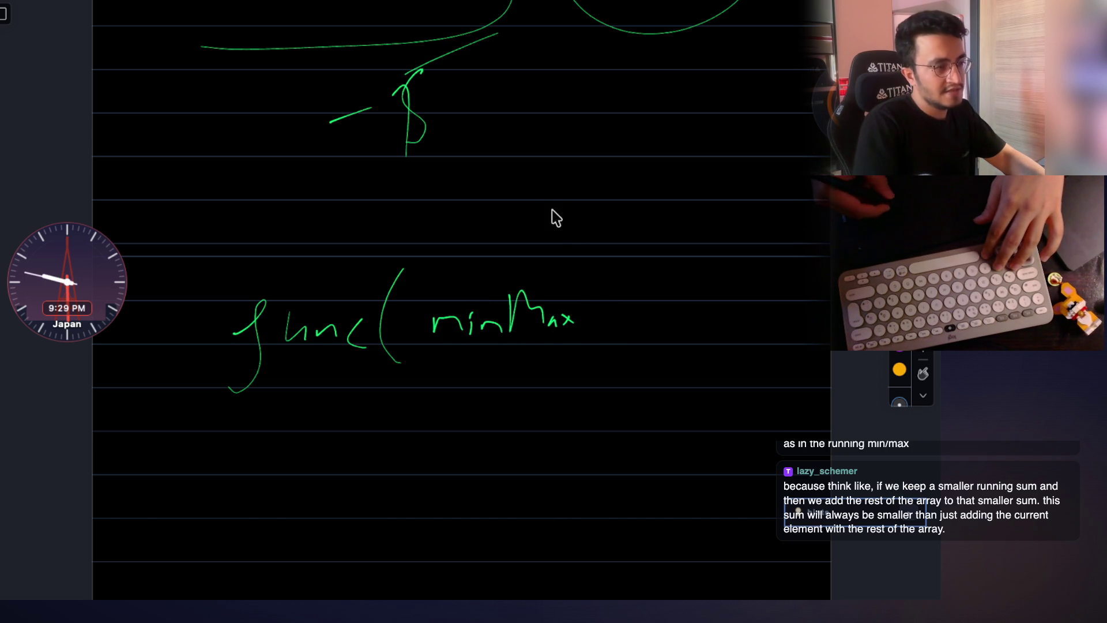
left_click_drag(591, 292, 583, 298)
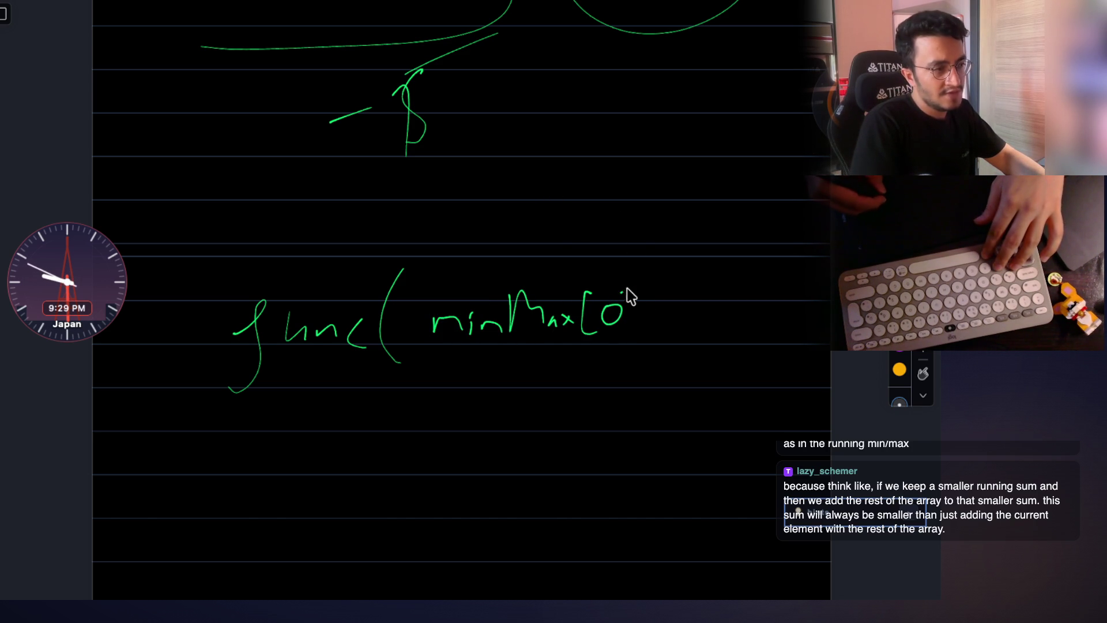
Add '= min', '[1] = max )' to the func line and start 'max' beneath it.
left_click_drag(684, 311, 736, 321)
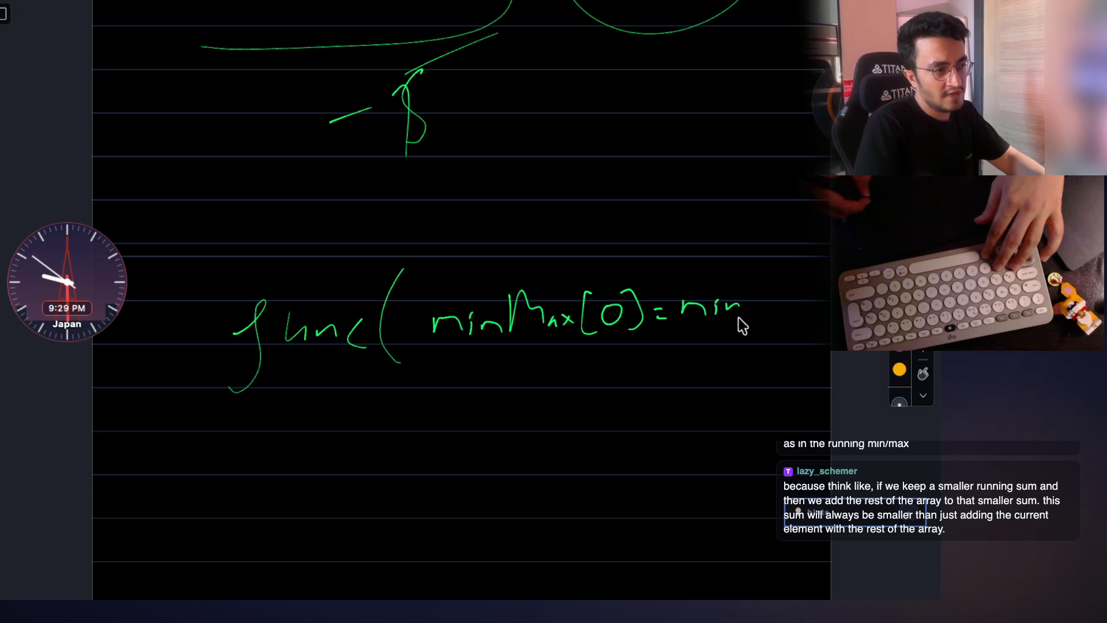
left_click_drag(592, 359, 603, 390)
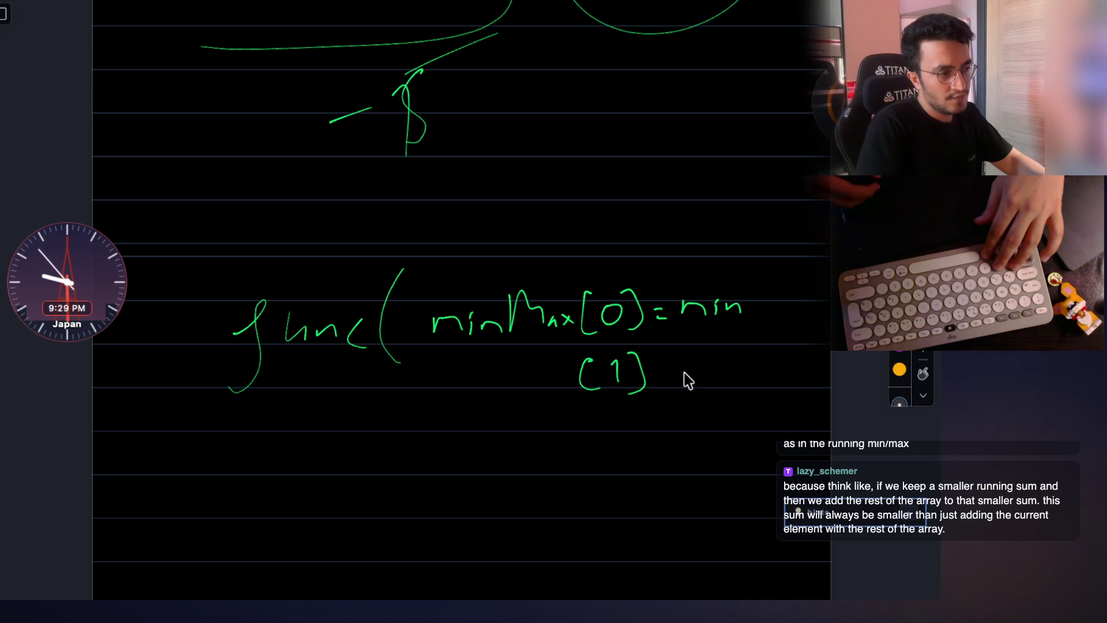
left_click_drag(707, 388, 737, 374)
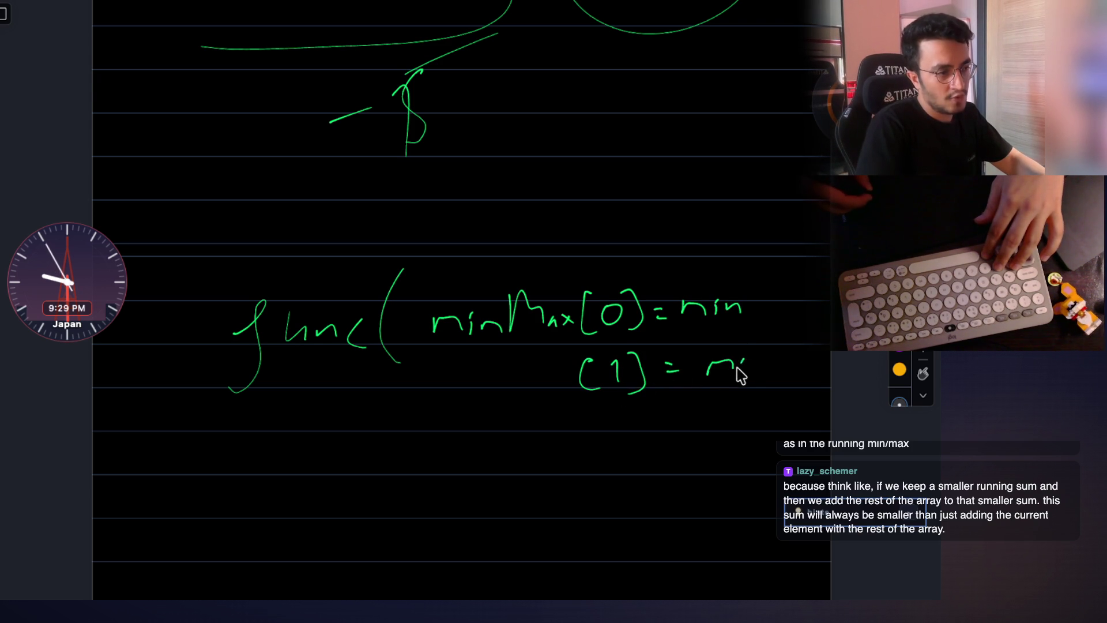
left_click_drag(765, 257, 781, 371)
scroll(562, 354, "down", 5)
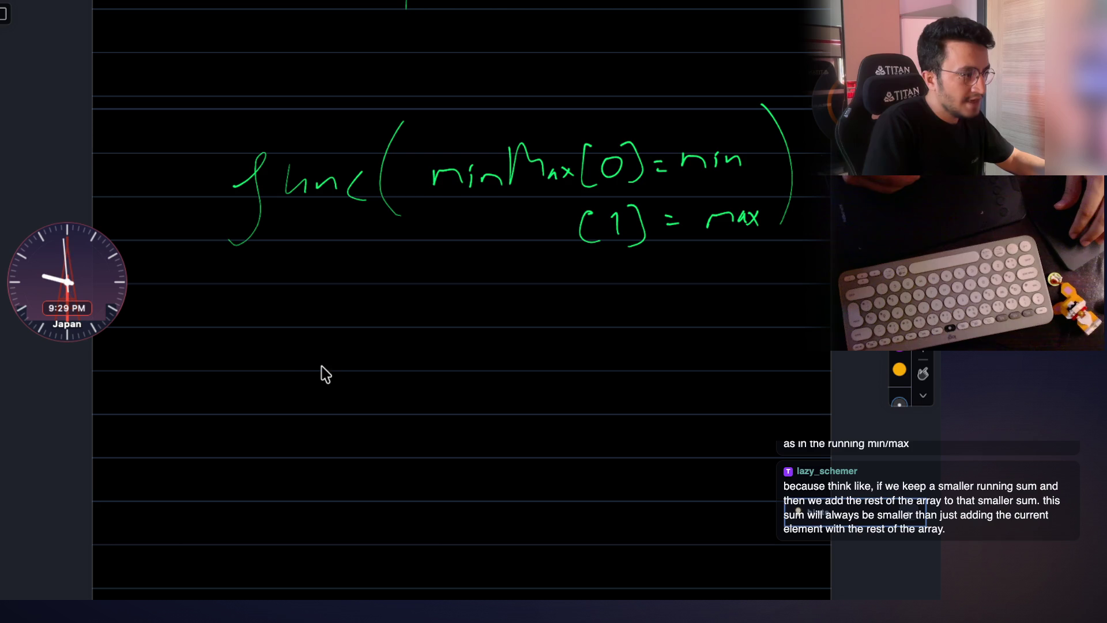
left_click_drag(277, 378, 327, 386)
left_click_drag(424, 322, 434, 408)
scroll(571, 343, "down", 1)
scroll(571, 342, "down", 1)
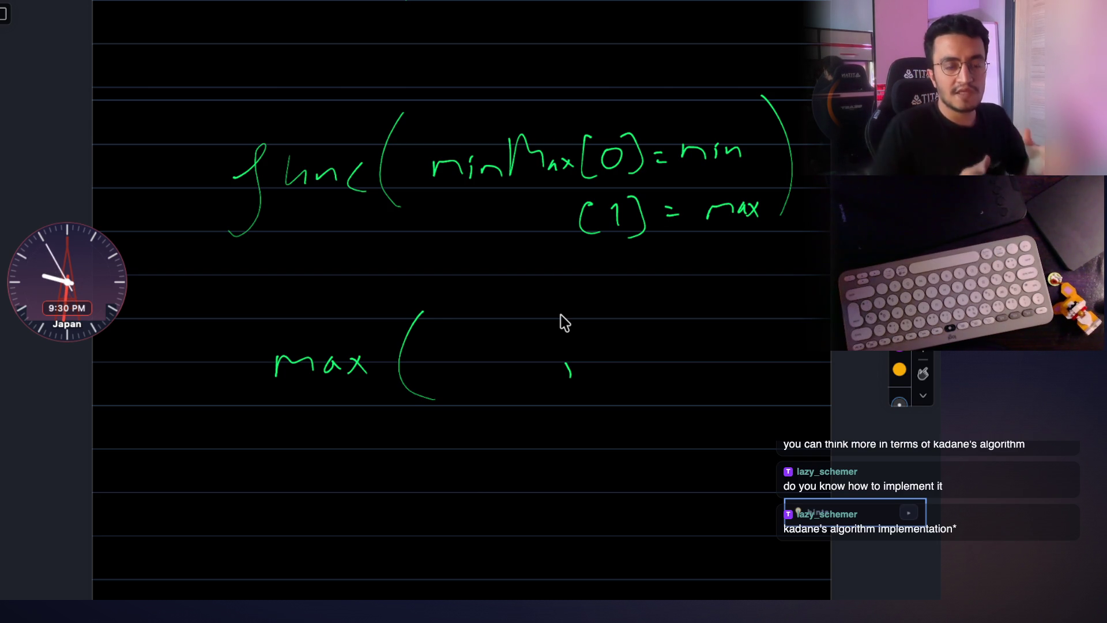
Bring up the Recall card with the saved Java draft for 152. Maximum Product Subarray.
key("super+Tab")
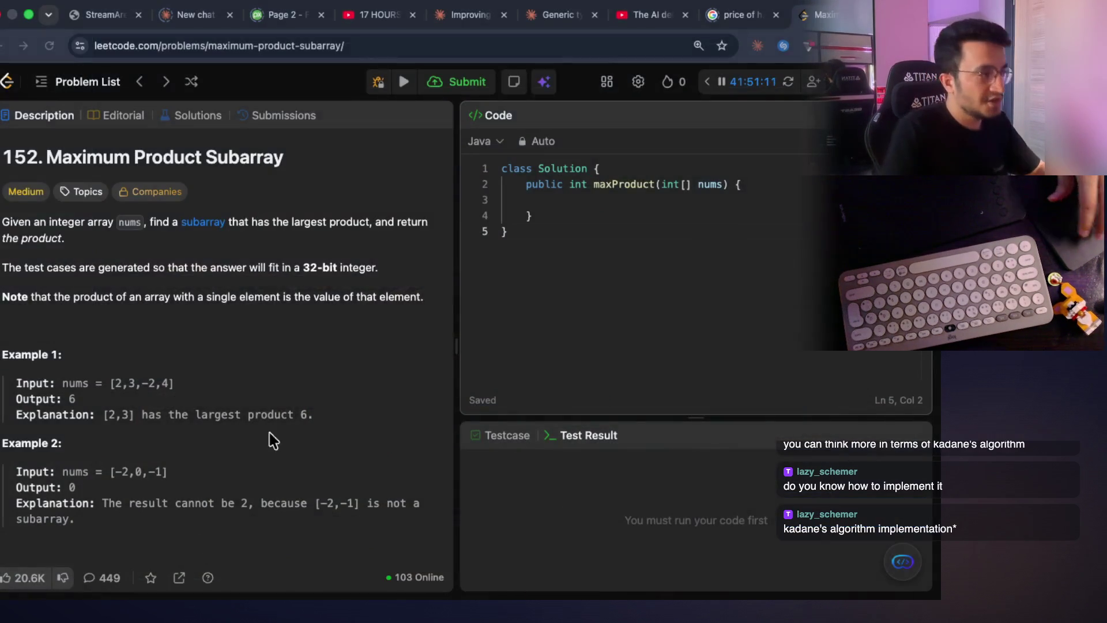
key("Down")
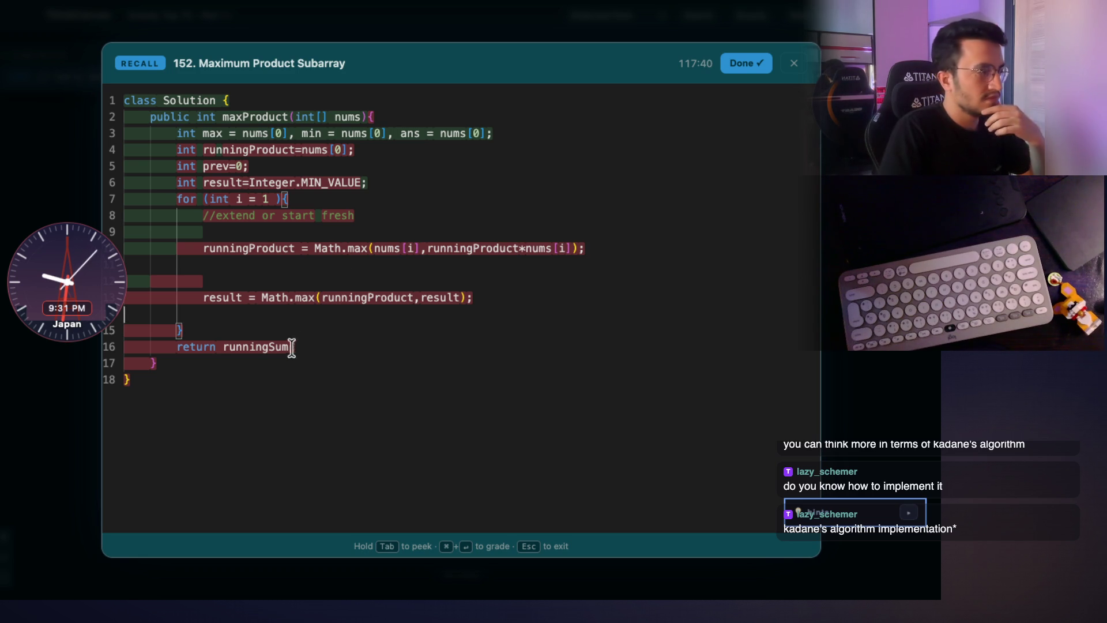
Inspect the runningProduct declaration, nums[0] and the nums[i] update line in the draft.
key("Up")
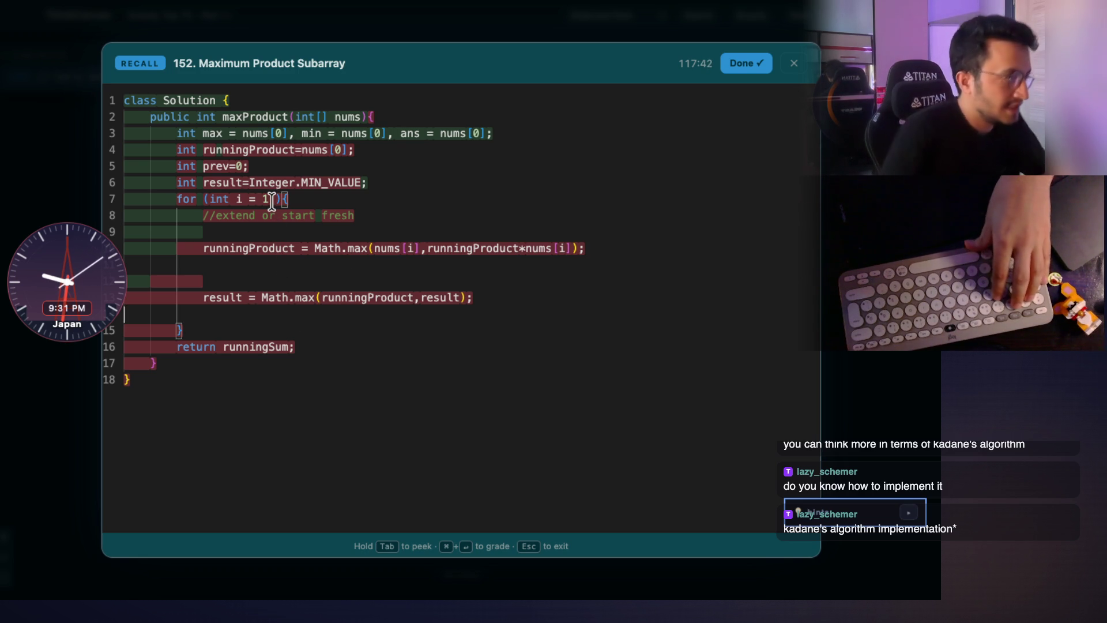
triple_click(251, 149)
left_click_drag(295, 132, 243, 132)
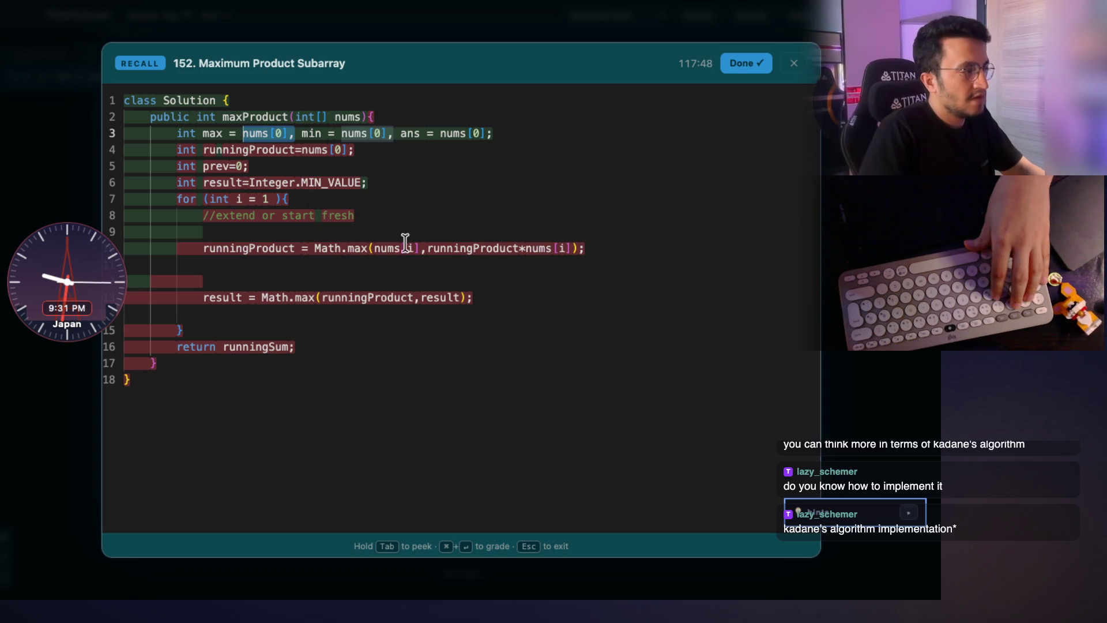
left_click_drag(420, 247, 385, 248)
left_click(608, 245)
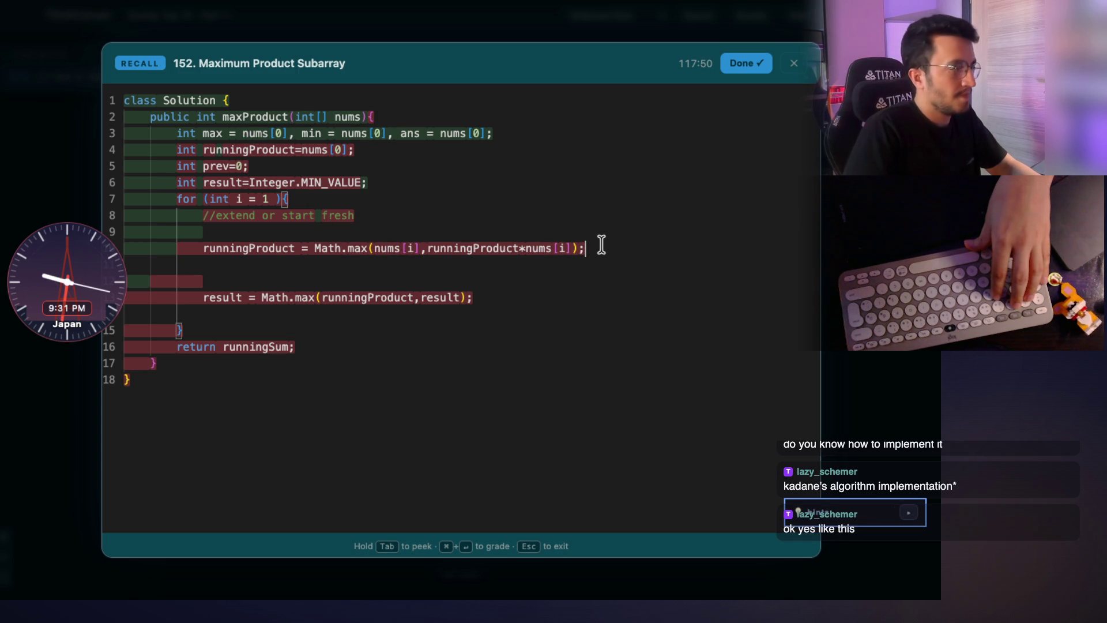
Delete the '*' before nums[i] in the runningProduct update, review the result line and dismiss Recall.
left_click(522, 249)
key("BackSpace")
type("*")
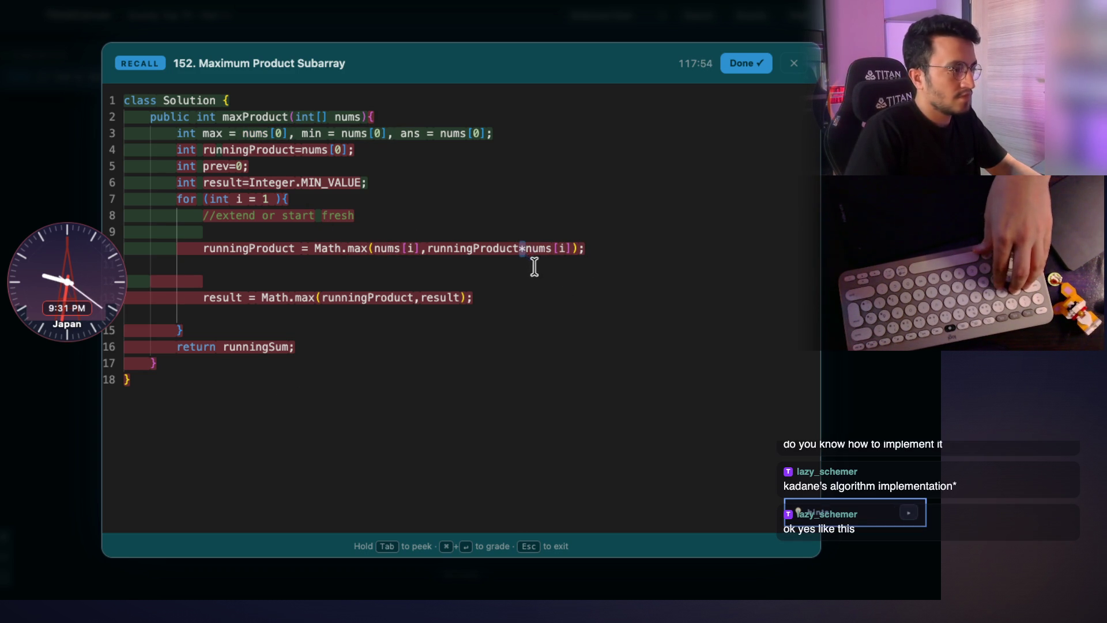
key("BackSpace")
type("+")
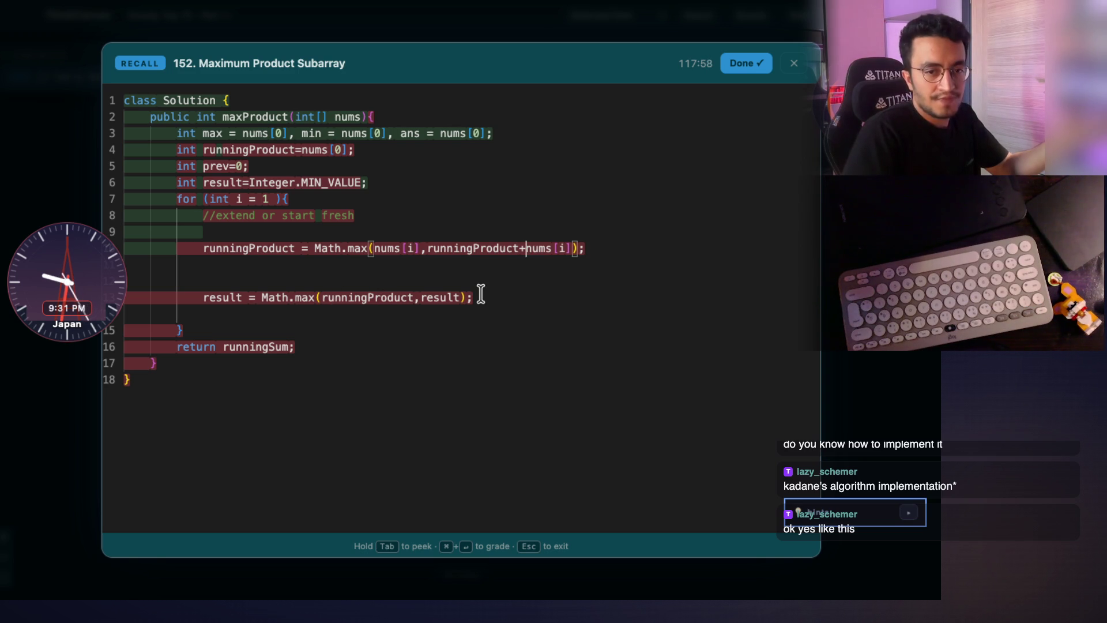
triple_click(220, 298)
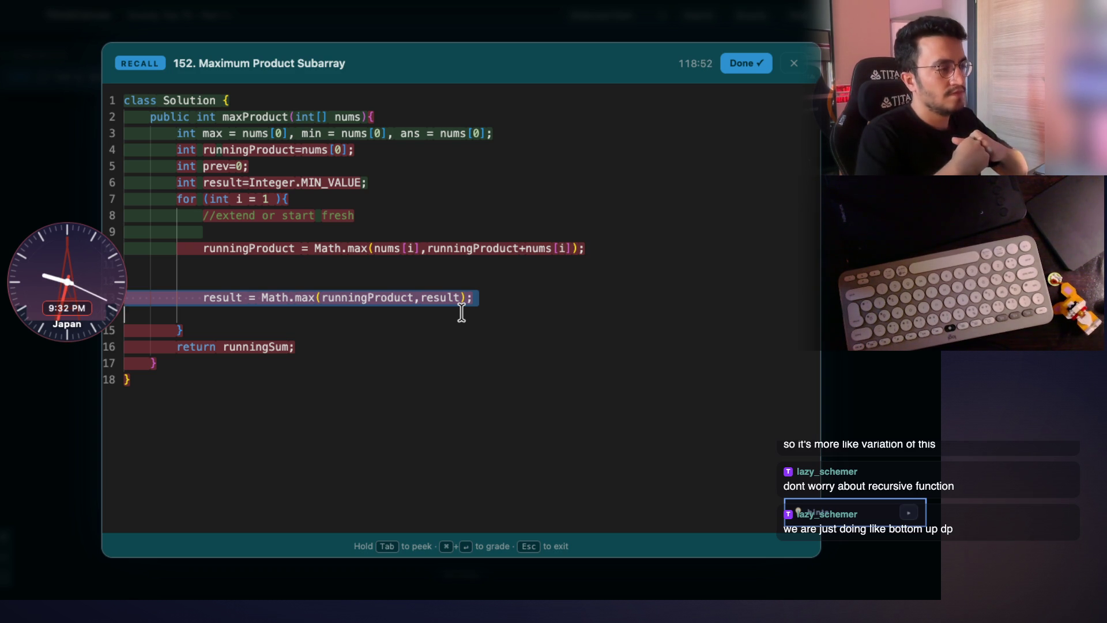
key("Escape")
Switch back to the whiteboard notes beneath the unfinished 'max( ,' line.
key("super+Tab")
key("super+Tab")
key("super+Tab")
scroll(467, 308, "up", 5)
scroll(468, 308, "up", 5)
scroll(467, 307, "up", 5)
scroll(469, 304, "up", 3)
scroll(469, 305, "up", 3)
scroll(468, 304, "up", 2)
scroll(468, 305, "up", 3)
scroll(468, 305, "up", 1)
scroll(469, 305, "up", 3)
scroll(468, 304, "up", 1)
scroll(468, 305, "up", 1)
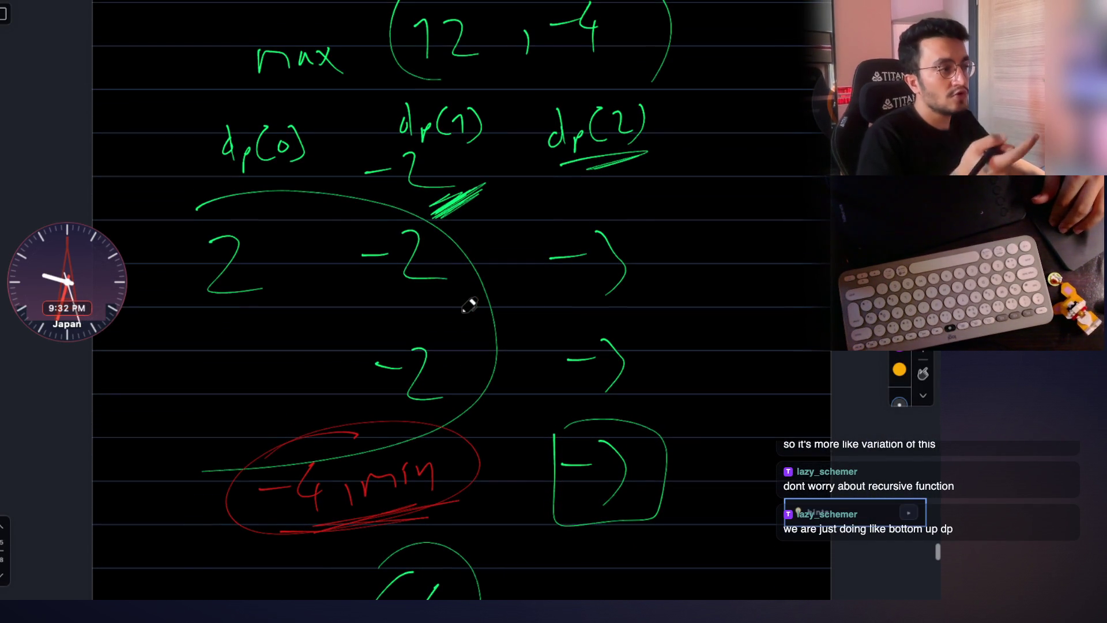
scroll(469, 305, "down", 1)
scroll(468, 304, "down", 1)
scroll(468, 305, "down", 1)
scroll(467, 304, "down", 1)
scroll(468, 305, "down", 10)
scroll(468, 305, "down", 6)
scroll(468, 305, "down", 2)
scroll(468, 304, "down", 1)
scroll(468, 304, "down", 7)
scroll(468, 305, "down", 4)
scroll(469, 306, "down", 5)
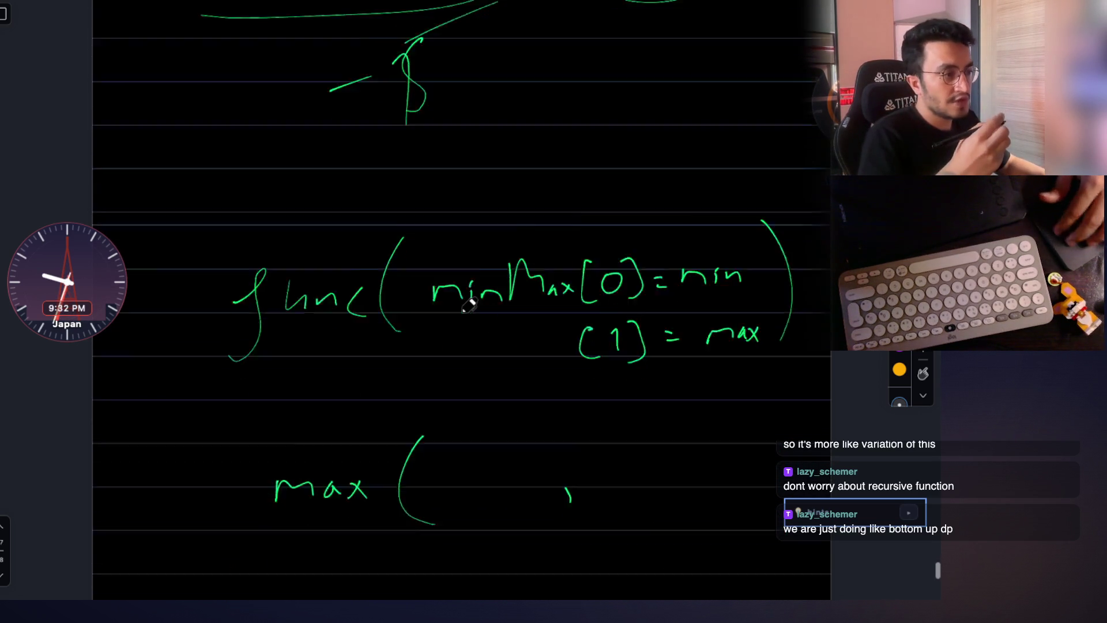
scroll(468, 305, "down", 3)
scroll(469, 306, "up", 2)
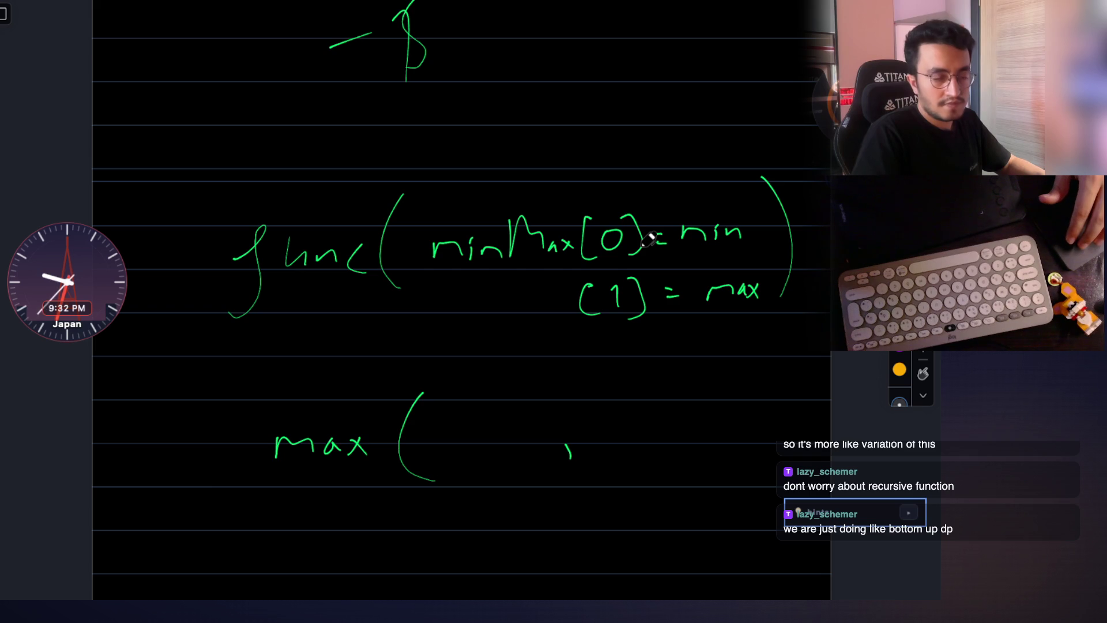
scroll(649, 241, "down", 2)
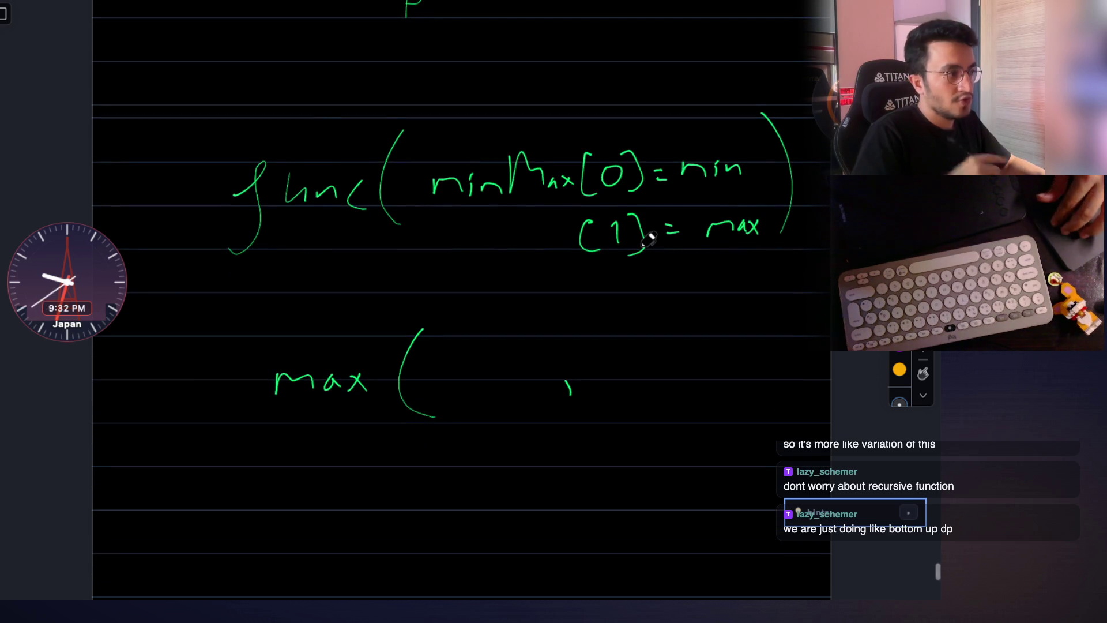
scroll(649, 242, "down", 1)
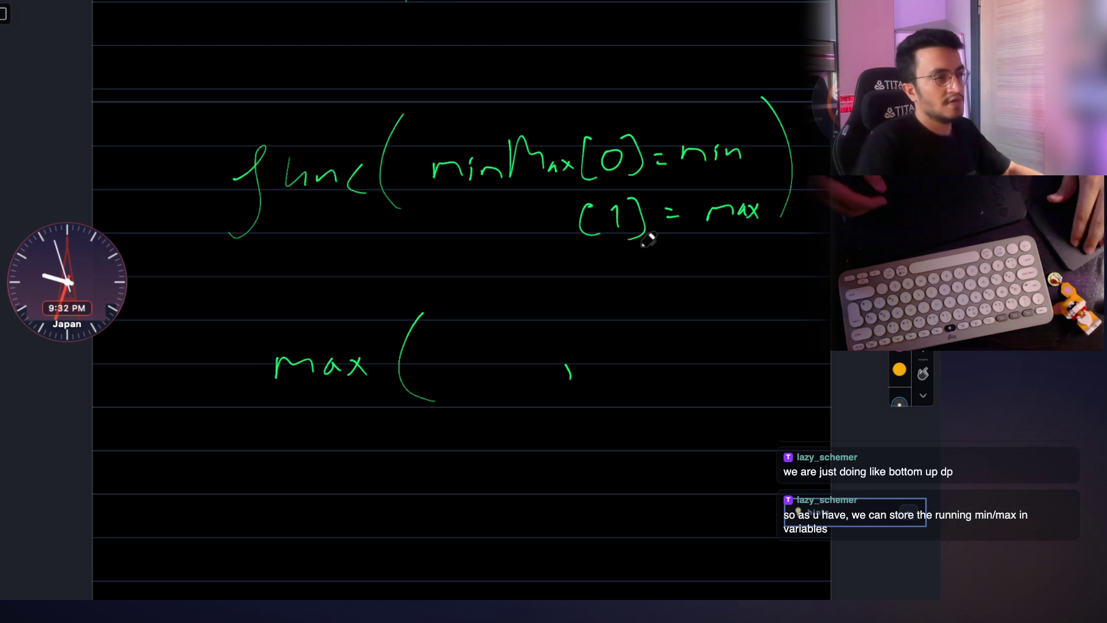
scroll(644, 234, "up", 3)
scroll(633, 200, "down", 6)
scroll(618, 247, "down", 1)
scroll(533, 267, "down", 5)
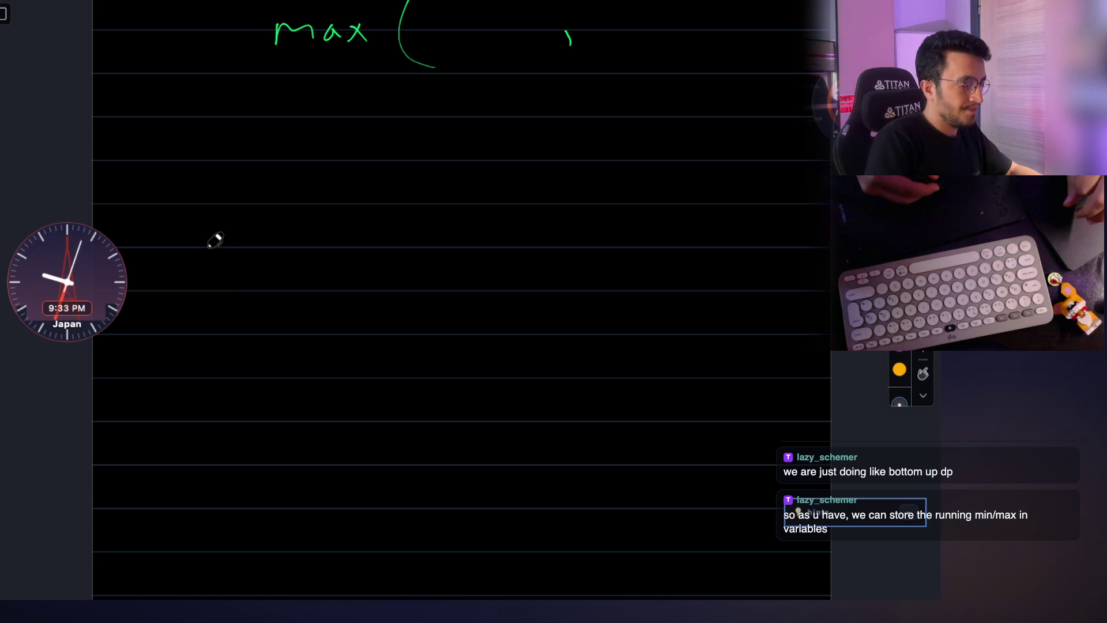
Handwrite 'min' below the max line and sketch the 'for ( )' parentheses.
left_click_drag(215, 242, 264, 242)
left_click_drag(275, 242, 293, 241)
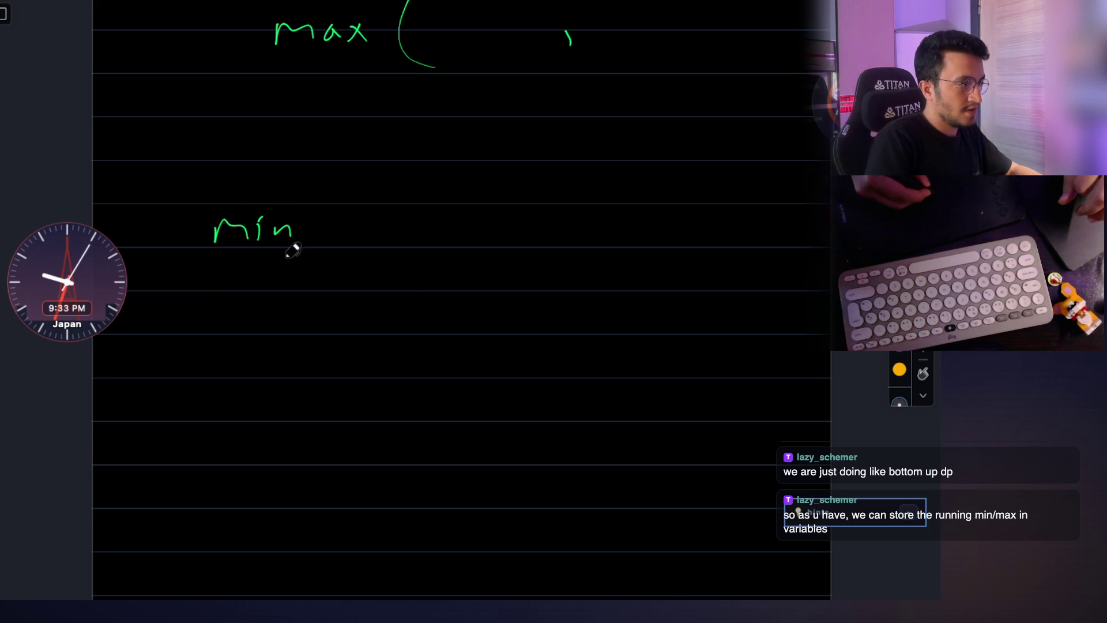
left_click_drag(214, 316, 291, 316)
mouse_move(285, 300)
left_mouse_down()
mouse_move(302, 315)
mouse_move(230, 346)
left_mouse_up()
scroll(292, 359, "down", 2)
left_click_drag(339, 312, 407, 401)
left_click_drag(740, 305, 725, 379)
scroll(485, 320, "down", 3)
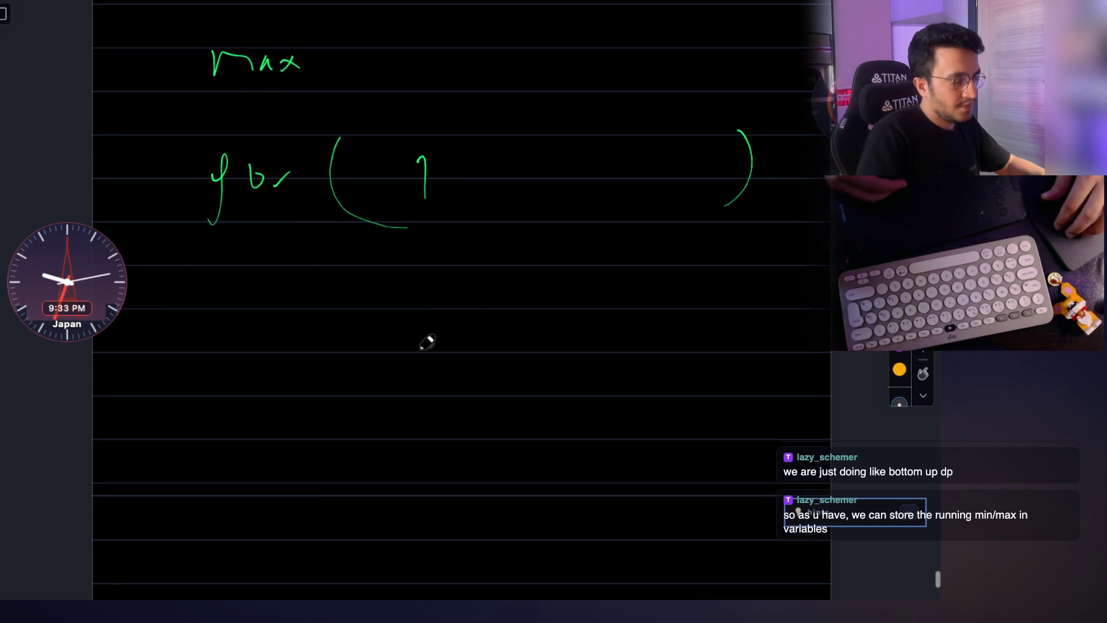
scroll(427, 344, "down", 1)
left_click_drag(343, 324, 337, 322)
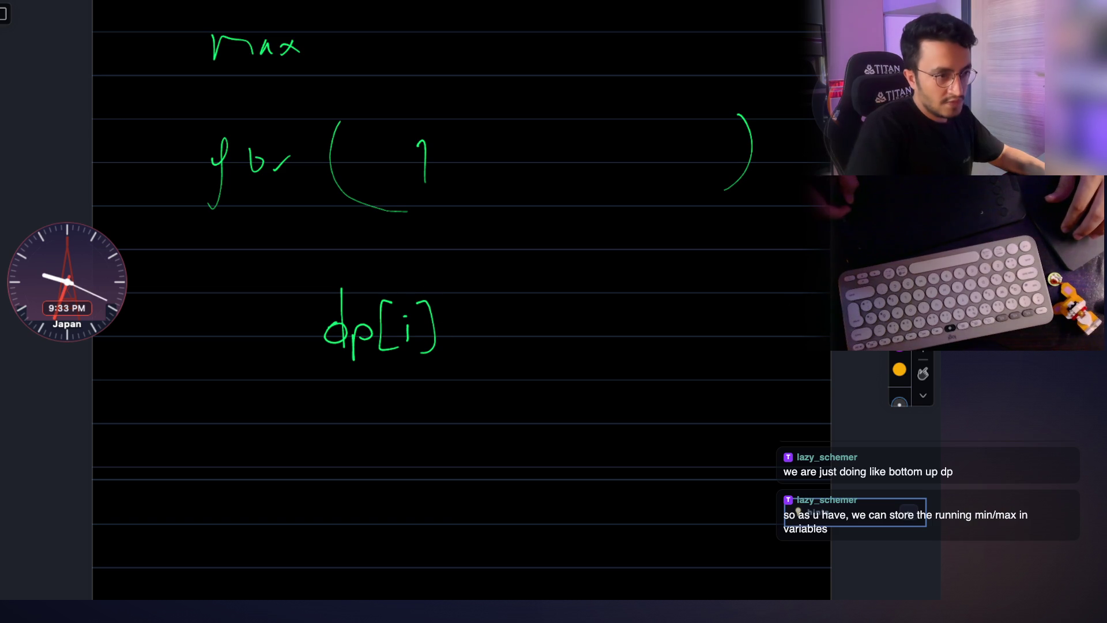
Move dp[i] left, close dp[i-1] with a square bracket and add a comma after it.
left_click_drag(290, 270, 519, 398)
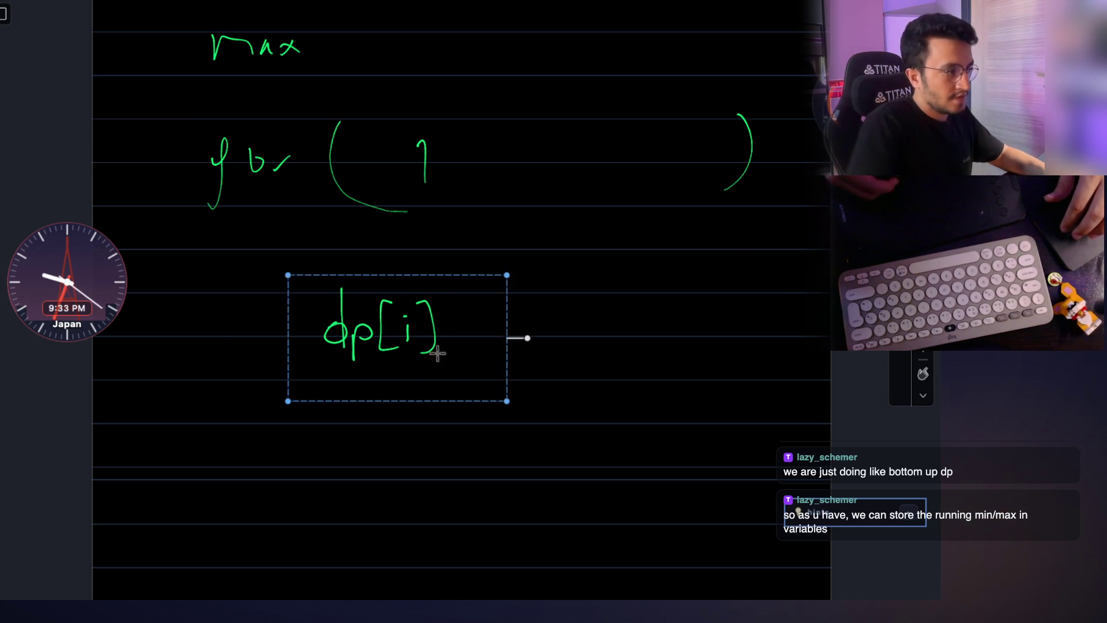
left_click_drag(467, 366, 355, 366)
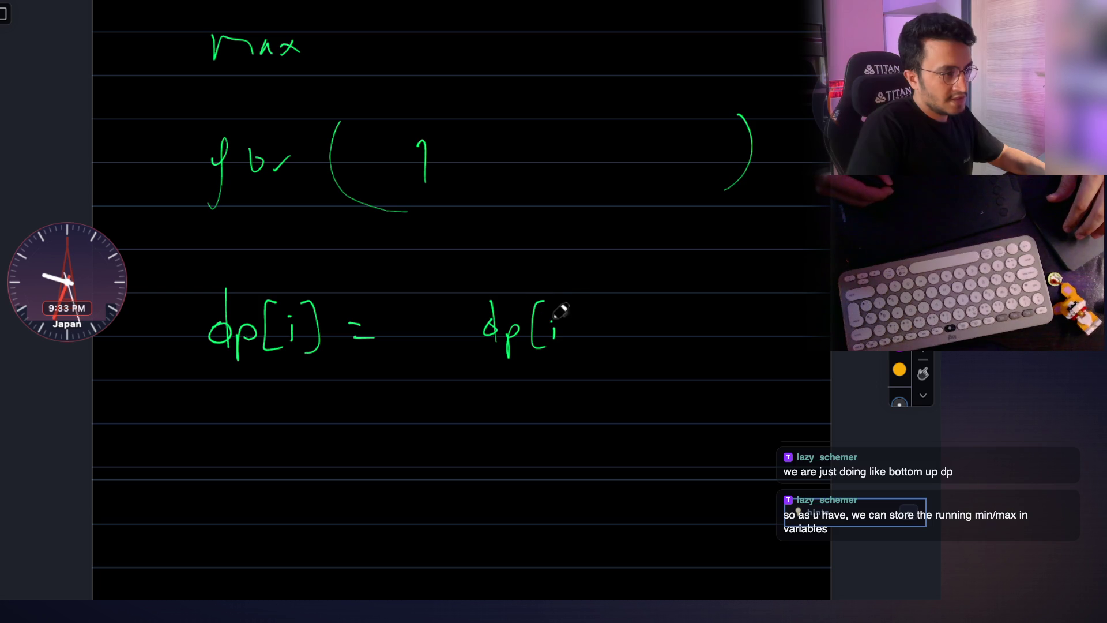
left_click_drag(620, 299, 622, 351)
key("ctrl+z")
left_click_drag(616, 303, 629, 345)
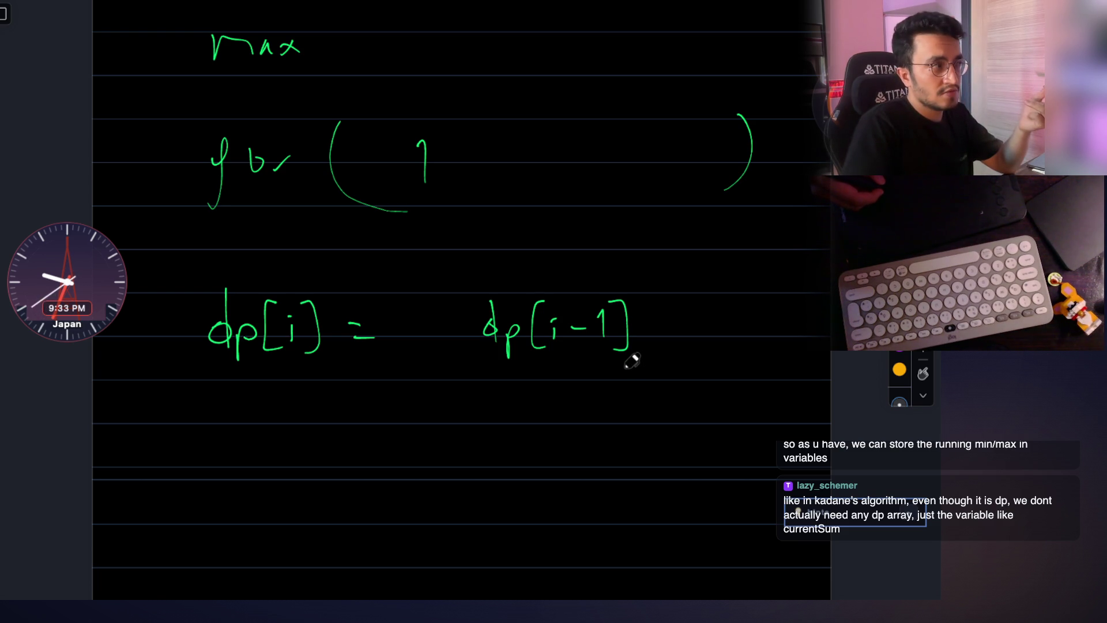
left_click_drag(641, 346, 640, 368)
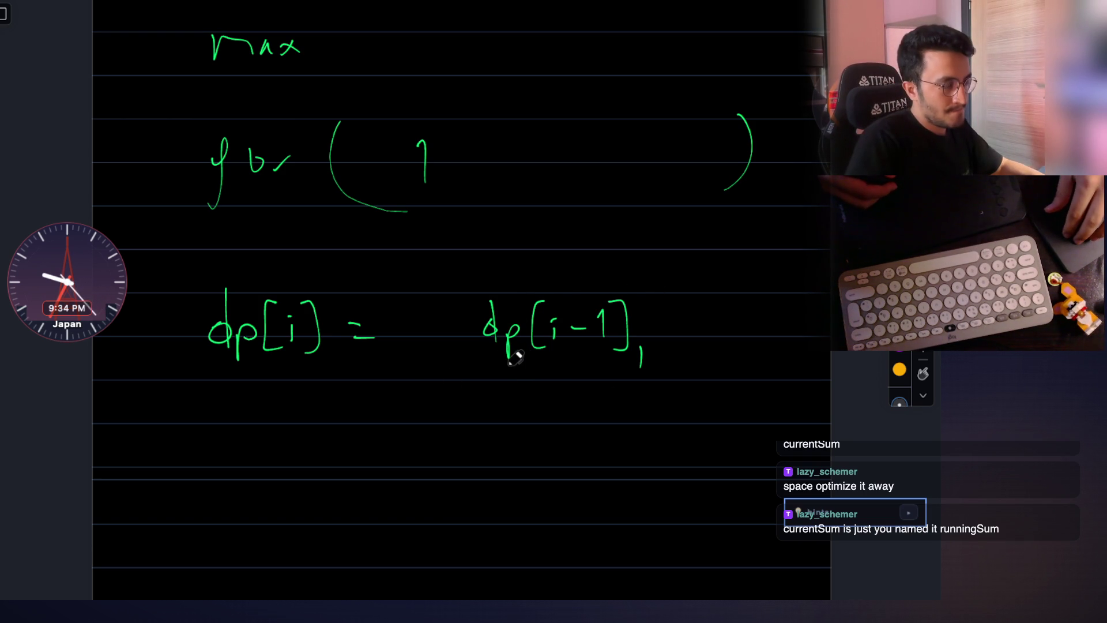
scroll(514, 357, "up", 2)
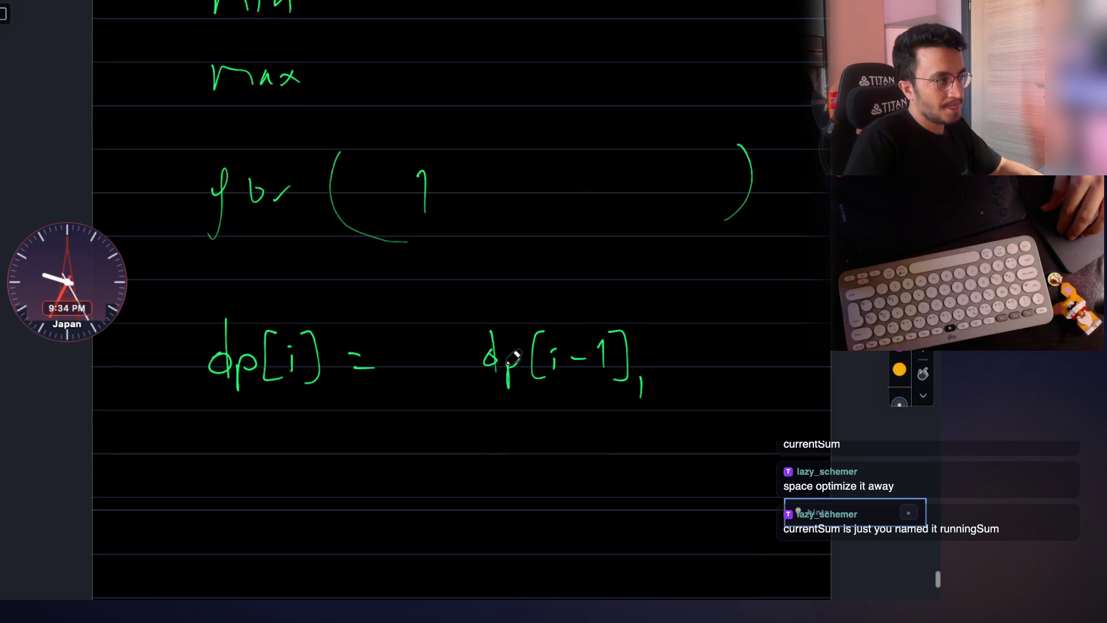
scroll(514, 357, "down", 2)
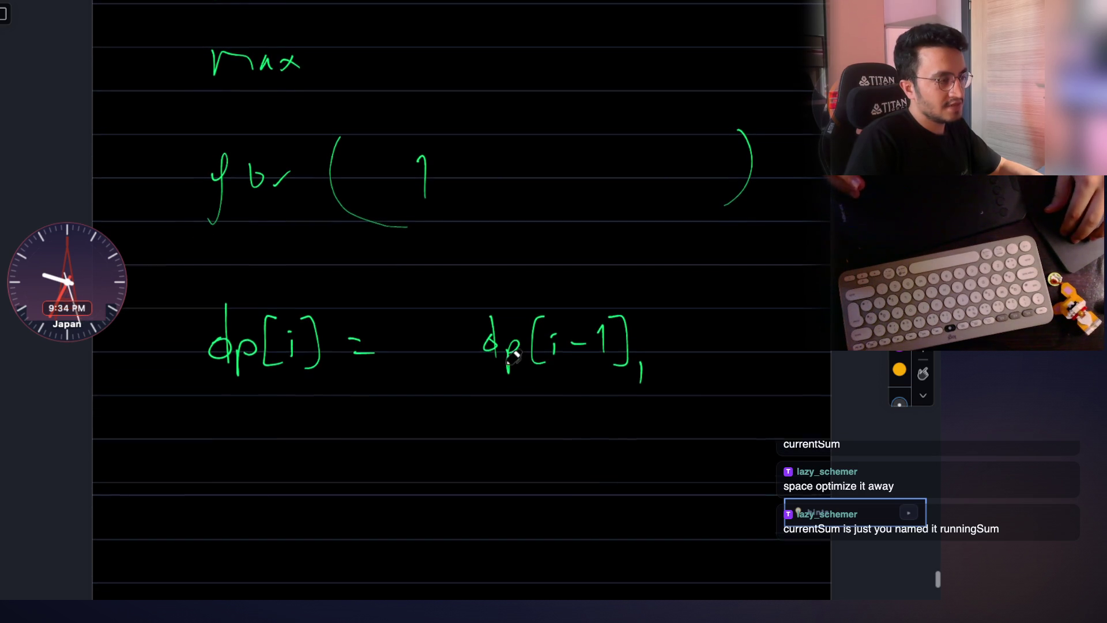
scroll(514, 356, "down", 3)
scroll(514, 357, "down", 1)
scroll(514, 357, "up", 2)
scroll(514, 356, "up", 6)
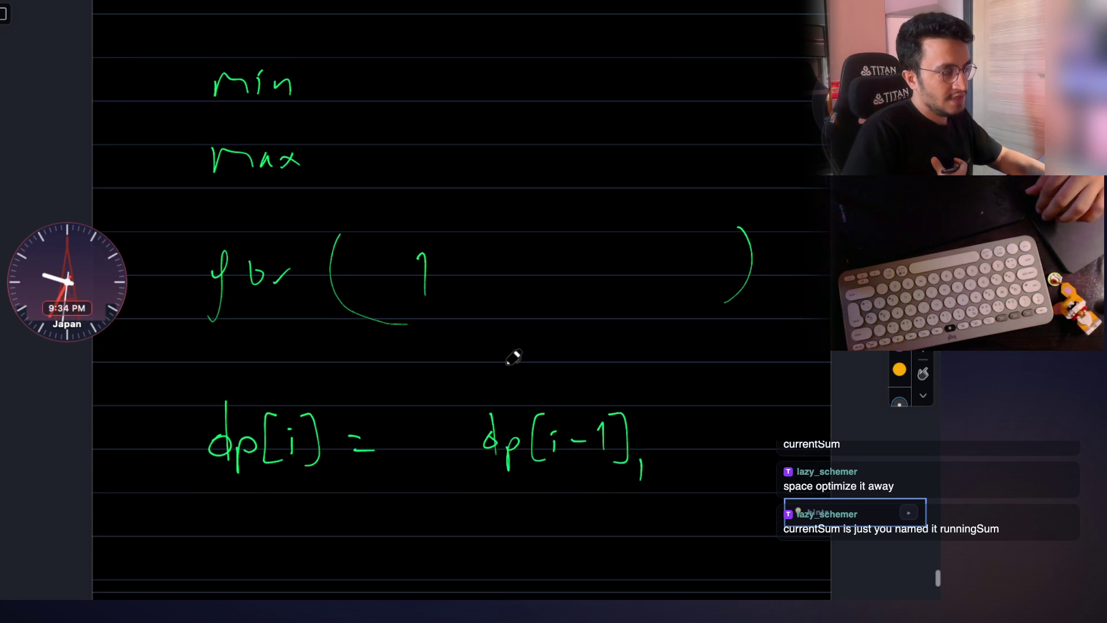
scroll(489, 274, "down", 8)
scroll(489, 274, "down", 3)
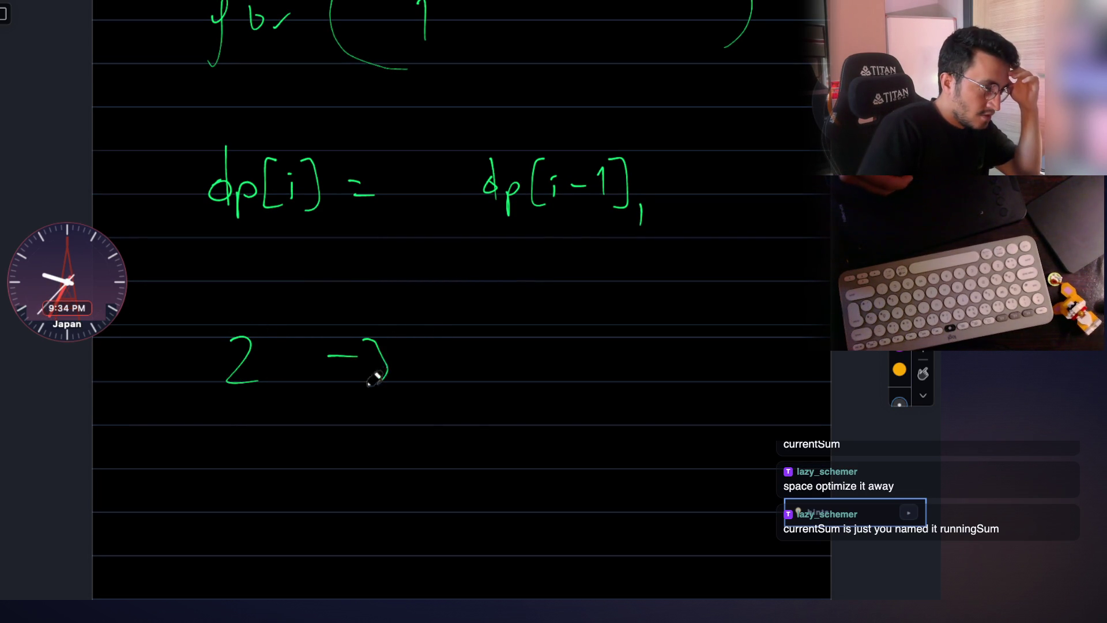
key("ctrl+z")
left_click_drag(366, 344, 399, 381)
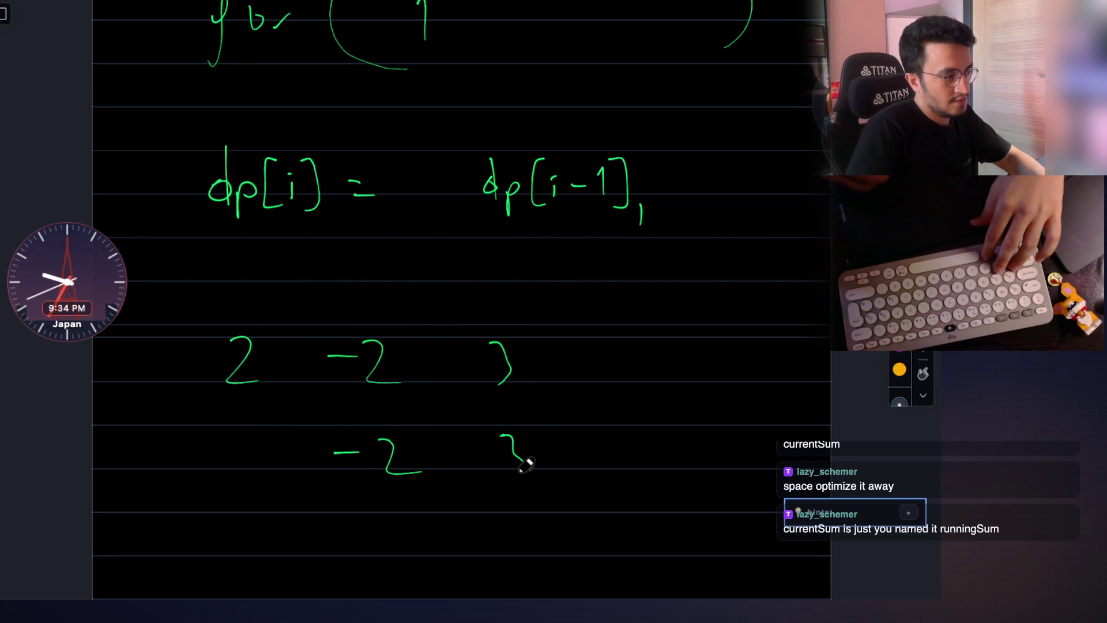
left_click_drag(522, 540, 500, 578)
scroll(507, 434, "down", 1)
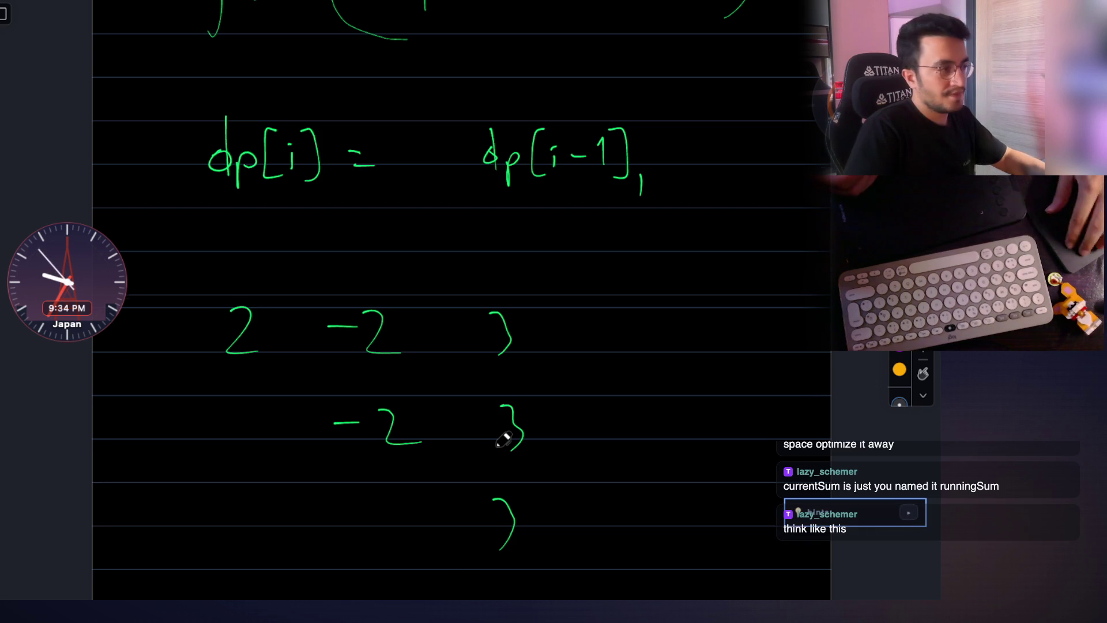
scroll(504, 439, "up", 3)
scroll(504, 438, "up", 1)
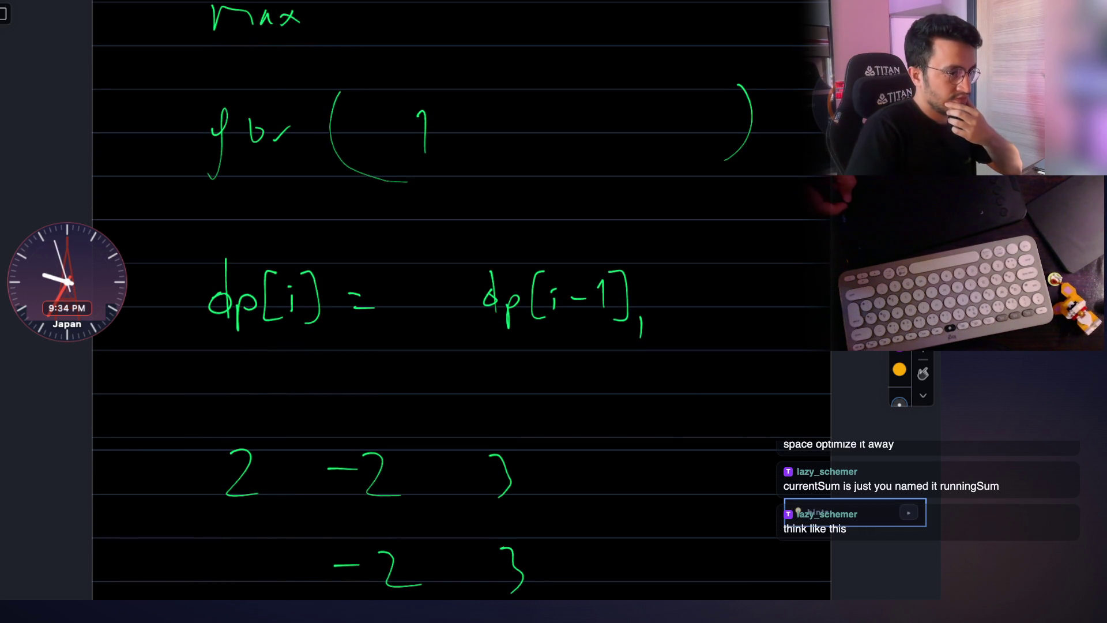
scroll(266, 381, "down", 2)
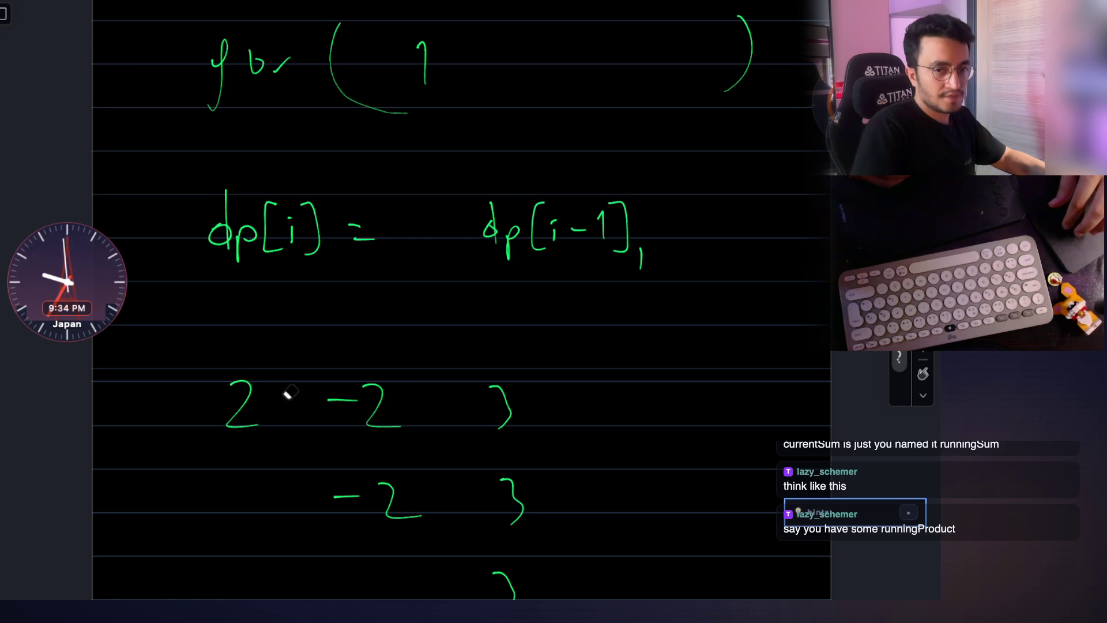
left_click_drag(229, 390, 511, 428)
left_click_drag(485, 489, 498, 594)
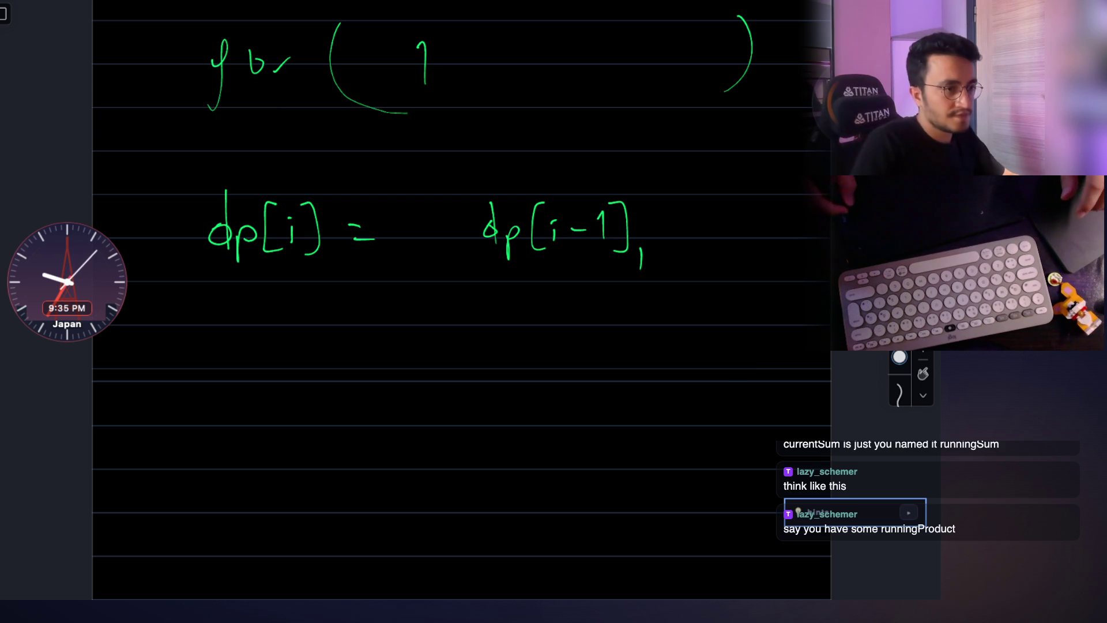
scroll(530, 288, "up", 1)
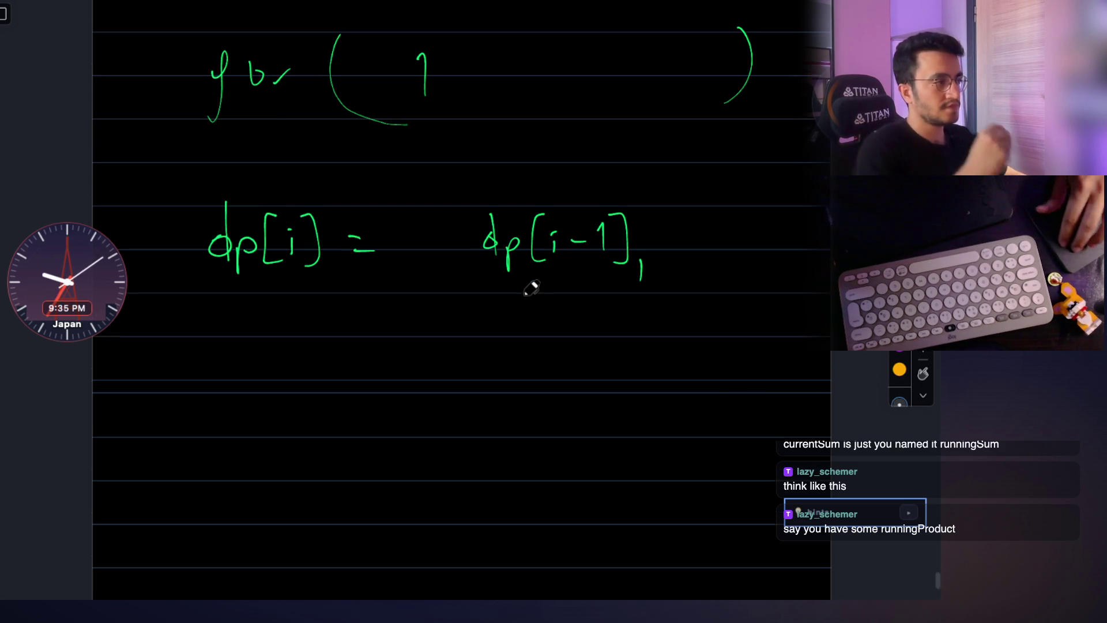
scroll(530, 288, "up", 3)
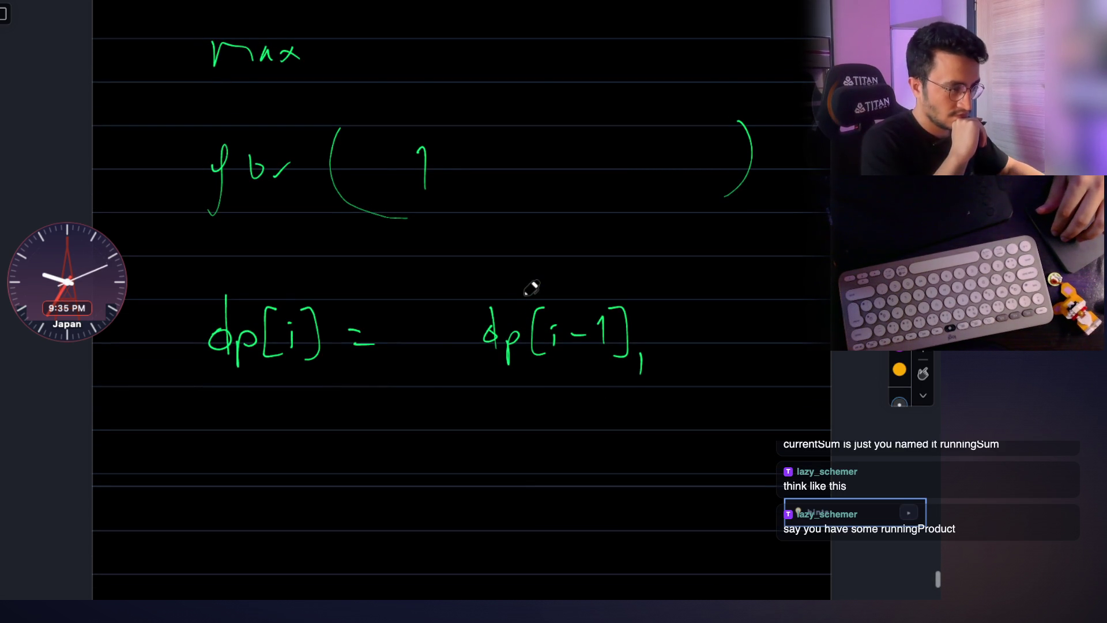
scroll(530, 288, "down", 3)
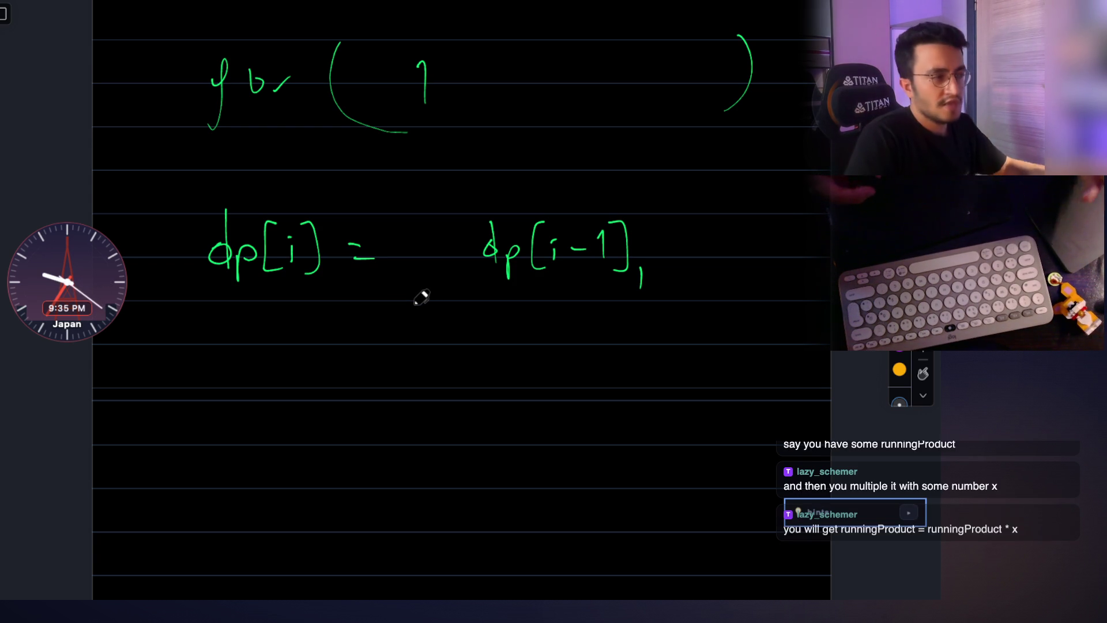
scroll(420, 296, "down", 2)
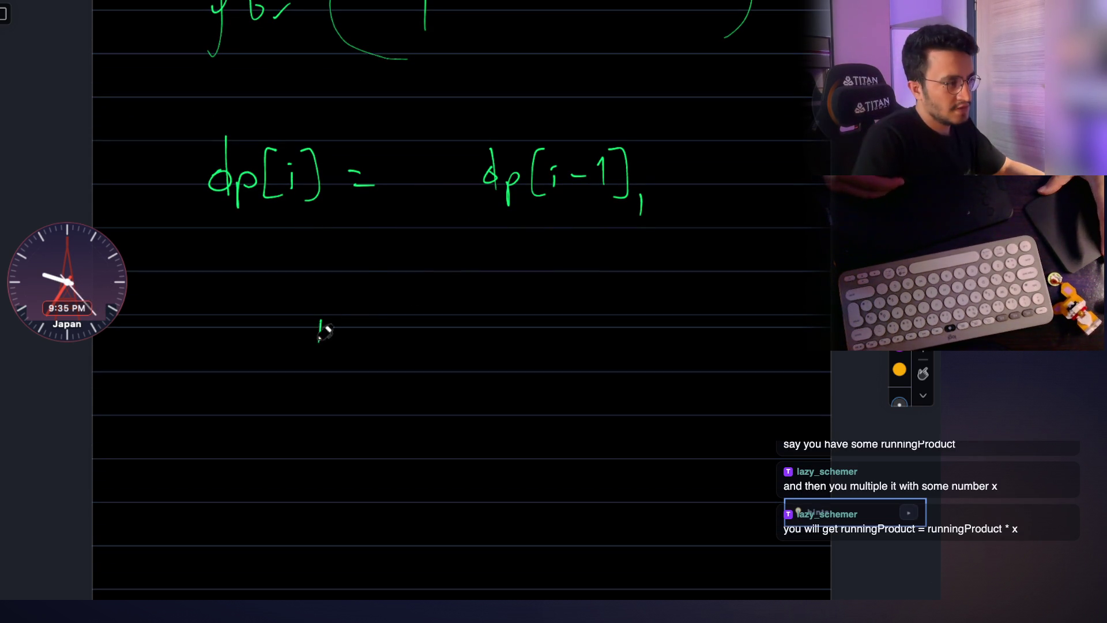
Handwrite 'currentSum' below the dp line, then undo it stroke by stroke.
mouse_move(331, 314)
left_mouse_down()
mouse_move(377, 322)
mouse_move(318, 336)
left_mouse_up()
key("ctrl+z")
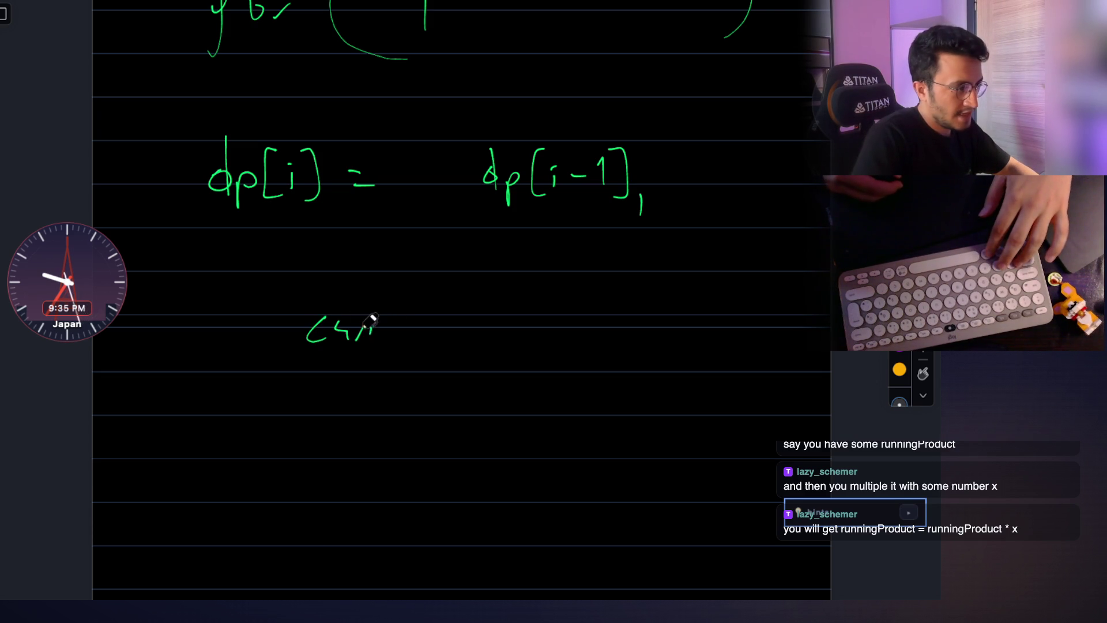
mouse_move(437, 314)
left_mouse_down()
mouse_move(445, 340)
mouse_move(533, 340)
left_mouse_up()
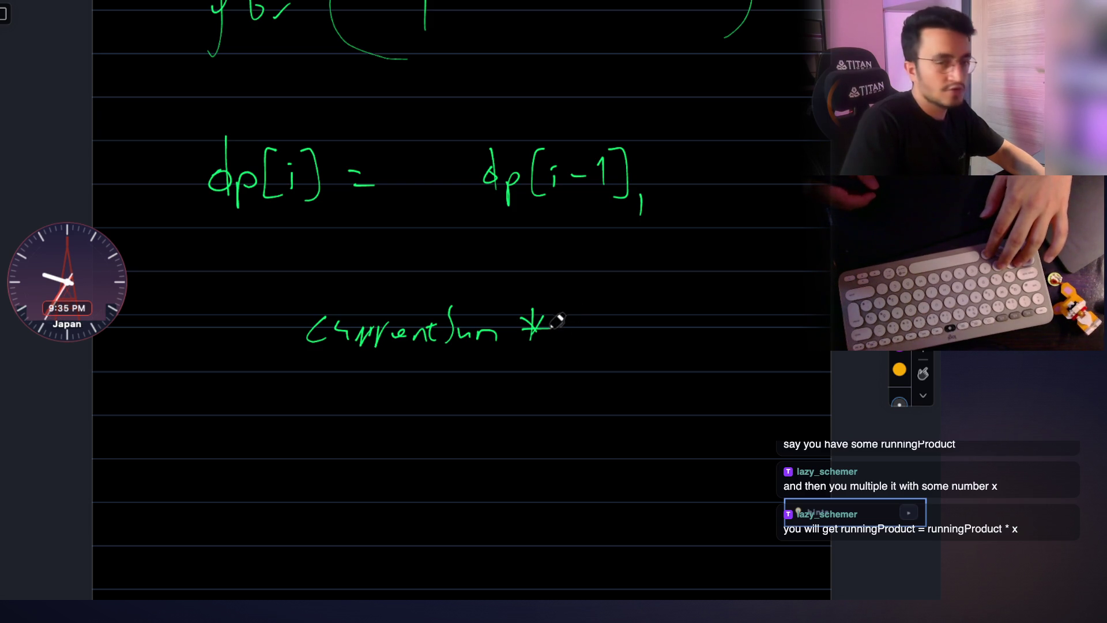
key("ctrl+z")
key("ctrl+z")
key("ctrl+z")
key("ctrl+z")
key("ctrl+z")
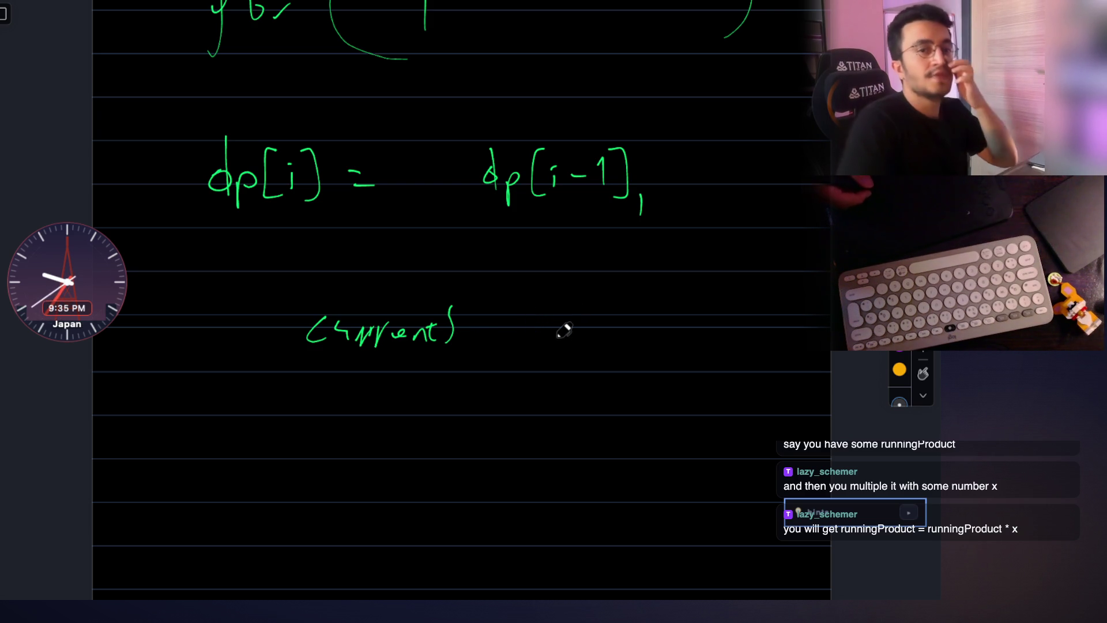
key("ctrl+z")
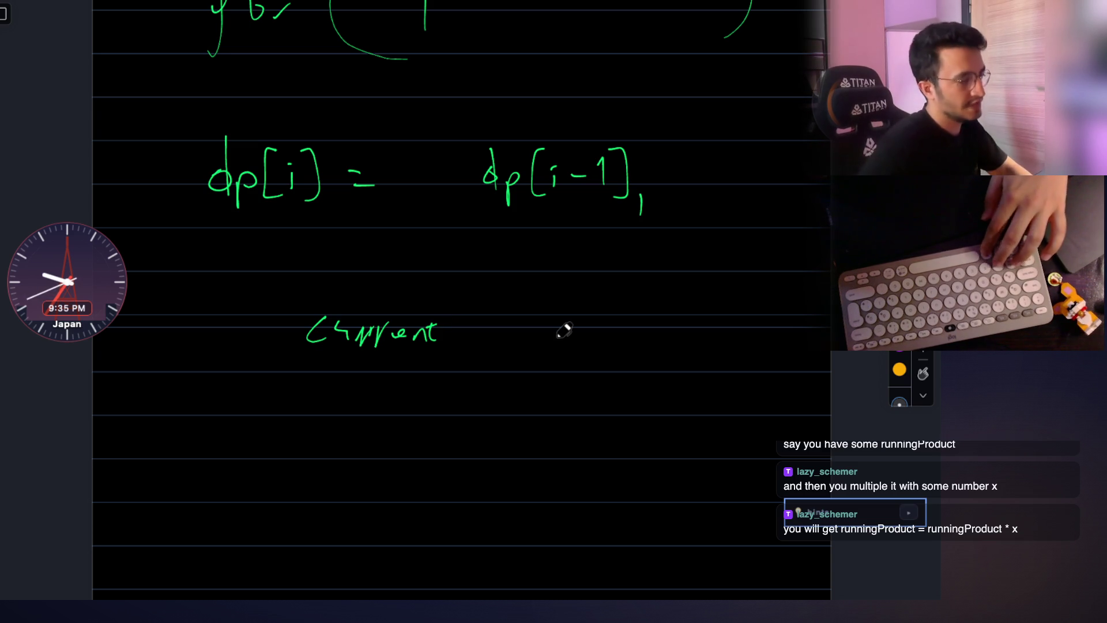
key("ctrl+z")
key("ctrl+z")
key("ctrl+z")
key("ctrl+z")
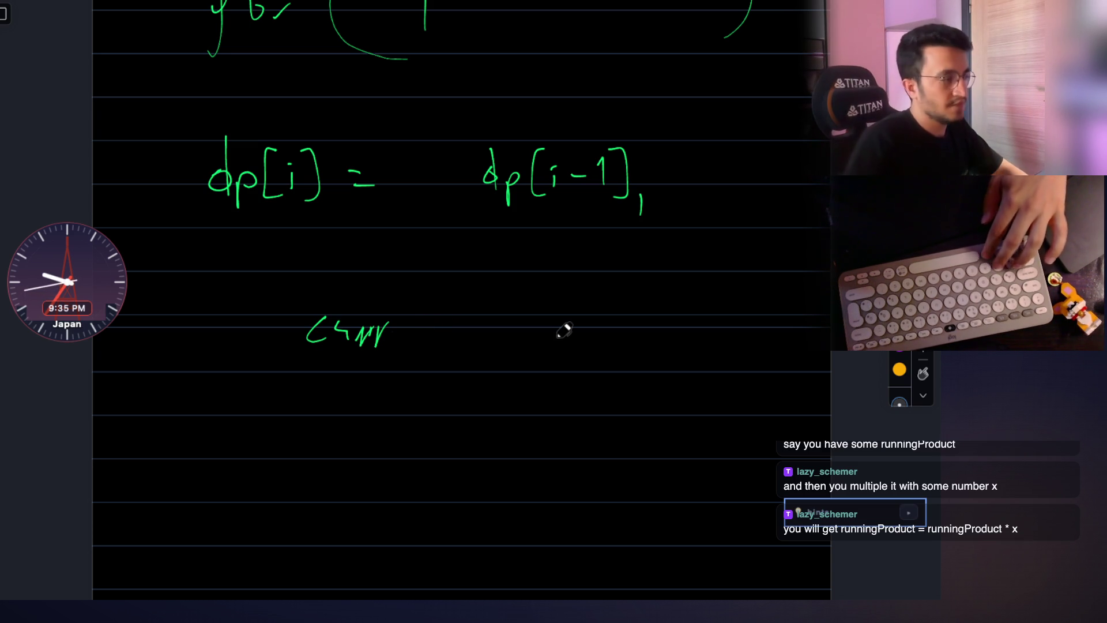
key("ctrl+z")
key("ctrl+z")
key("ctrl+z")
key("ctrl+z")
key("ctrl+z")
Write 'runningProduct * arr[i]' in its place beneath the dp line.
left_click_drag(312, 360, 339, 328)
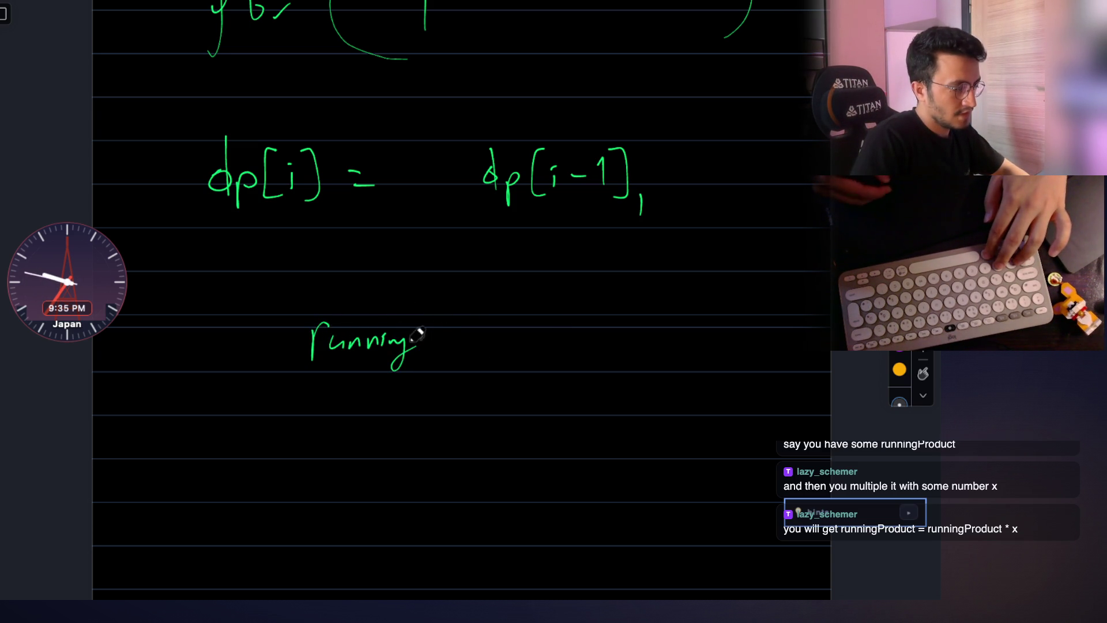
mouse_move(424, 313)
left_mouse_down()
mouse_move(459, 340)
mouse_move(484, 313)
mouse_move(504, 346)
mouse_move(523, 338)
mouse_move(576, 353)
left_mouse_up()
left_click_drag(575, 338, 556, 354)
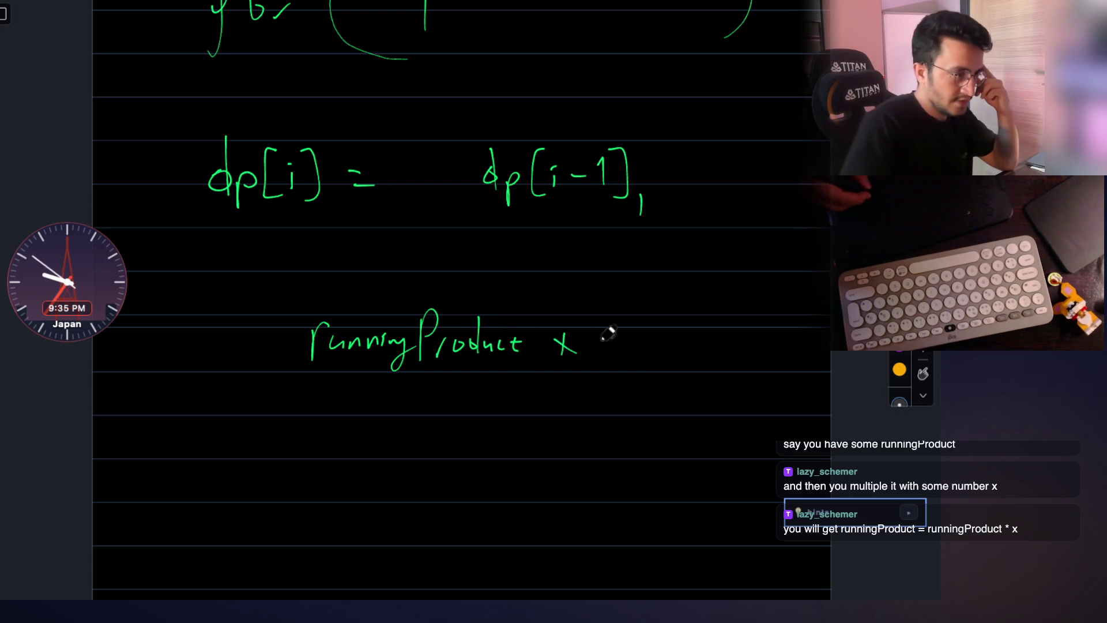
left_click_drag(623, 342, 637, 345)
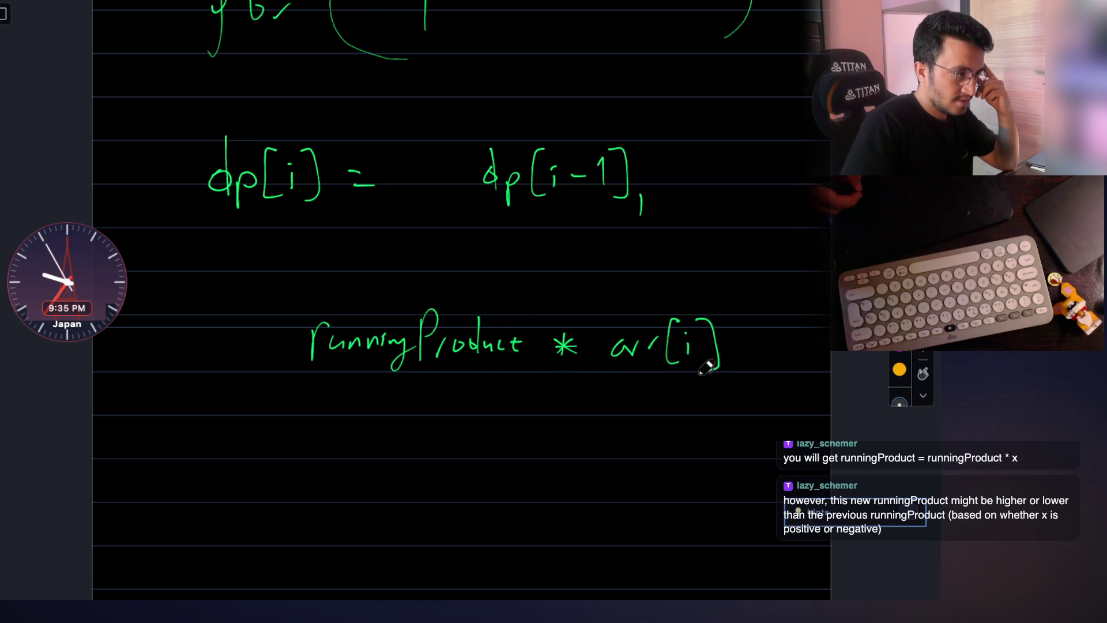
scroll(593, 272, "down", 1)
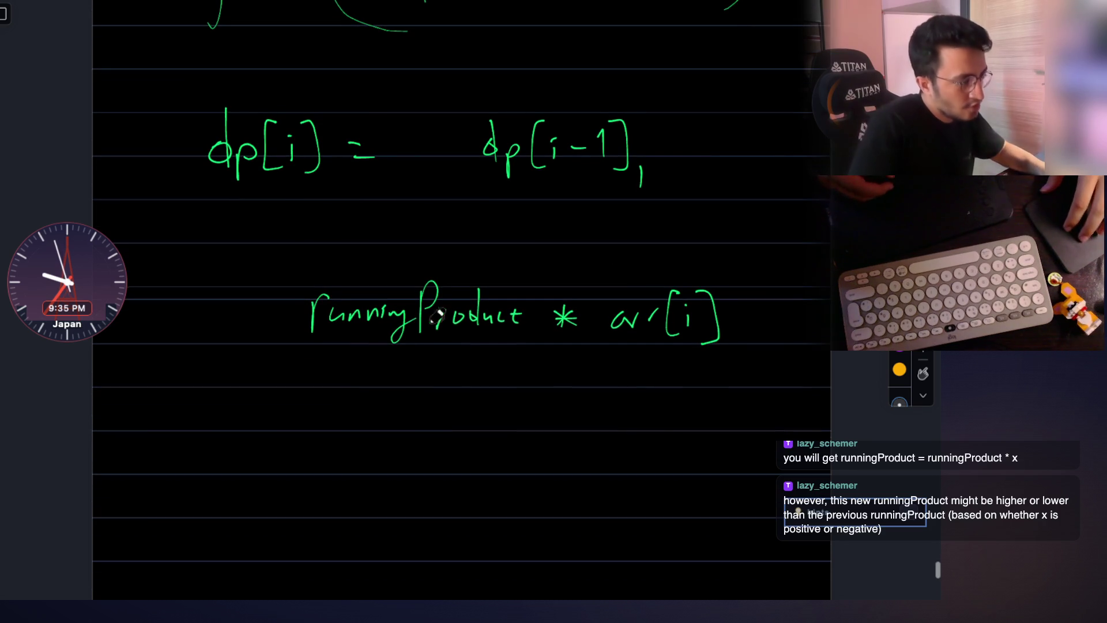
scroll(443, 334, "up", 3)
scroll(390, 309, "down", 1)
scroll(314, 328, "down", 1)
Write the '1 2 3' example with shorter rows '2 3' and '3' beneath runningProduct * arr[i].
mouse_move(341, 353)
left_mouse_down()
mouse_move(376, 390)
mouse_move(381, 452)
left_mouse_up()
scroll(462, 390, "down", 1)
left_click_drag(432, 417, 430, 538)
scroll(423, 489, "down", 2)
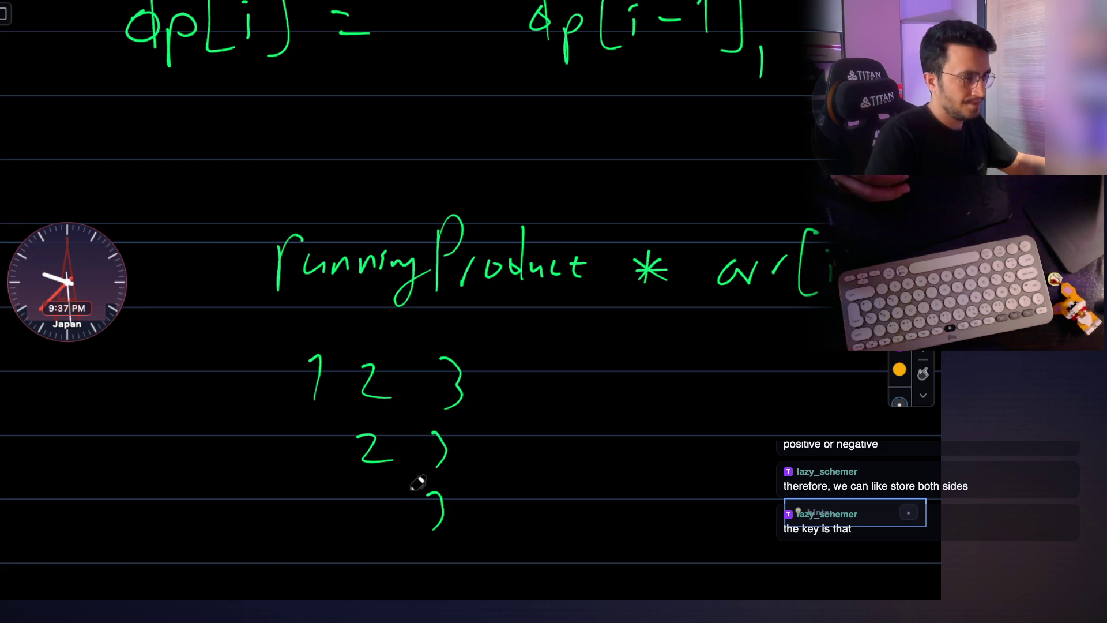
scroll(417, 483, "down", 3)
scroll(418, 483, "up", 2)
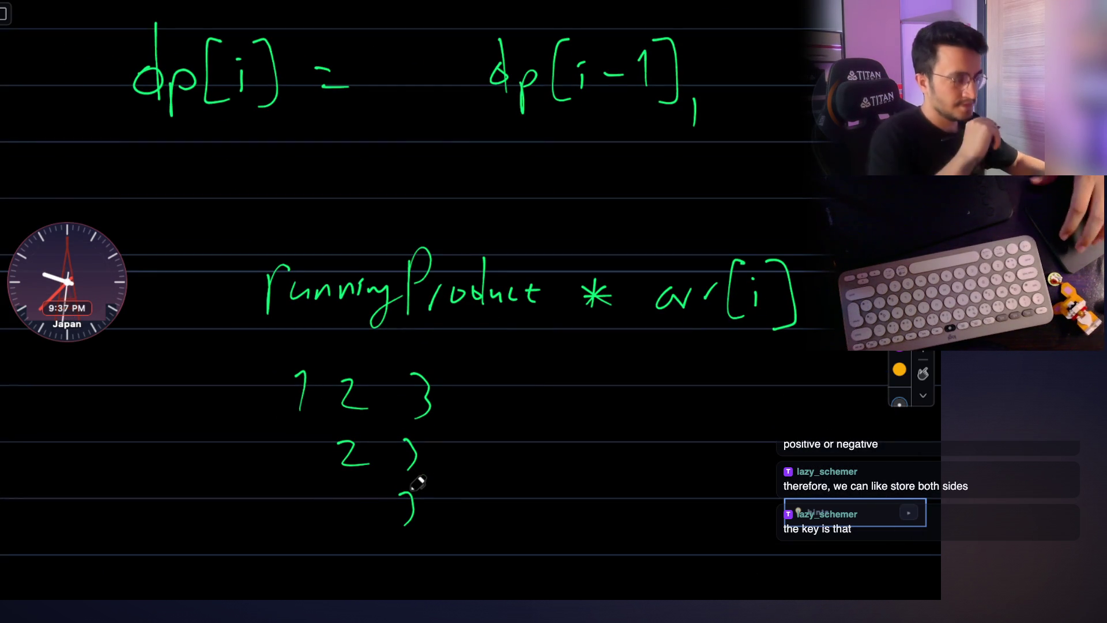
scroll(417, 484, "up", 3)
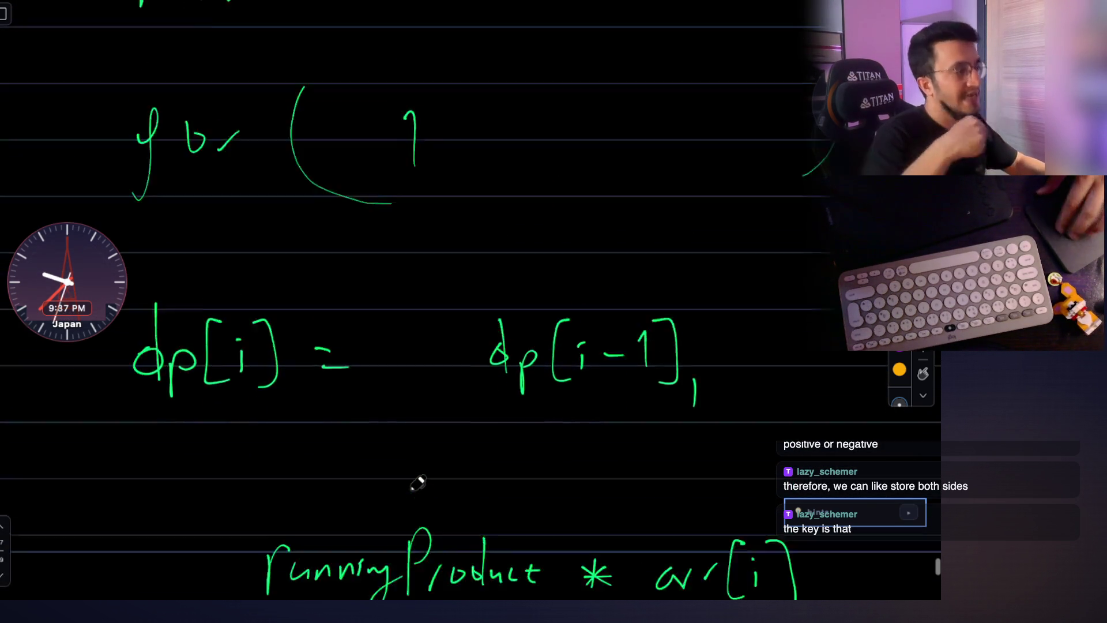
scroll(417, 483, "up", 5)
scroll(417, 482, "up", 5)
scroll(417, 483, "up", 5)
scroll(418, 483, "down", 3)
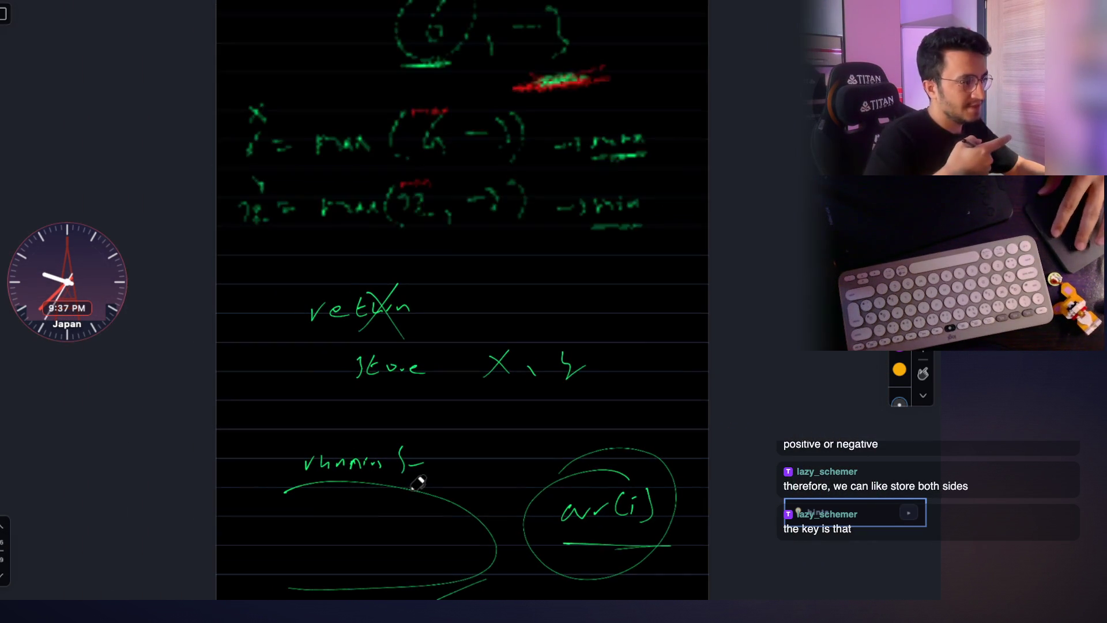
scroll(417, 483, "up", 3)
scroll(417, 483, "up", 3)
scroll(416, 483, "up", 1)
scroll(417, 482, "up", 3)
scroll(417, 483, "up", 2)
scroll(417, 483, "up", 3)
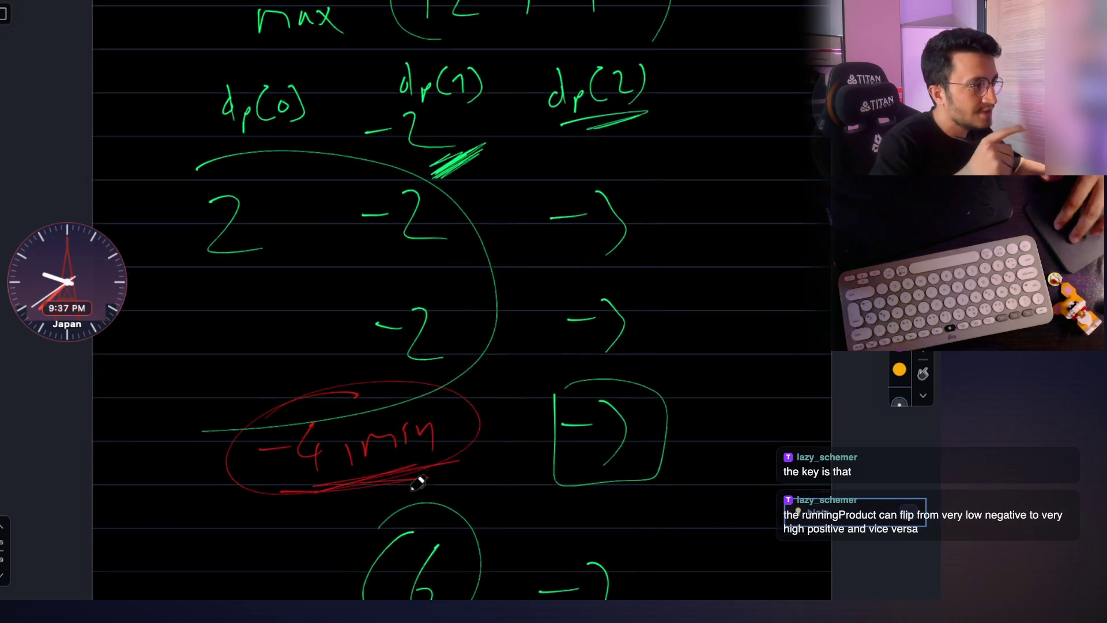
scroll(417, 483, "up", 2)
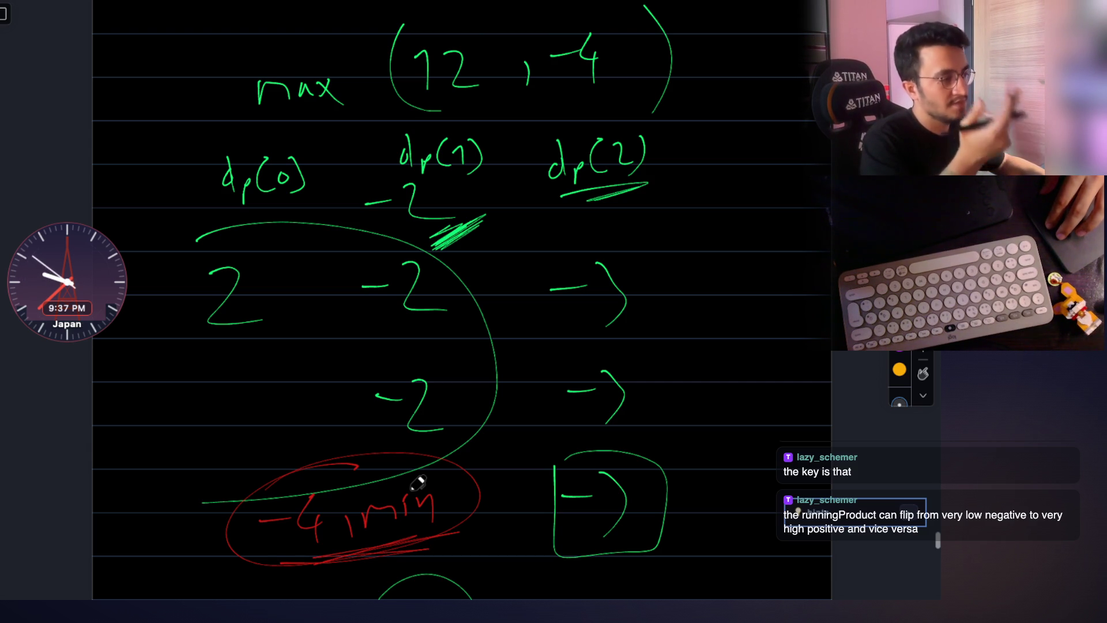
scroll(418, 483, "down", 3)
scroll(418, 483, "down", 1)
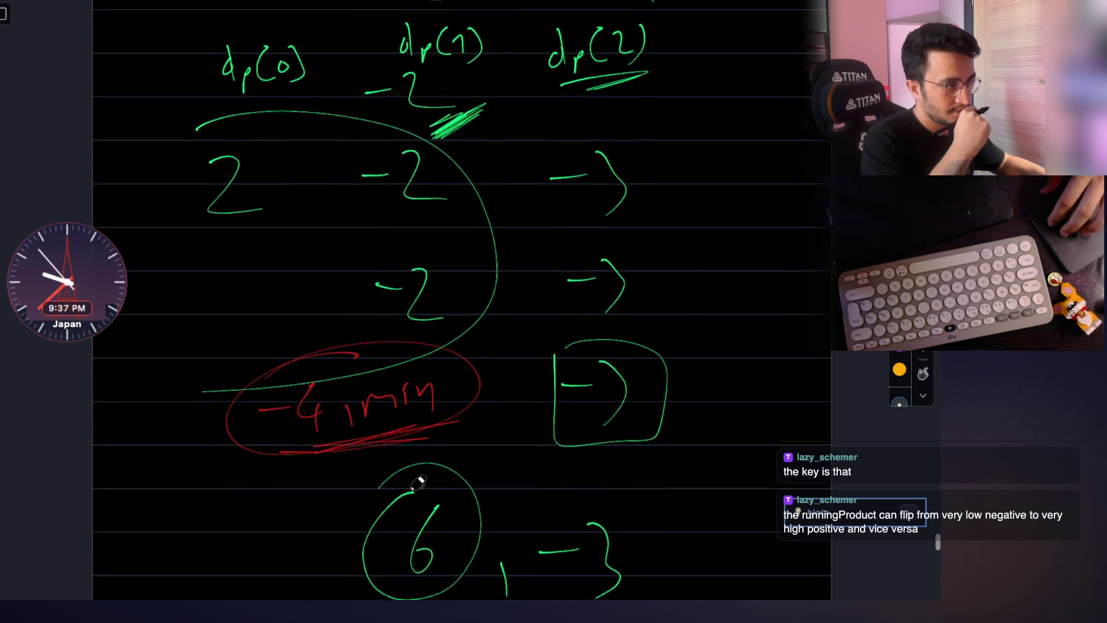
scroll(418, 483, "down", 3)
scroll(418, 483, "down", 5)
scroll(417, 485, "down", 5)
scroll(418, 483, "down", 5)
scroll(418, 483, "down", 4)
scroll(417, 482, "up", 2)
scroll(418, 483, "up", 2)
scroll(419, 482, "up", 2)
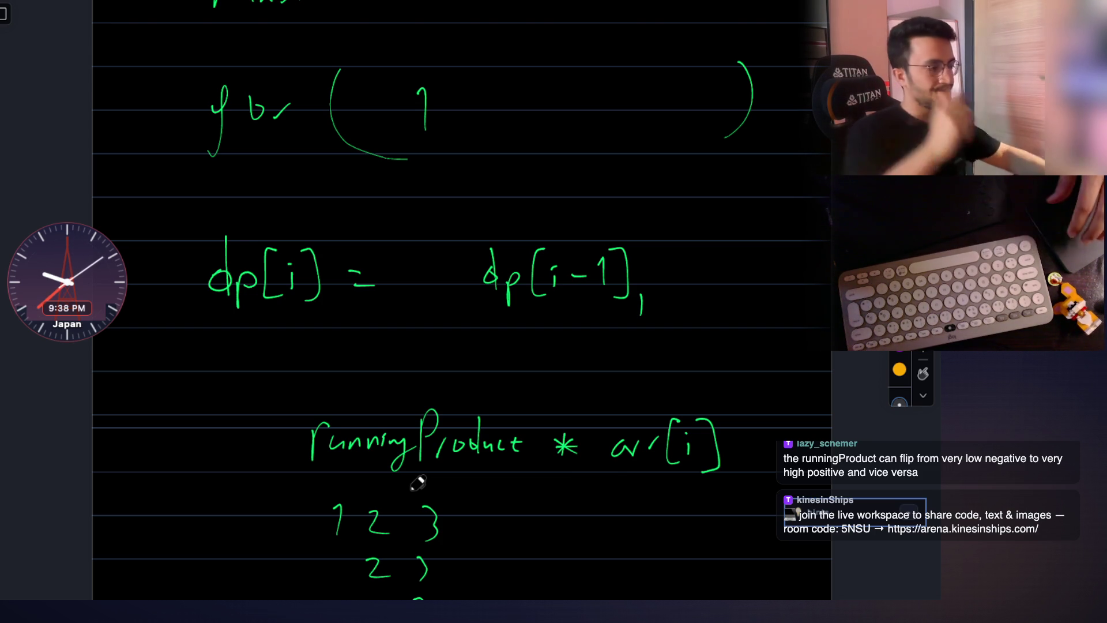
scroll(418, 482, "down", 1)
scroll(430, 357, "down", 3)
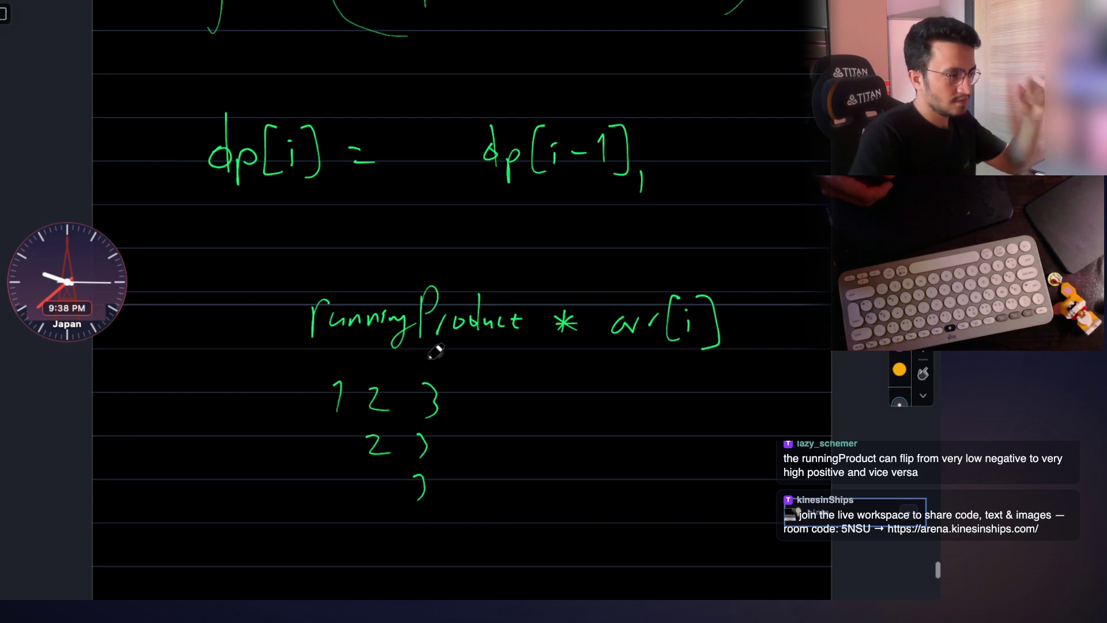
Write '-1' above runningProduct, a '1' below the asterisk, and underline arr[i].
left_click_drag(414, 266, 449, 279)
left_click_drag(469, 364, 476, 378)
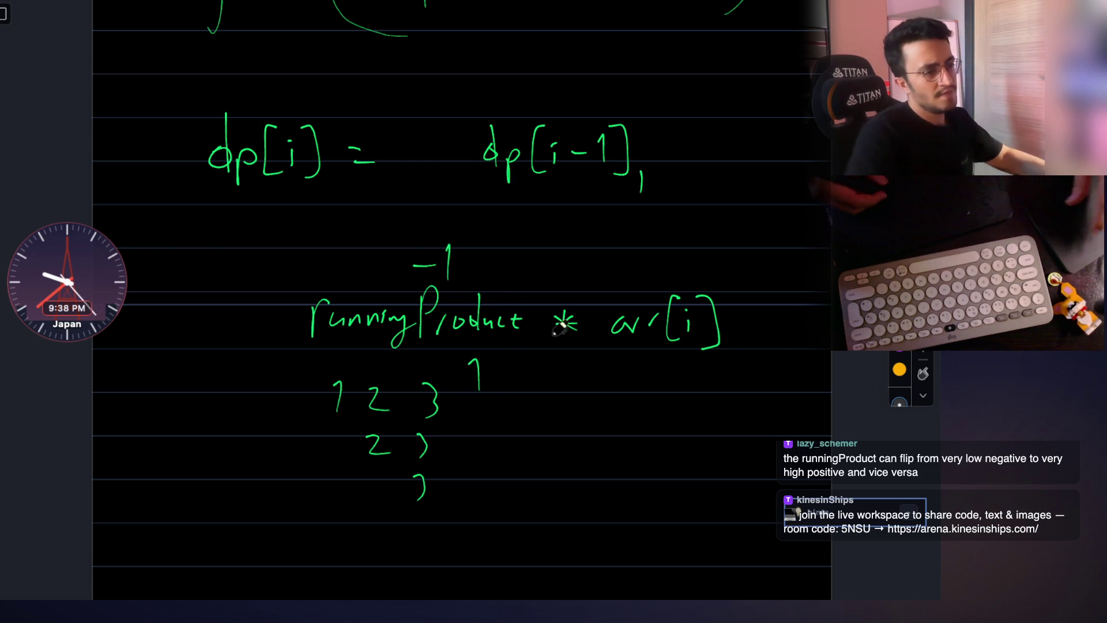
mouse_move(629, 363)
left_mouse_down()
mouse_move(699, 362)
mouse_move(667, 352)
left_mouse_up()
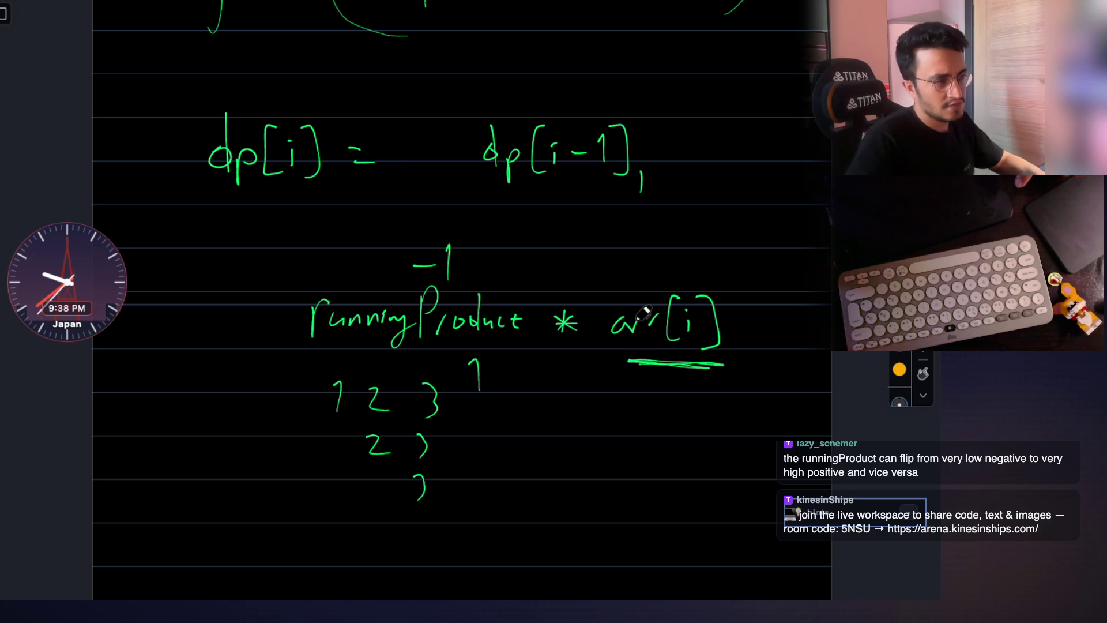
scroll(606, 317, "down", 5)
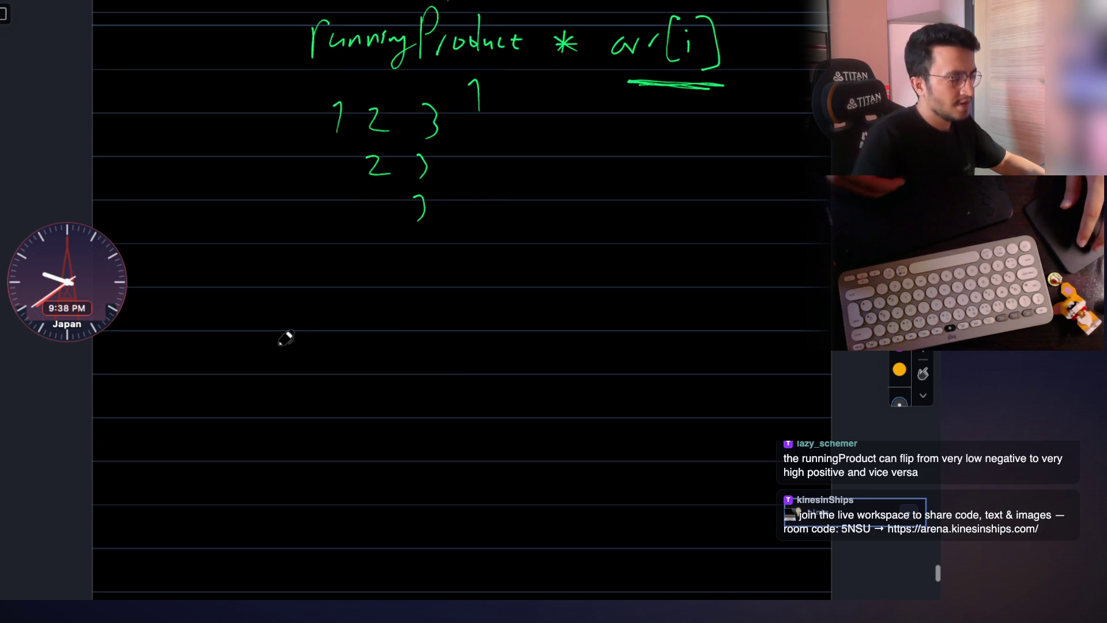
Pen-write the comparison x < y < z, circle the middle y, and retrace the underline beneath arr[i].
left_click_drag(234, 323, 266, 364)
left_click_drag(264, 322, 235, 363)
left_click_drag(350, 326, 370, 356)
mouse_move(459, 328)
left_mouse_down()
mouse_move(485, 354)
mouse_move(457, 391)
left_mouse_up()
left_click_drag(578, 319, 588, 364)
left_click_drag(696, 322, 733, 365)
left_click_drag(442, 309, 453, 302)
scroll(452, 302, "up", 3)
scroll(458, 296, "up", 2)
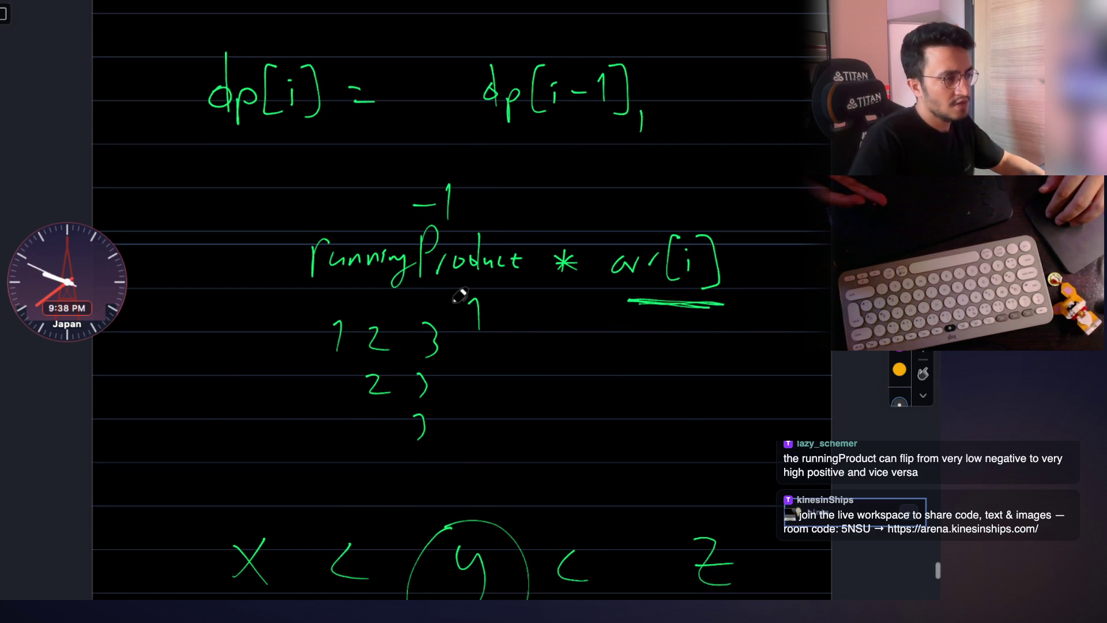
scroll(703, 214, "up", 1)
scroll(703, 214, "up", 1)
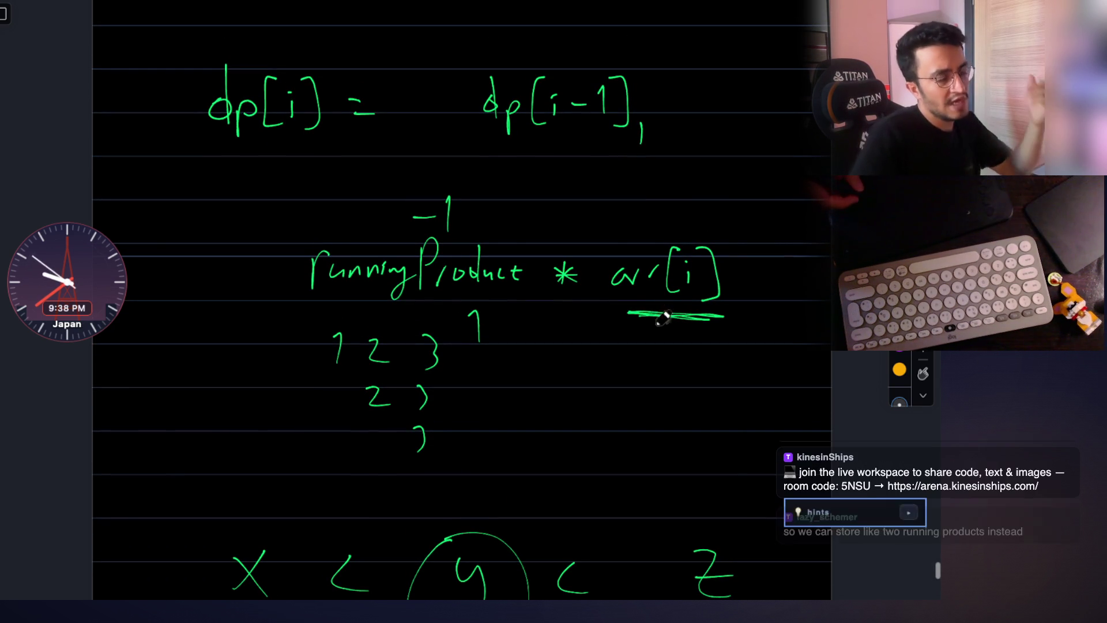
left_click_drag(667, 314, 705, 310)
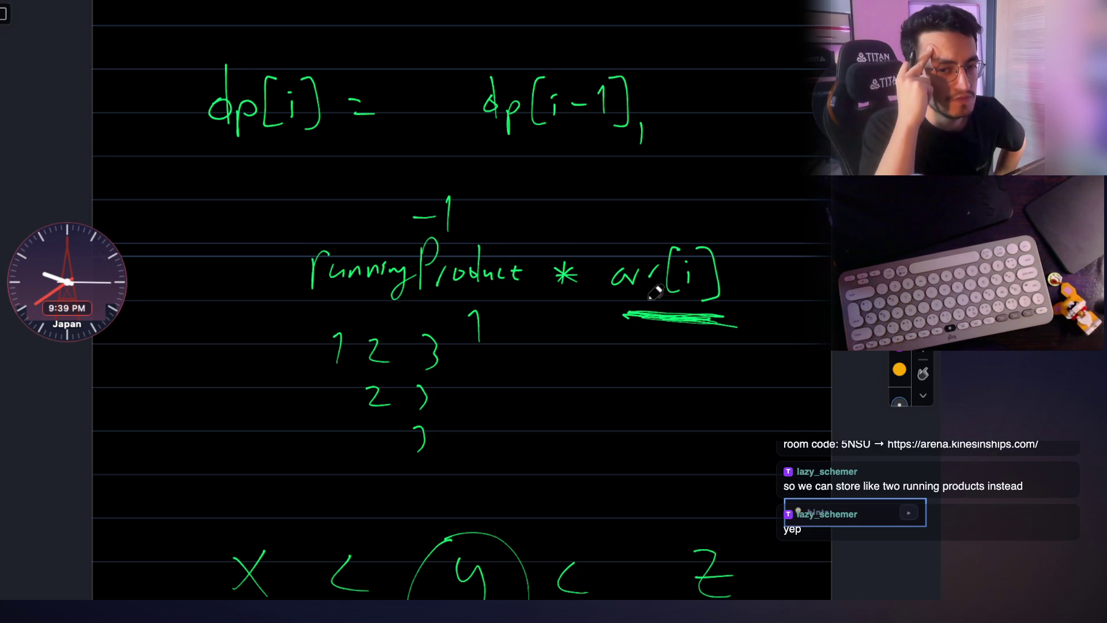
scroll(410, 354, "down", 5)
scroll(405, 356, "down", 1)
scroll(405, 355, "up", 1)
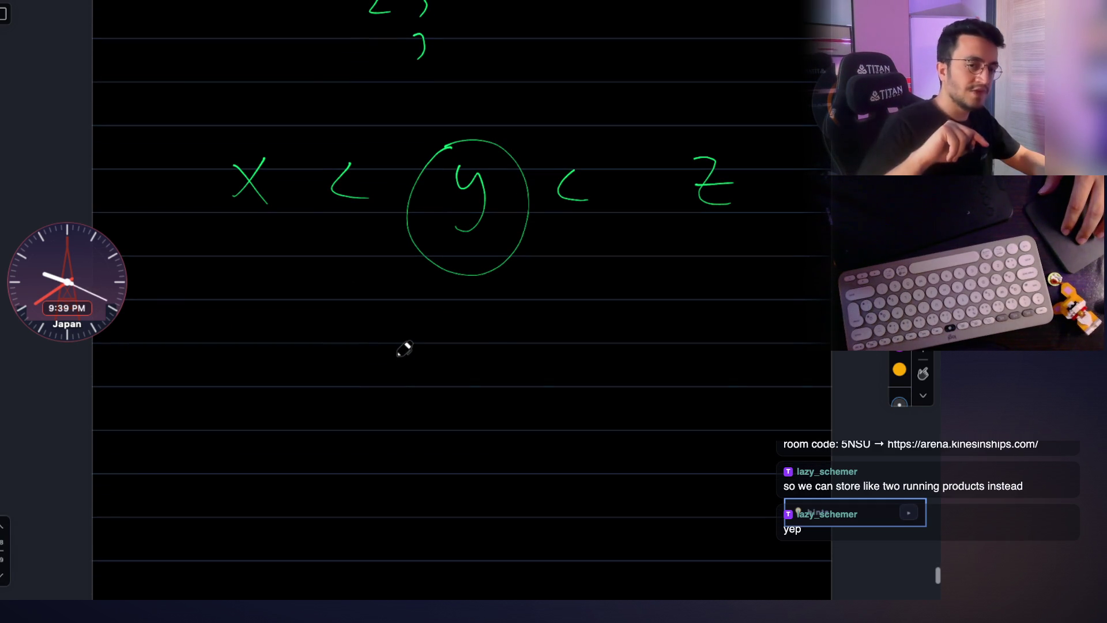
scroll(296, 307, "down", 2)
scroll(295, 308, "down", 1)
scroll(314, 304, "down", 1)
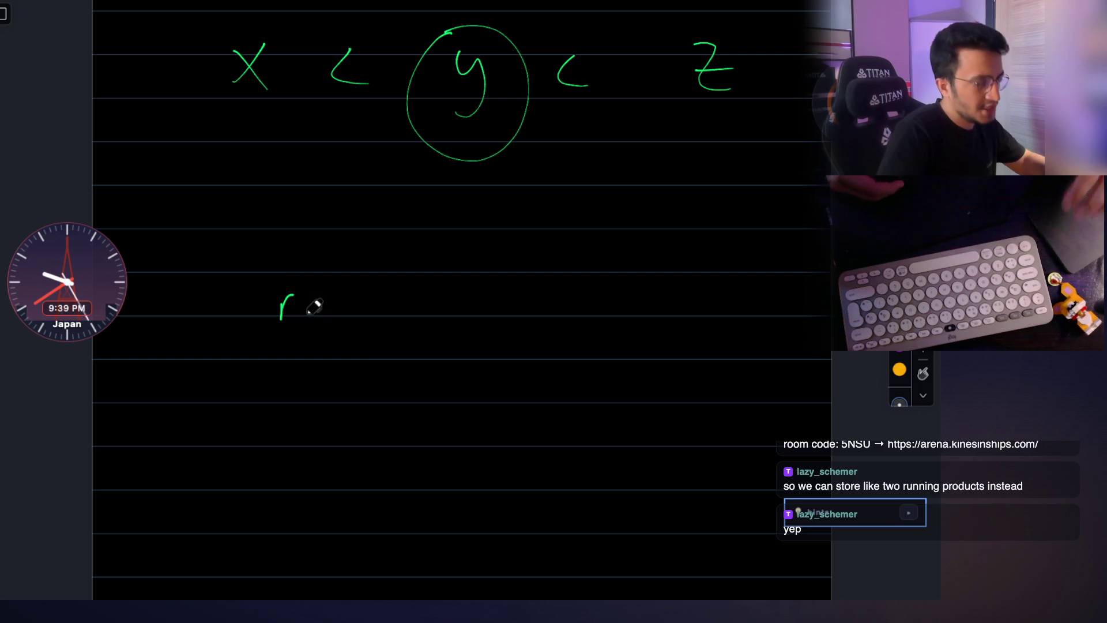
Write runningProduct * arr(i) below the comparison and undo the stray handwritten 'if'.
mouse_move(303, 298)
left_mouse_down()
mouse_move(312, 316)
mouse_move(326, 304)
mouse_move(397, 331)
left_mouse_up()
left_click_drag(404, 282, 431, 294)
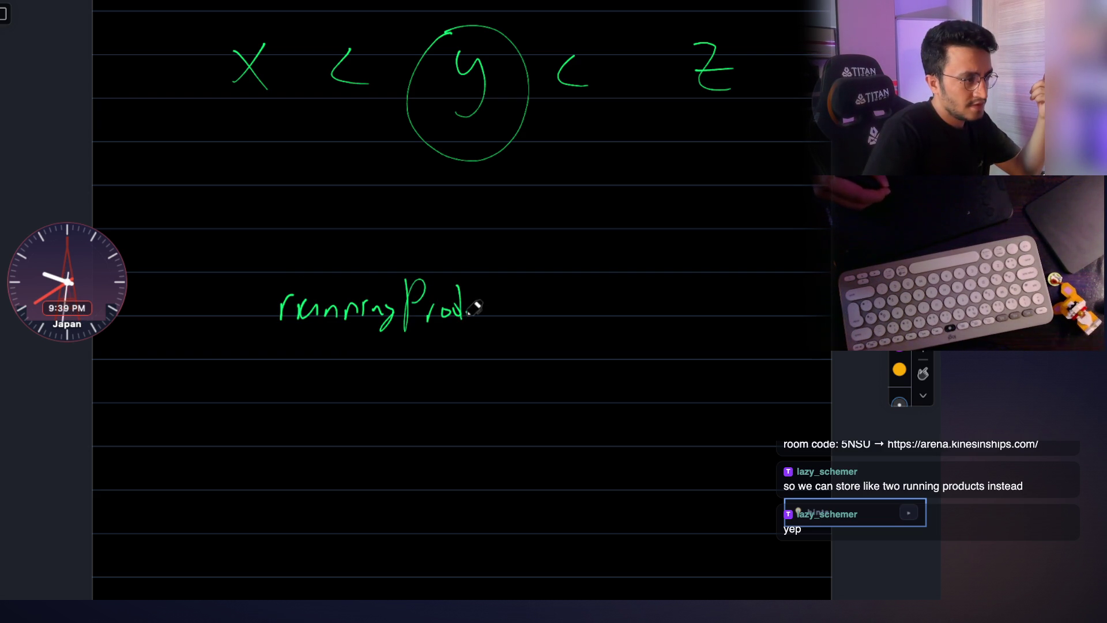
mouse_move(504, 301)
left_mouse_down()
mouse_move(540, 291)
mouse_move(611, 315)
left_mouse_up()
left_click_drag(668, 270, 673, 322)
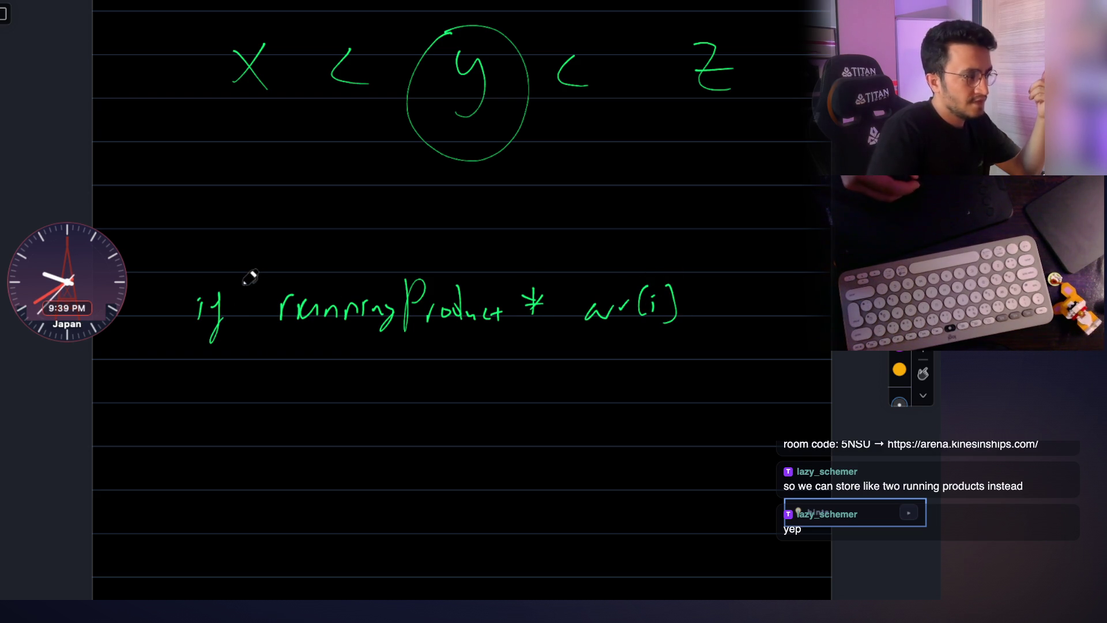
key("ctrl+z")
key("ctrl+z")
key("ctrl+z")
Wrap it as max = max(runningProduct * arr(i), max) with the leading 'max =', parentheses and comma.
mouse_move(143, 320)
left_mouse_down()
mouse_move(178, 305)
mouse_move(220, 320)
left_mouse_up()
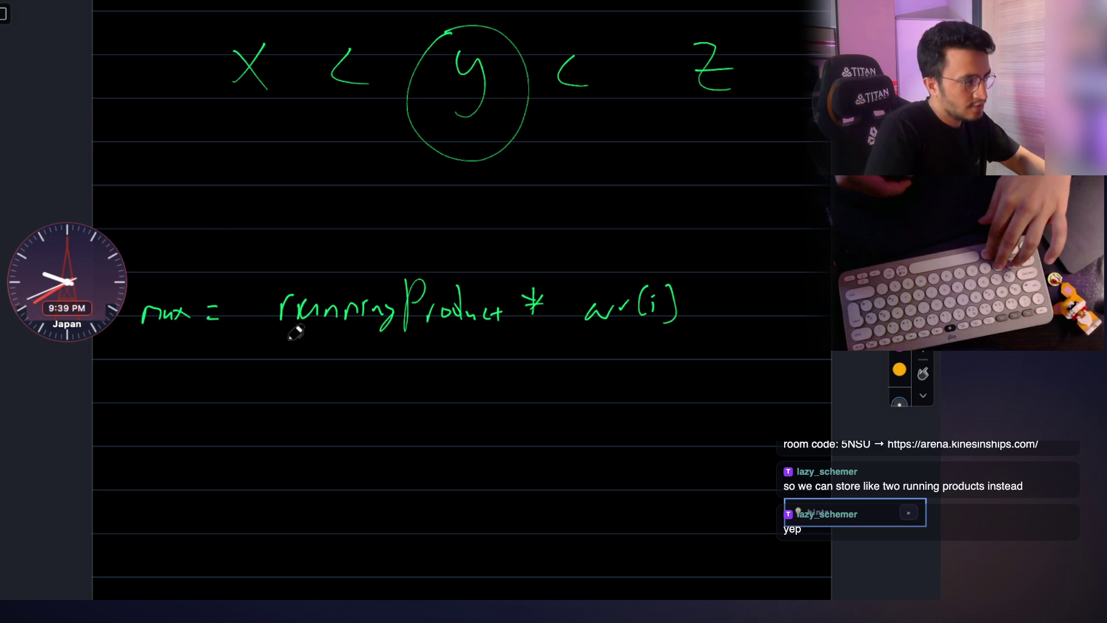
left_click_drag(275, 275, 293, 349)
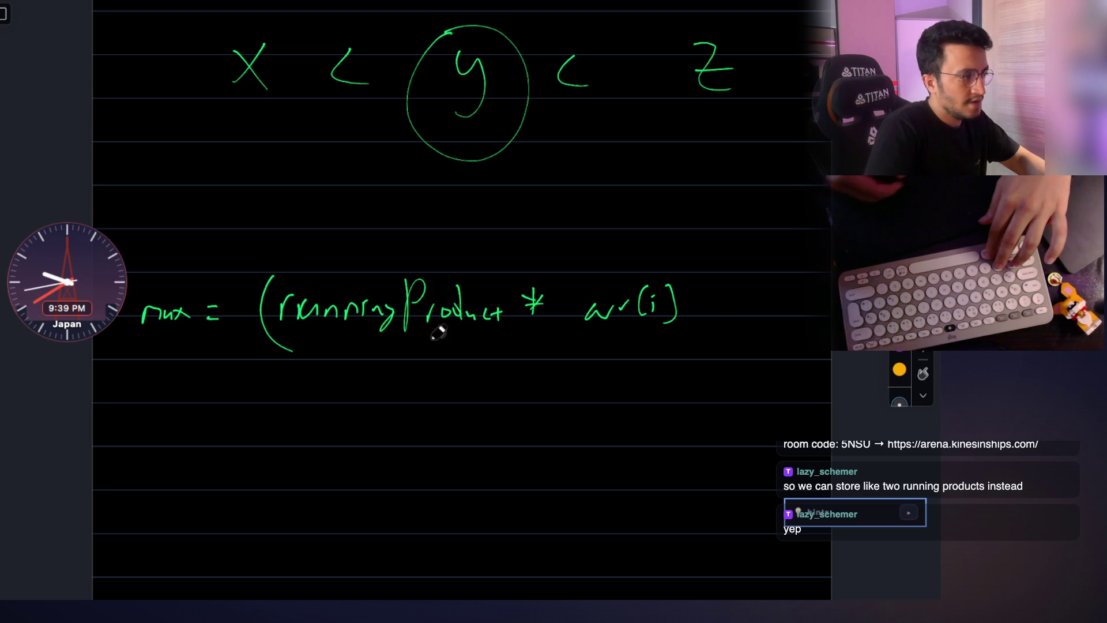
left_click_drag(692, 311, 697, 326)
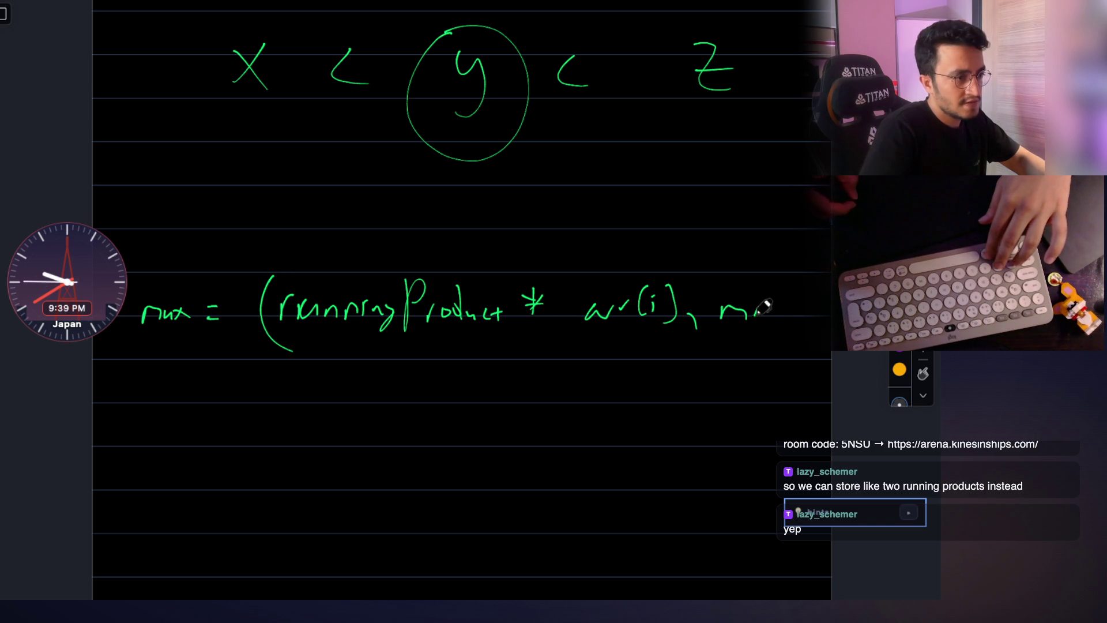
left_click_drag(784, 278, 772, 347)
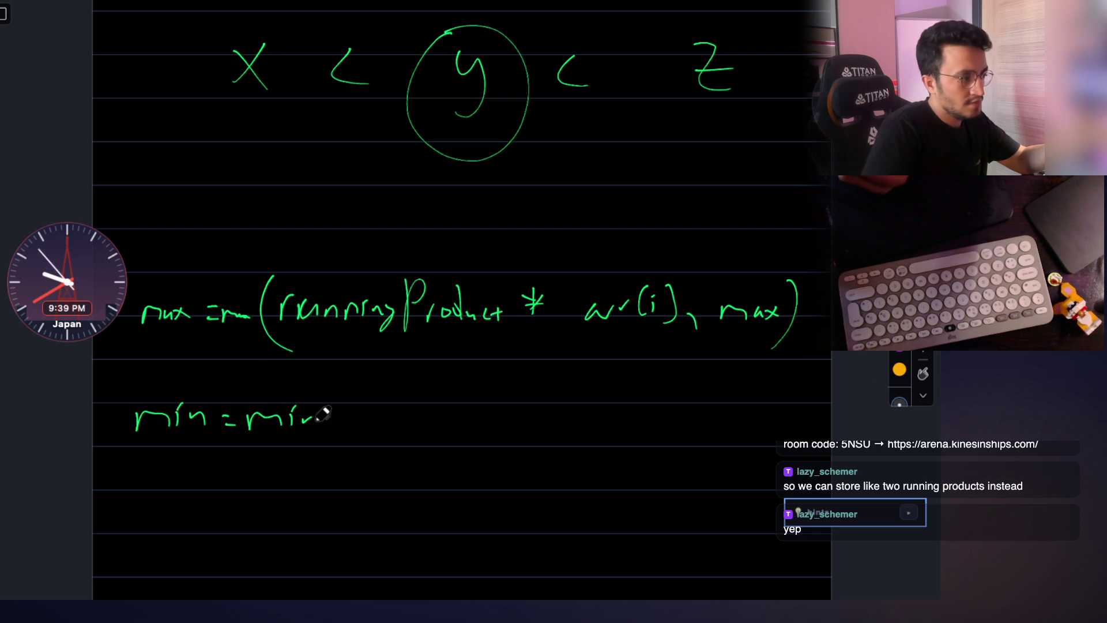
Write (runningProduct * arr(i), min) to finish the min = min(...) line and bolden its asterisk.
left_click_drag(346, 427, 372, 450)
left_click_drag(378, 408, 378, 426)
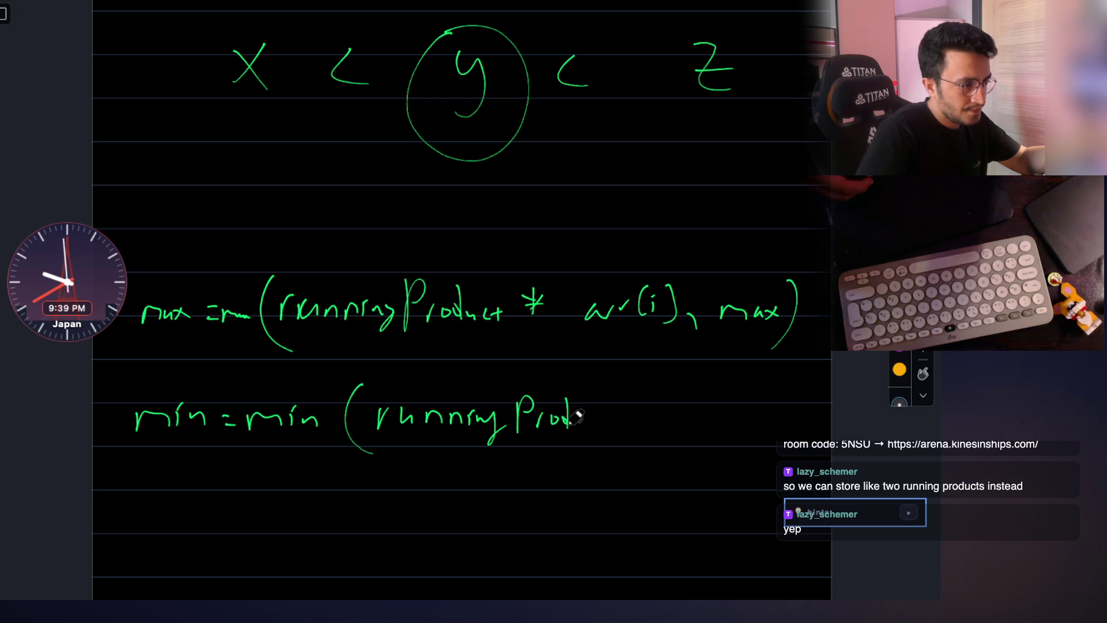
mouse_move(616, 413)
left_mouse_down()
mouse_move(605, 406)
mouse_move(666, 424)
left_mouse_up()
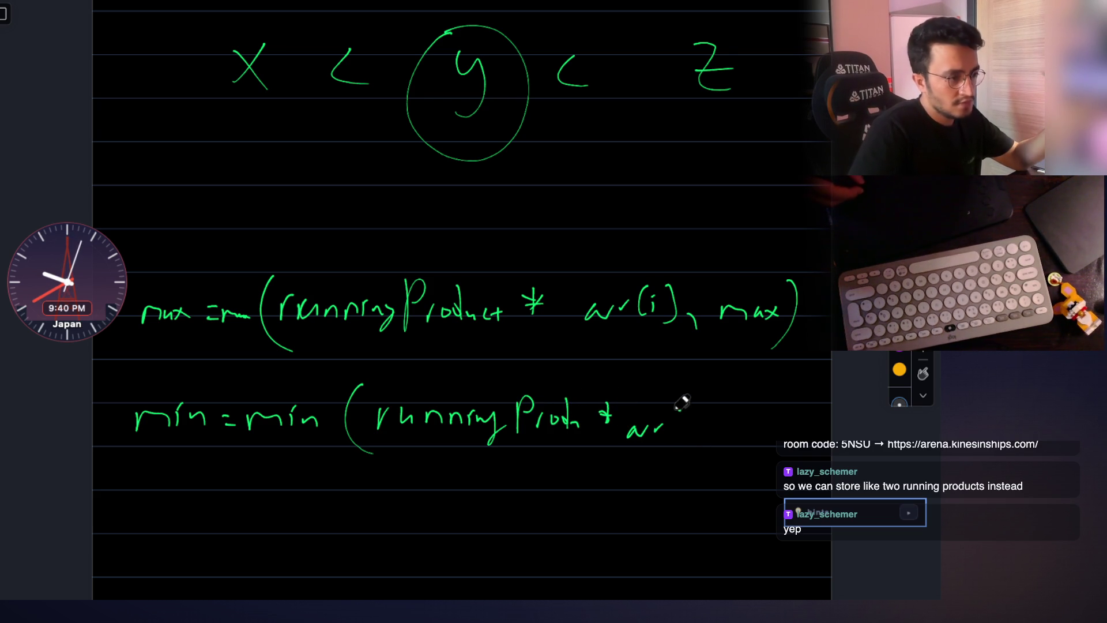
left_click_drag(735, 437, 756, 424)
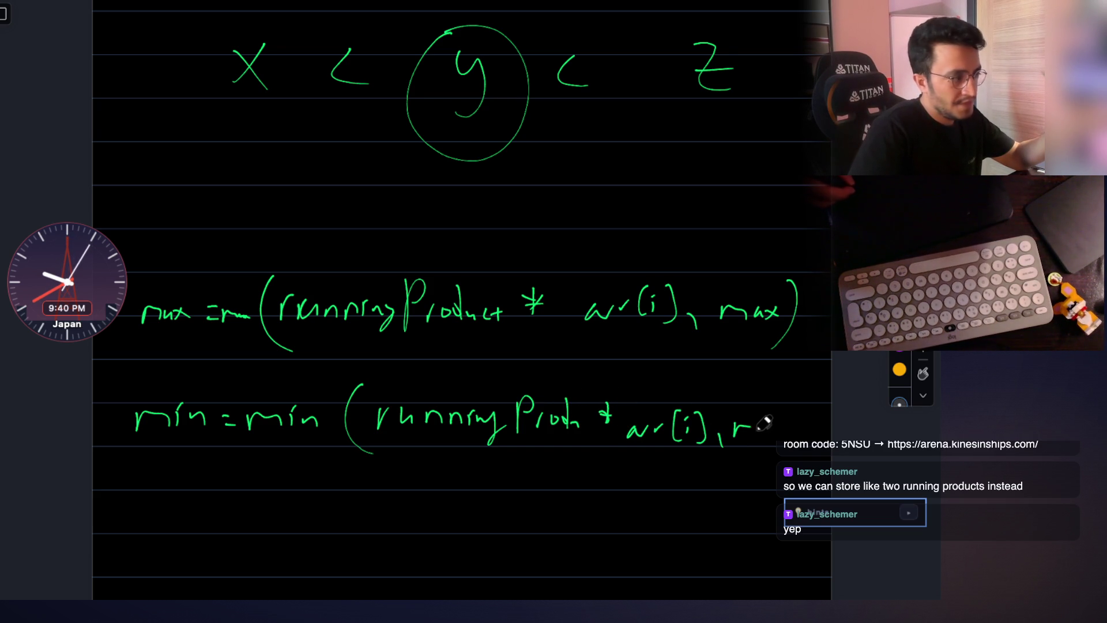
scroll(765, 457, "down", 3)
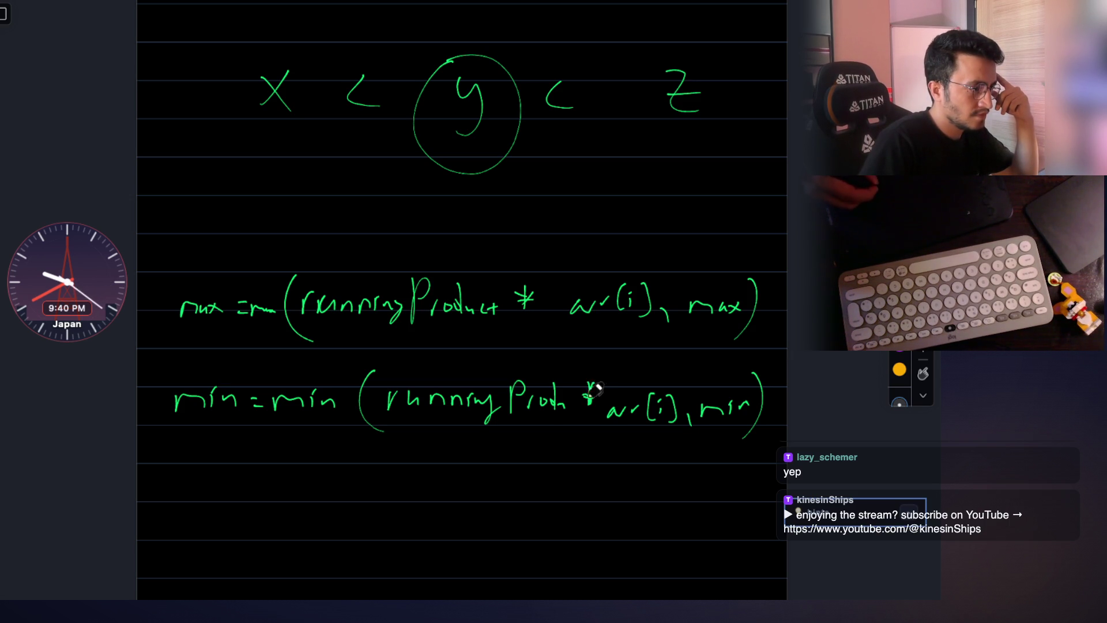
mouse_move(584, 391)
left_mouse_down()
mouse_move(597, 406)
mouse_move(585, 405)
left_mouse_up()
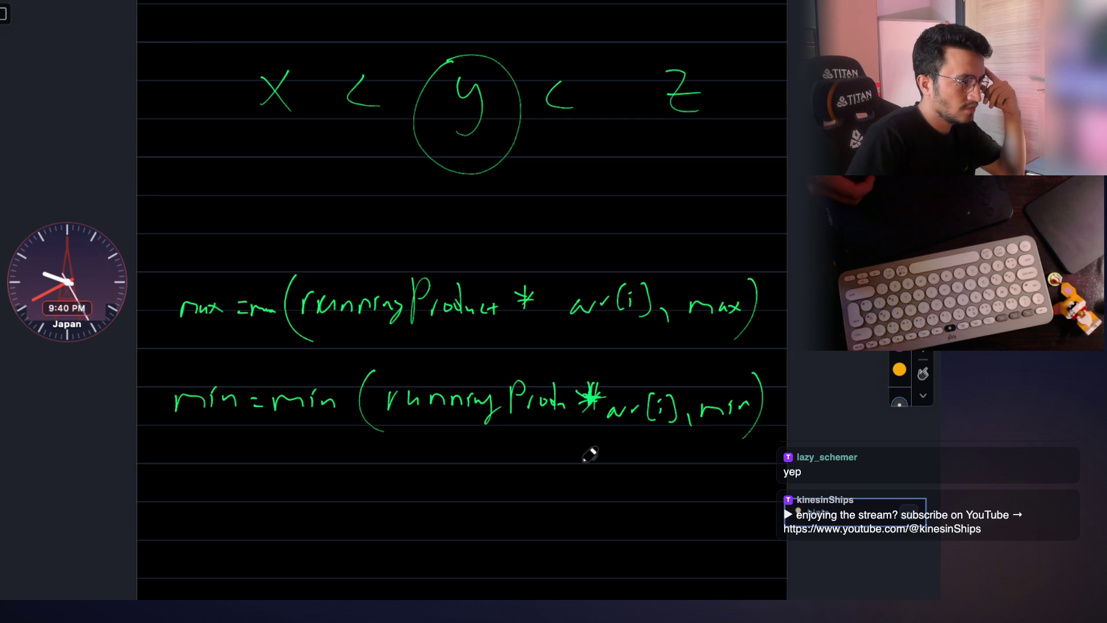
scroll(526, 322, "down", 3)
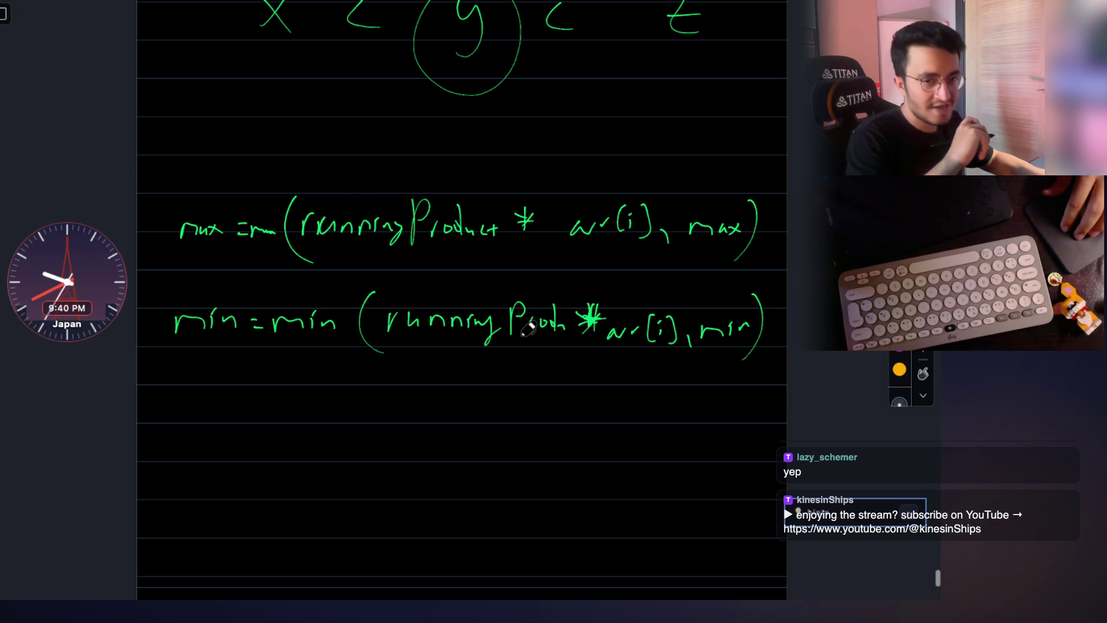
scroll(358, 383, "down", 2)
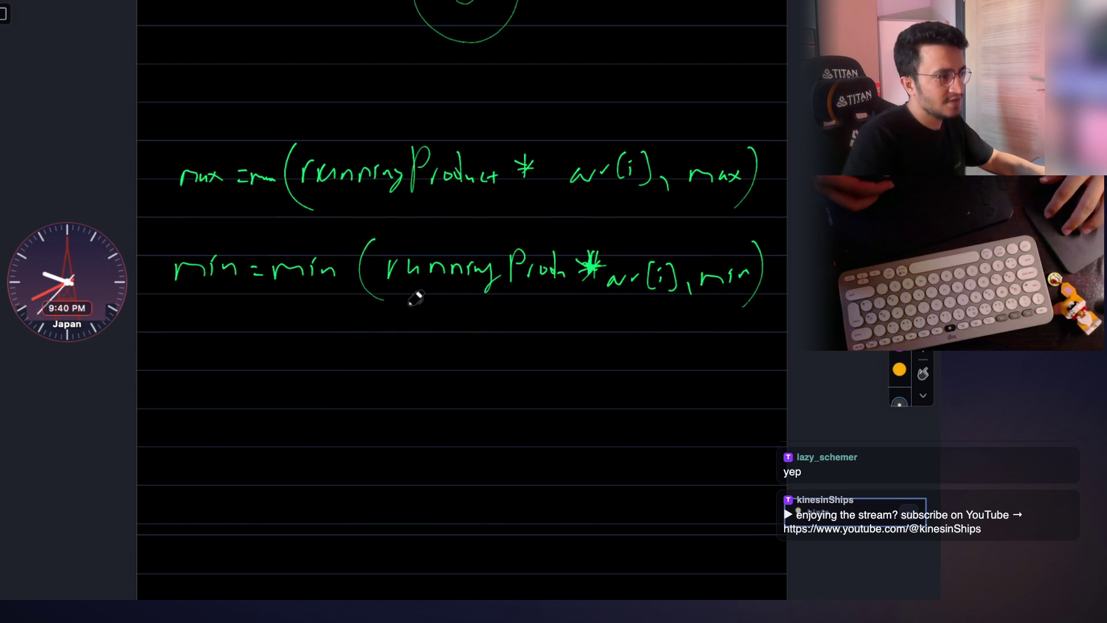